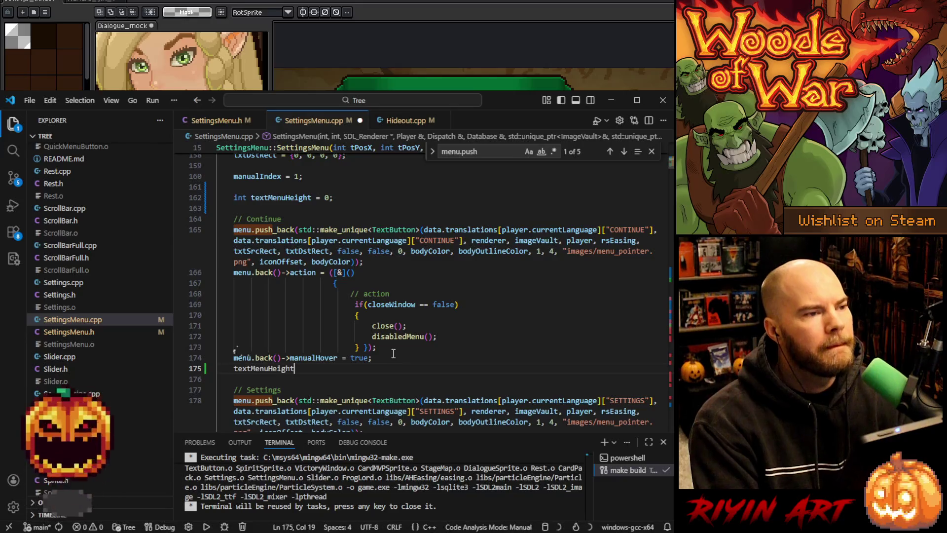
Add 'textMenuHeight += menu.back()->dstRect.h - 1;' after Continue, then copy it after Settings.
{"action": "type", "text": " += "}
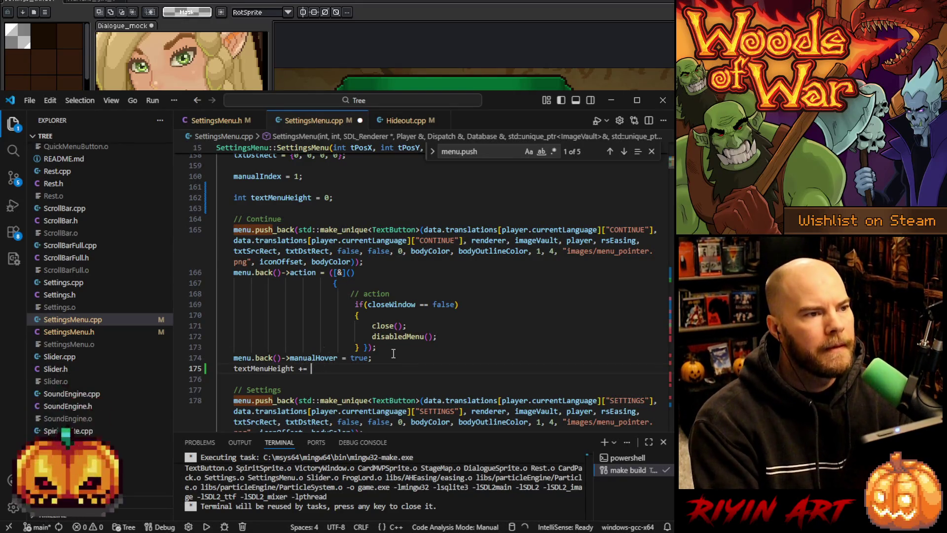
{"action": "type", "text": "menu"}
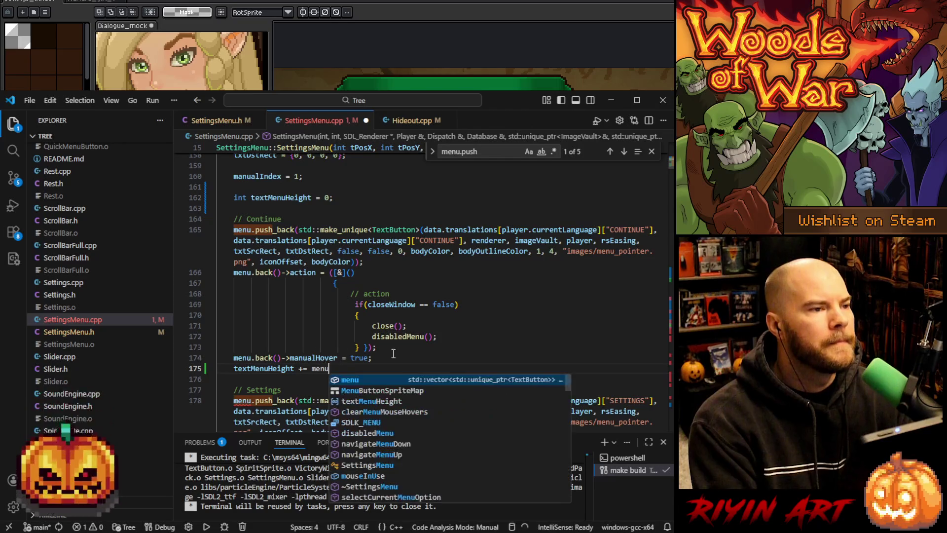
{"action": "type", "text": ".bac"}
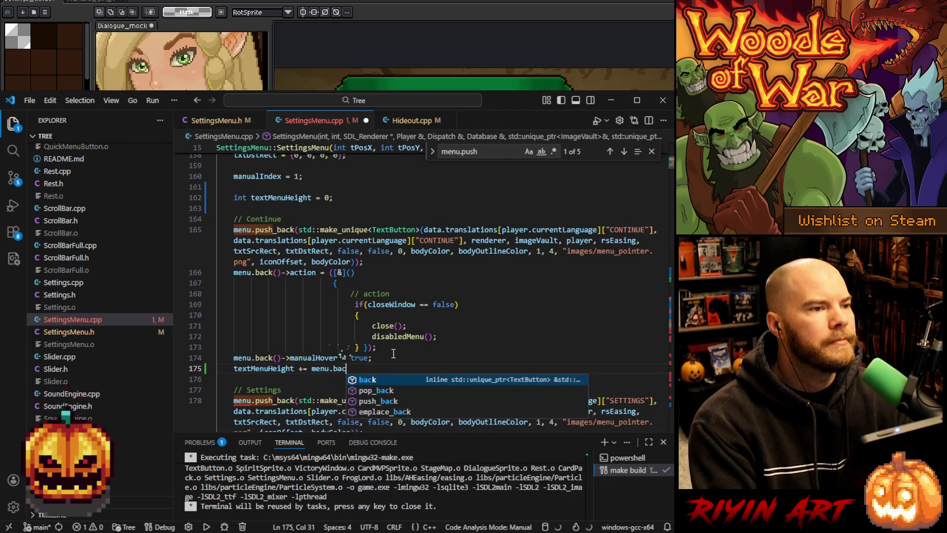
{"action": "type", "text": "k()->ds"}
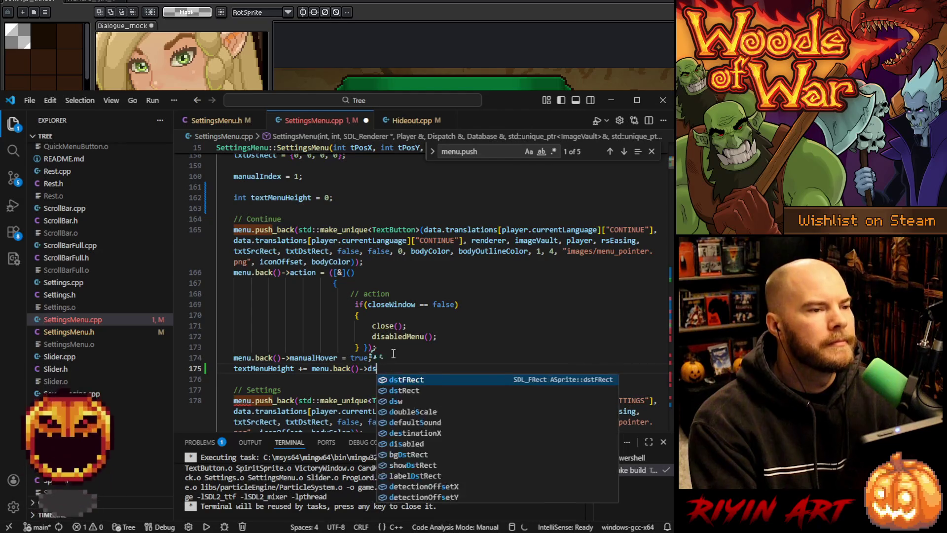
{"action": "type", "text": "tRect.h "}
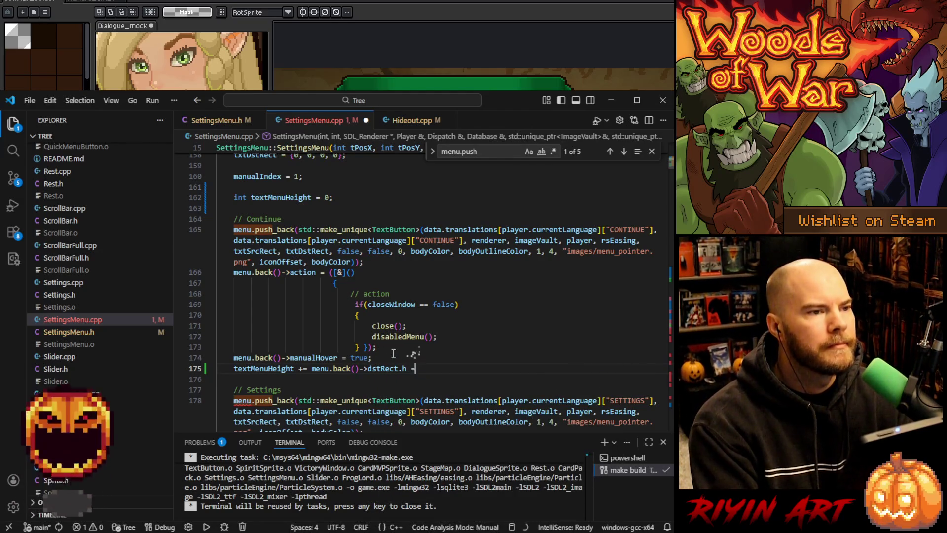
{"action": "type", "text": "- 1;"}
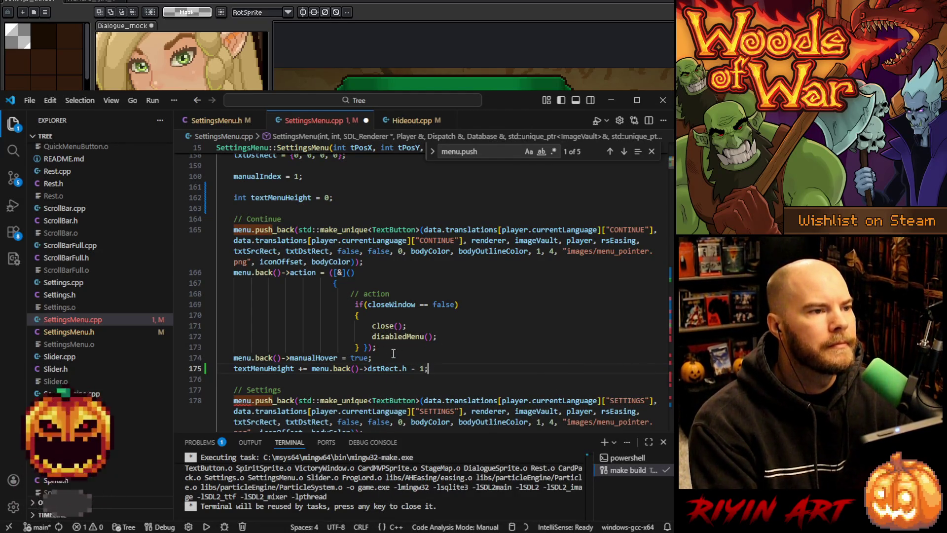
{"action": "key", "text": "shift+Up"}
{"action": "key", "text": "ctrl+c"}
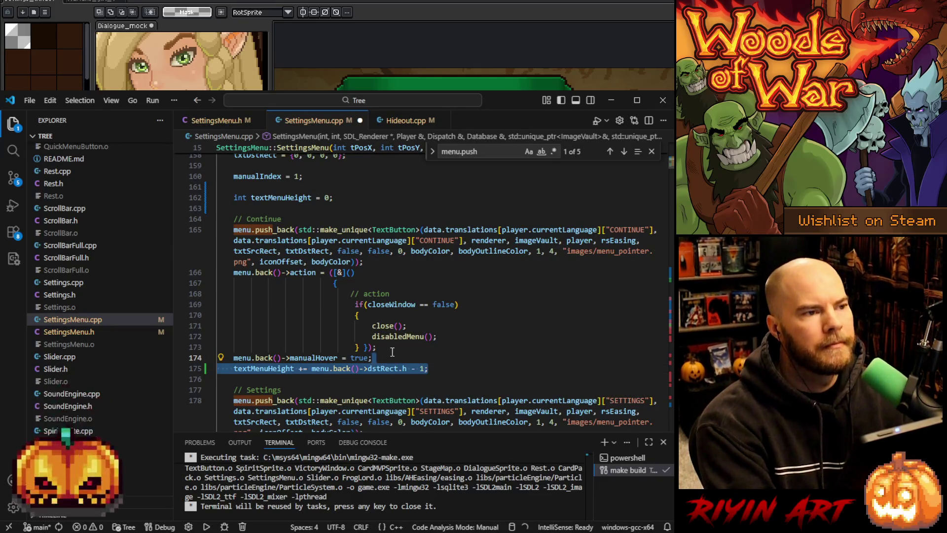
{"action": "scroll", "coordinate": [394, 345], "scroll_direction": "down", "scroll_amount": 5}
{"action": "scroll", "coordinate": [400, 336], "scroll_direction": "down", "scroll_amount": 5}
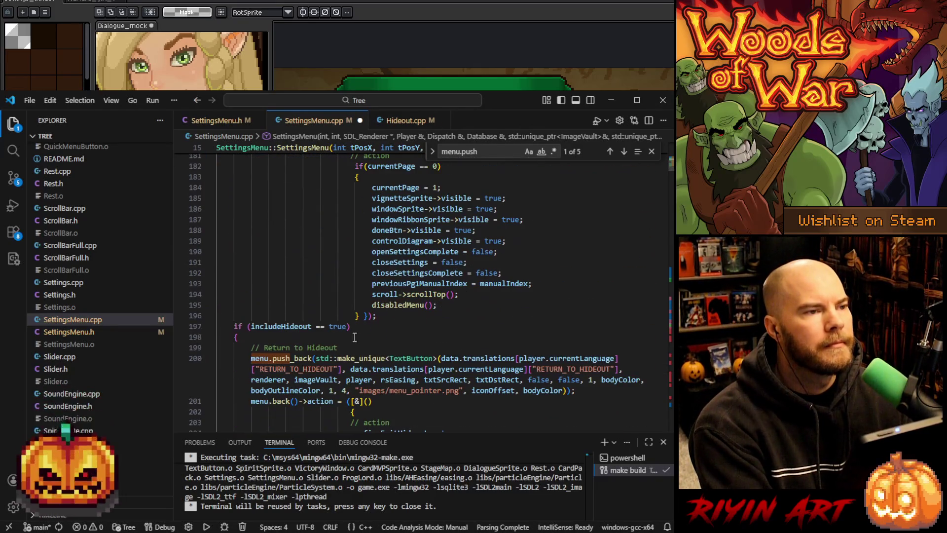
{"action": "left_click", "coordinate": [385, 316]}
{"action": "key", "text": "ctrl+v"}
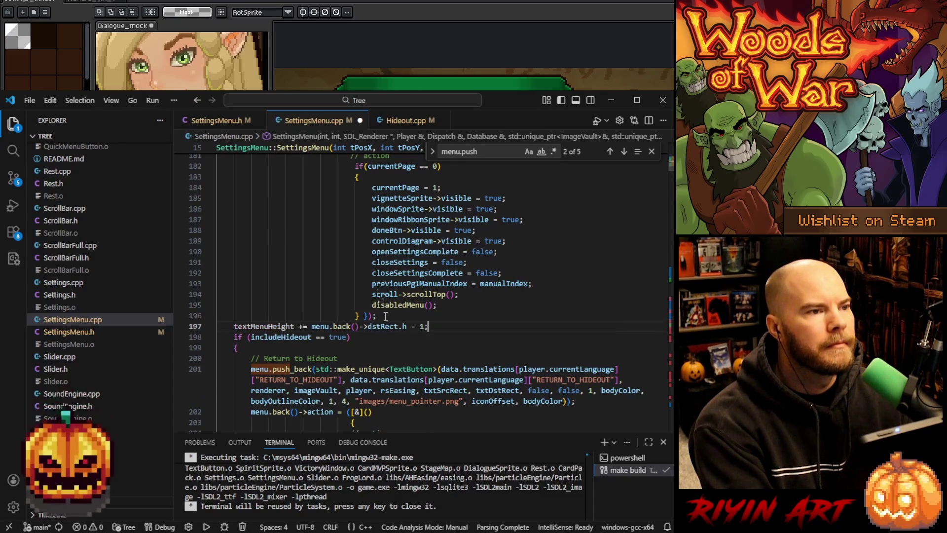
{"action": "key", "text": "Return"}
Paste the height line into the Return to Hideout block and indent it.
{"action": "scroll", "coordinate": [331, 341], "scroll_direction": "down", "scroll_amount": 5}
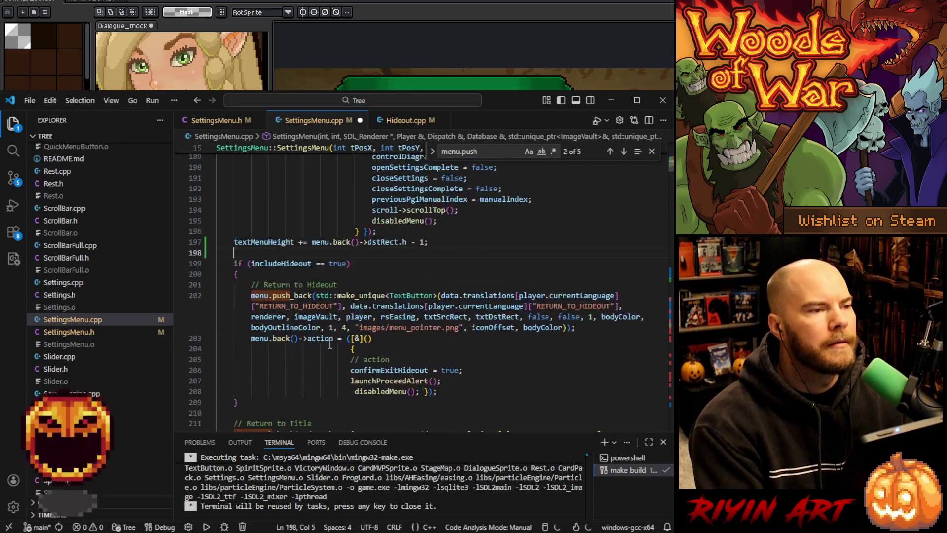
{"action": "left_click", "coordinate": [461, 335]}
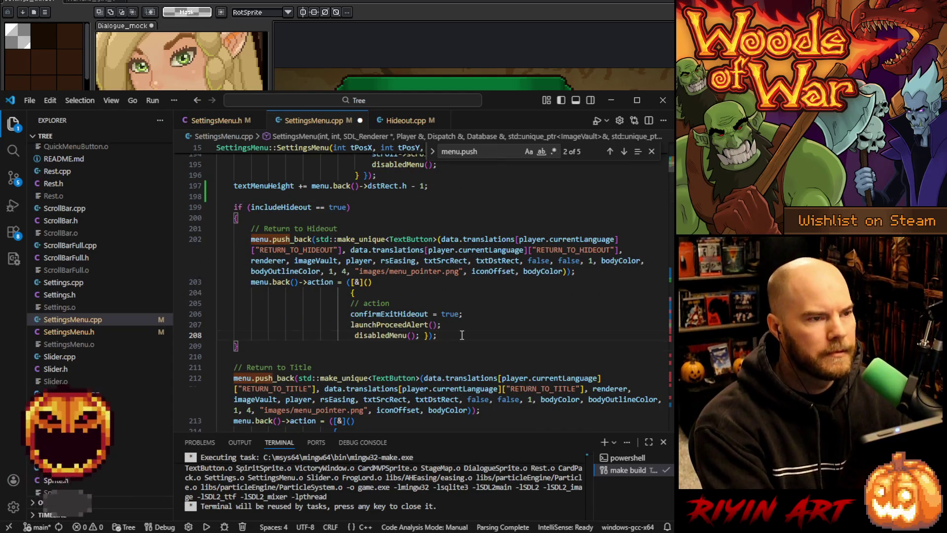
{"action": "key", "text": "Return"}
{"action": "key", "text": "ctrl+v"}
{"action": "key", "text": "Home"}
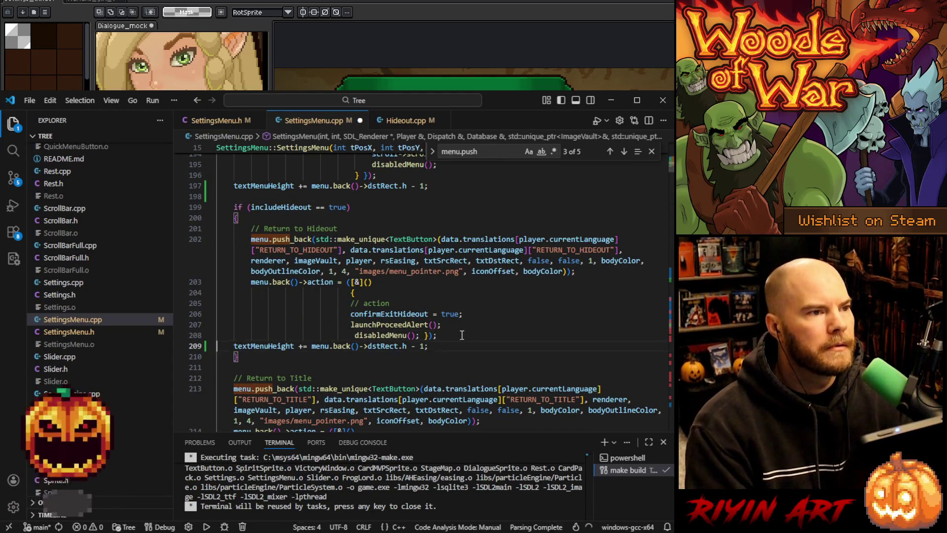
{"action": "key", "text": "Tab"}
Paste the height line after the Return to Title button.
{"action": "scroll", "coordinate": [461, 335], "scroll_direction": "up", "scroll_amount": 7}
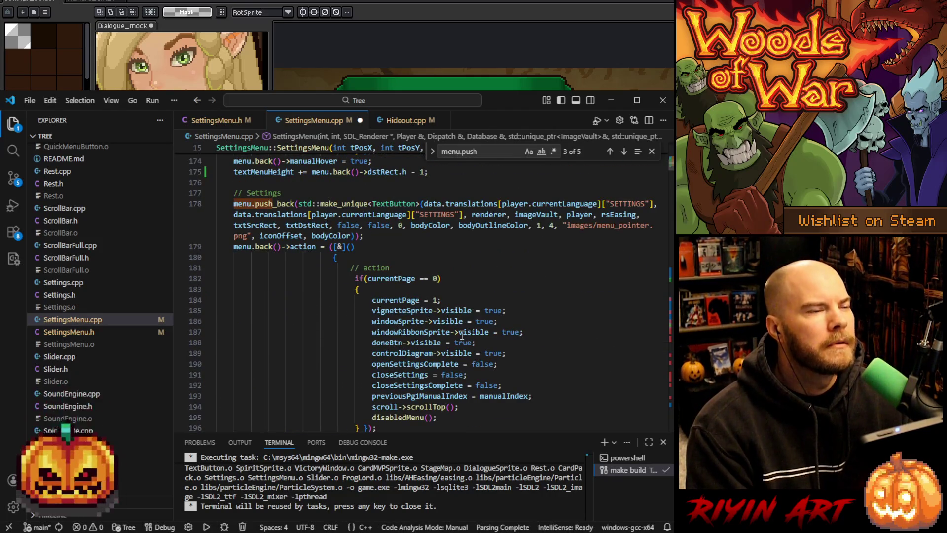
{"action": "scroll", "coordinate": [461, 335], "scroll_direction": "down", "scroll_amount": 5}
{"action": "scroll", "coordinate": [462, 334], "scroll_direction": "down", "scroll_amount": 6}
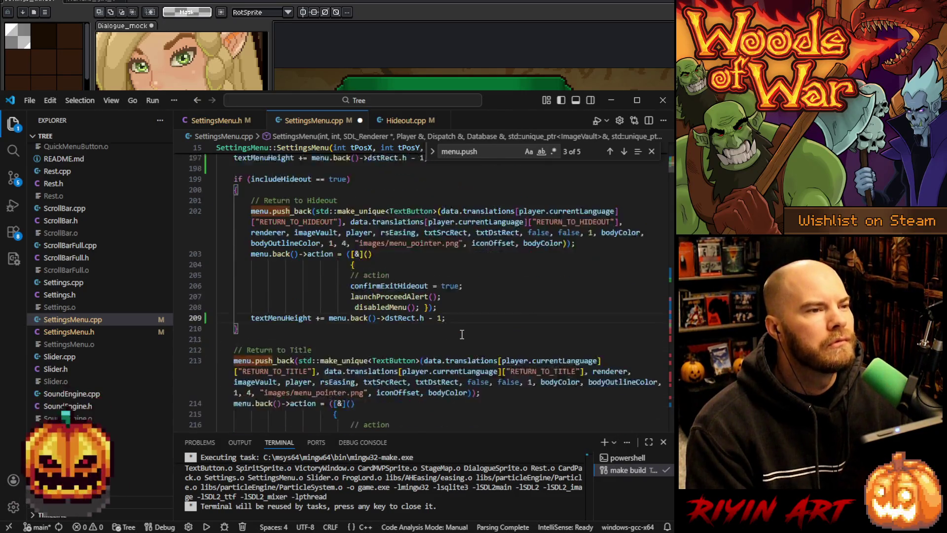
{"action": "left_click", "coordinate": [455, 318]}
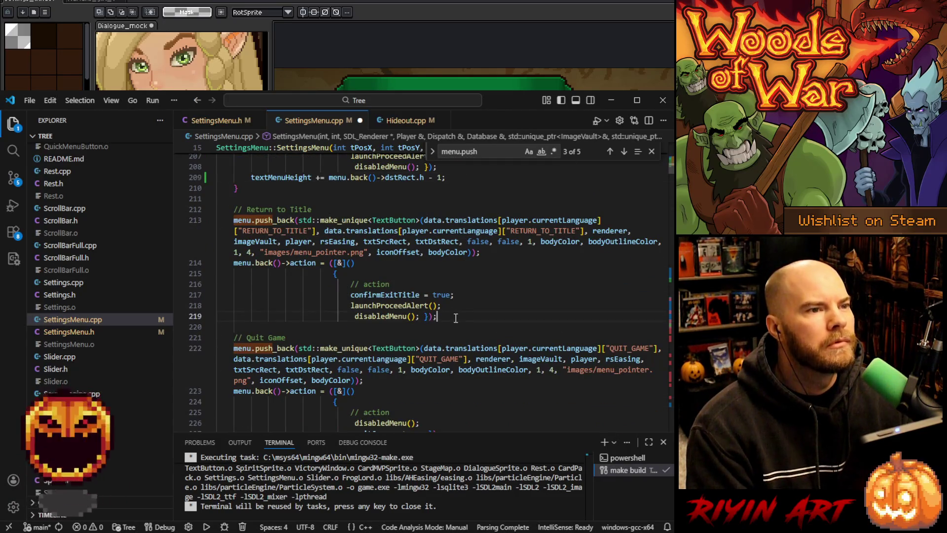
{"action": "key", "text": "Return"}
{"action": "key", "text": "ctrl+v"}
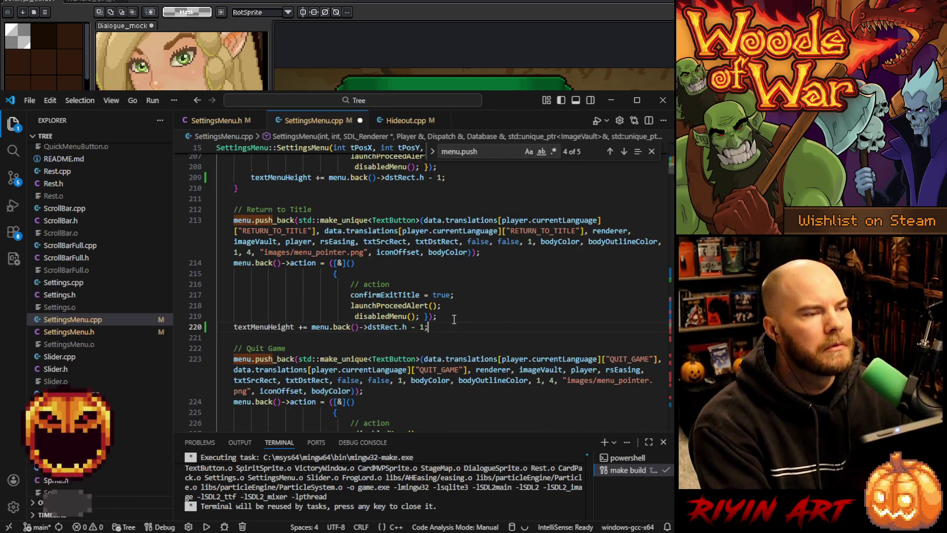
Paste the height line after Quit Game and remove the extra blank line.
{"action": "scroll", "coordinate": [426, 317], "scroll_direction": "down", "scroll_amount": 3}
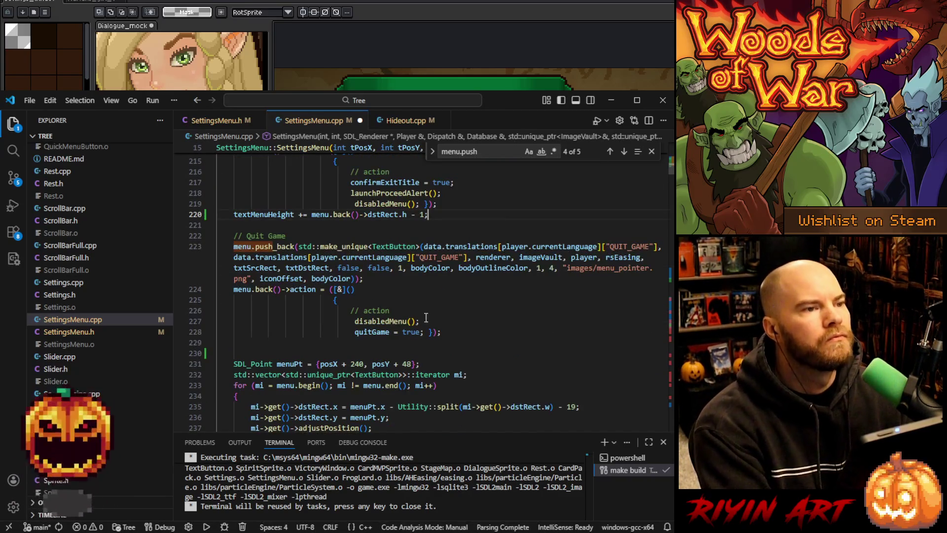
{"action": "left_click", "coordinate": [449, 331]}
{"action": "key", "text": "Return"}
{"action": "key", "text": "ctrl+v"}
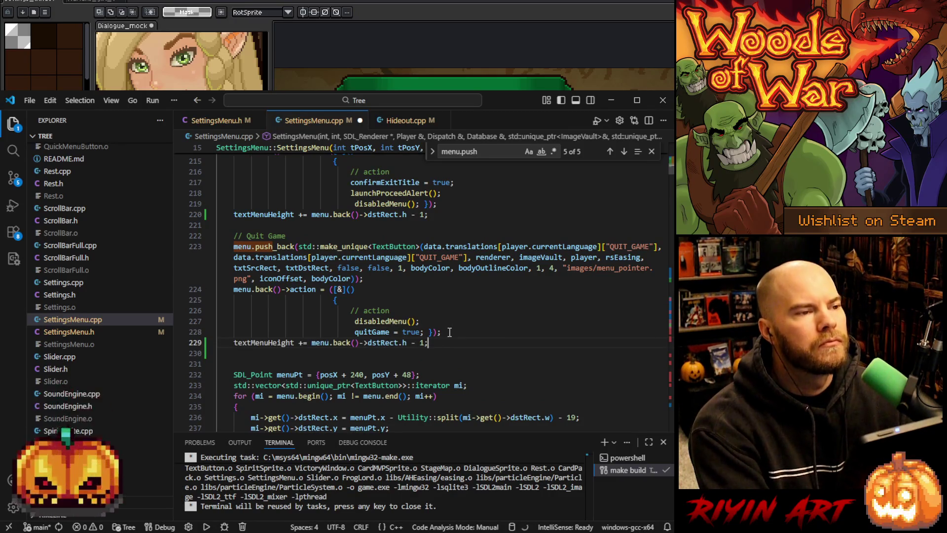
{"action": "double_click", "coordinate": [260, 340]}
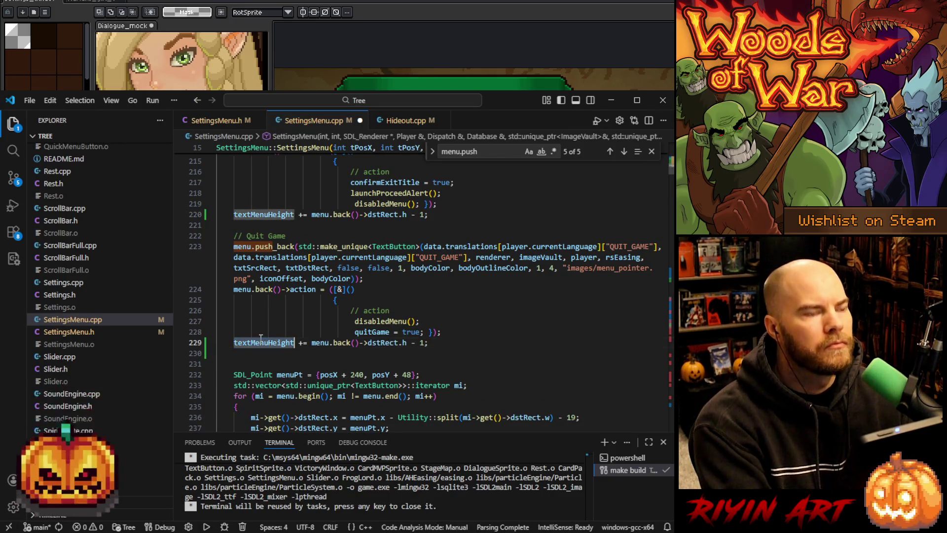
{"action": "left_click", "coordinate": [279, 362]}
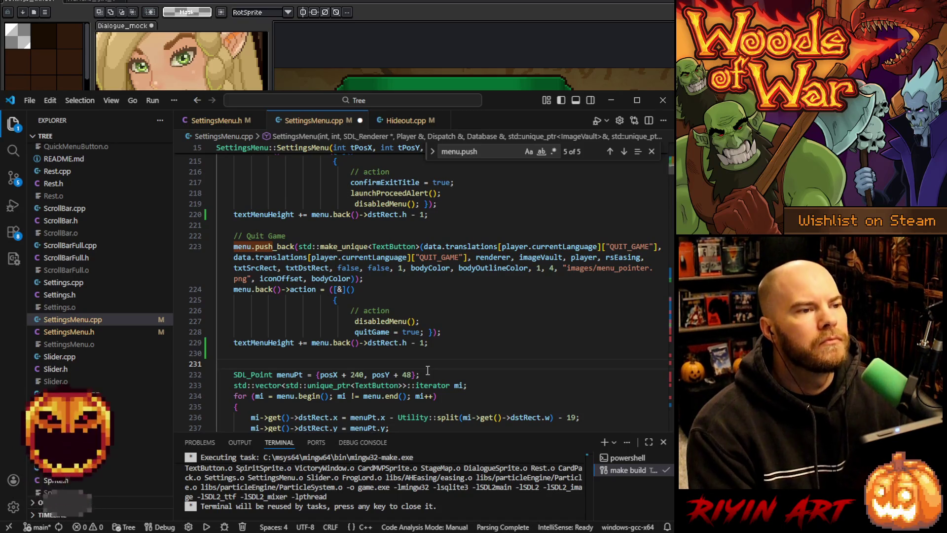
{"action": "key", "text": "BackSpace"}
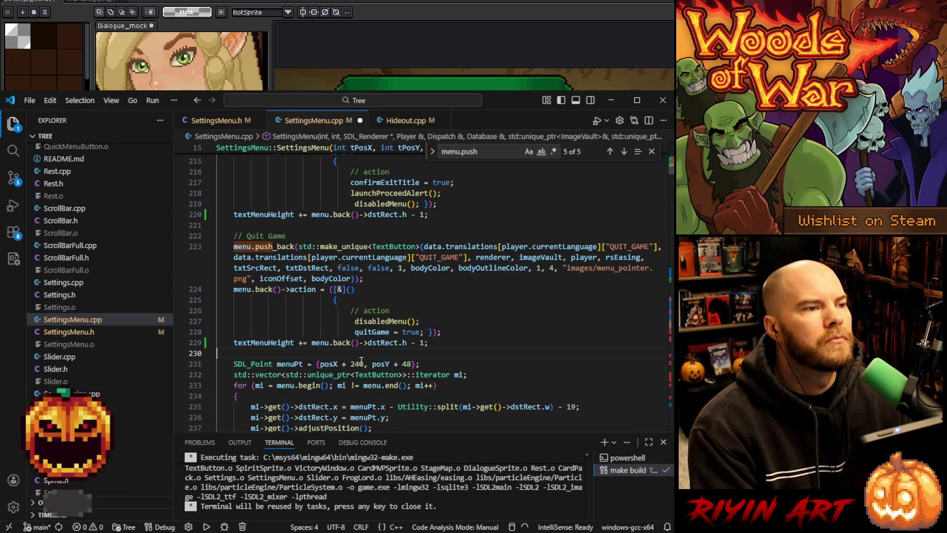
Add and then remove a blank line after the menuPt line.
{"action": "left_click", "coordinate": [445, 363]}
{"action": "key", "text": "Return"}
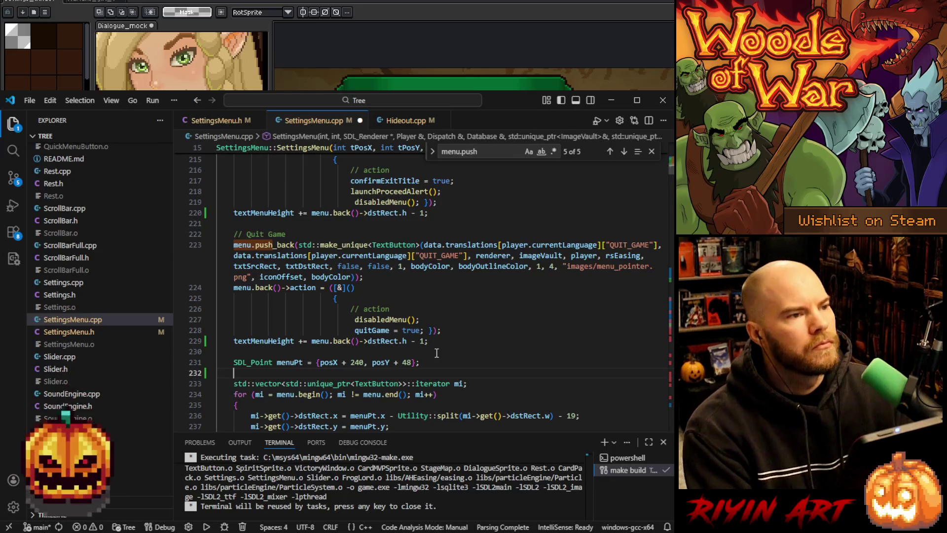
{"action": "key", "text": "BackSpace"}
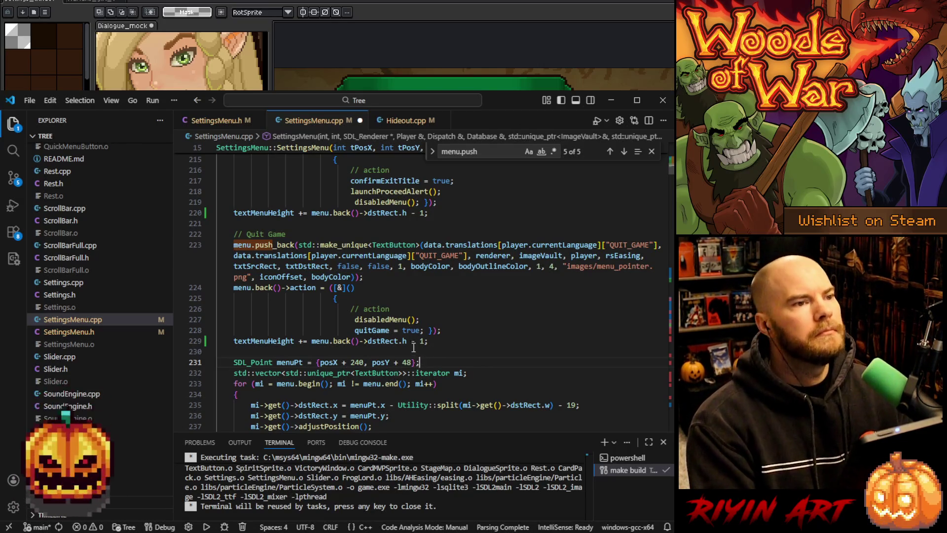
Save SettingsMenu.cpp and run the make build task.
{"action": "left_click", "coordinate": [456, 346]}
{"action": "key", "text": "ctrl+s"}
{"action": "key", "text": "ctrl+shift+b"}
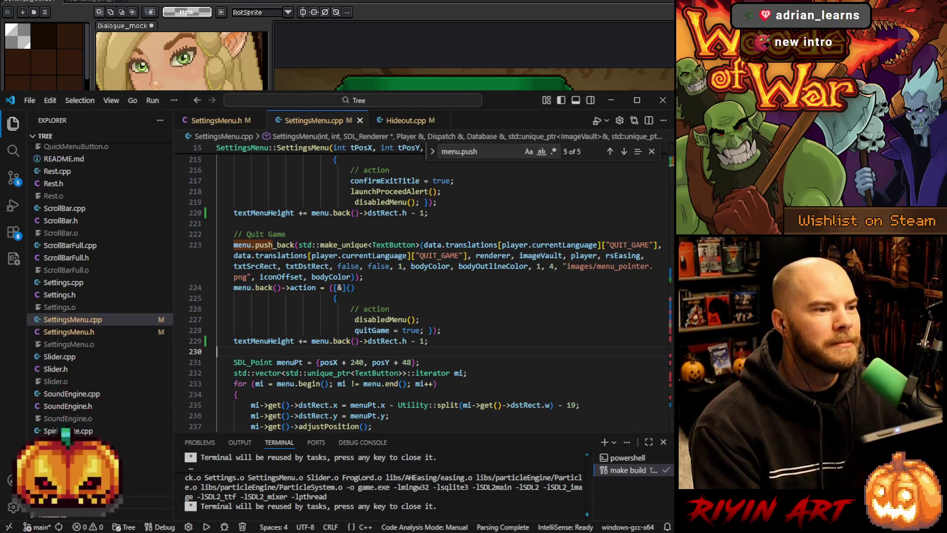
Start debugging 'Debug Game (Tree)' from the Run and Debug panel.
{"action": "left_click", "coordinate": [524, 341]}
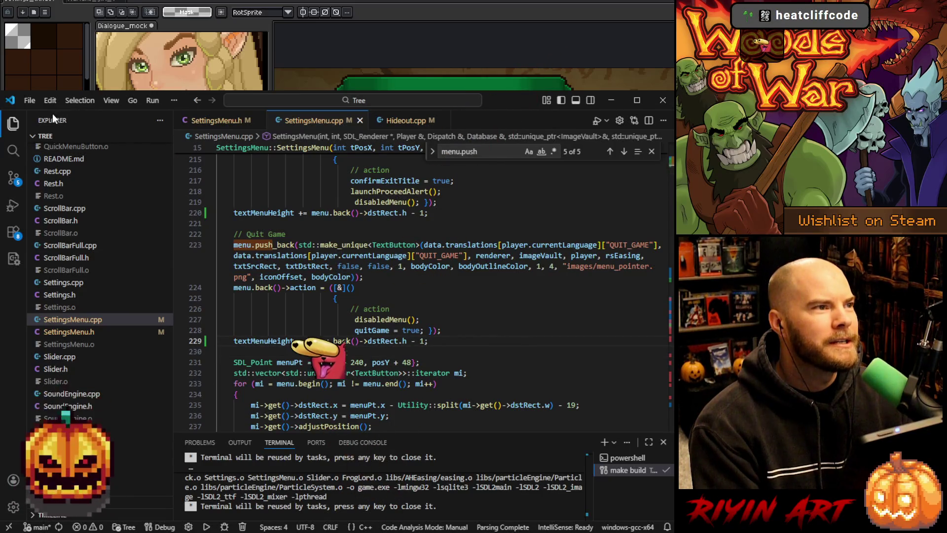
{"action": "left_click", "coordinate": [12, 205]}
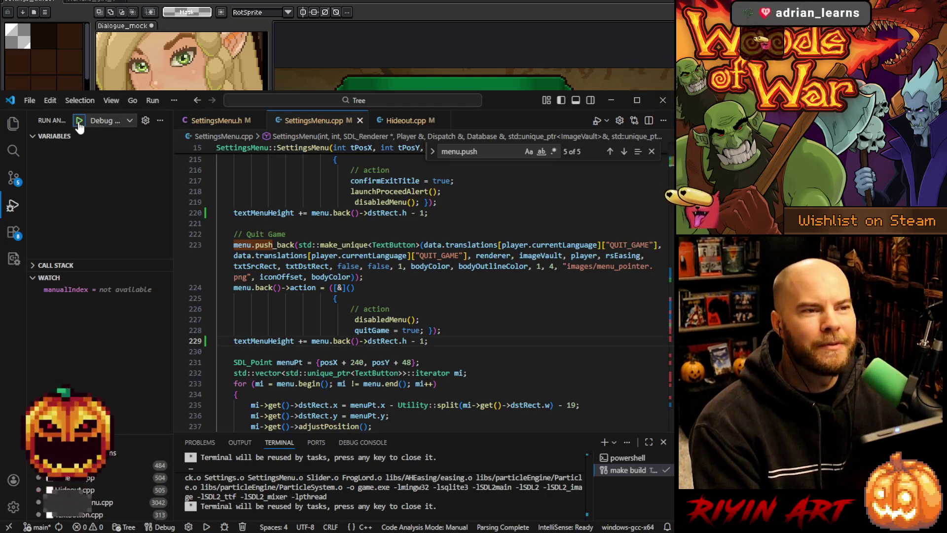
{"action": "left_click", "coordinate": [78, 121]}
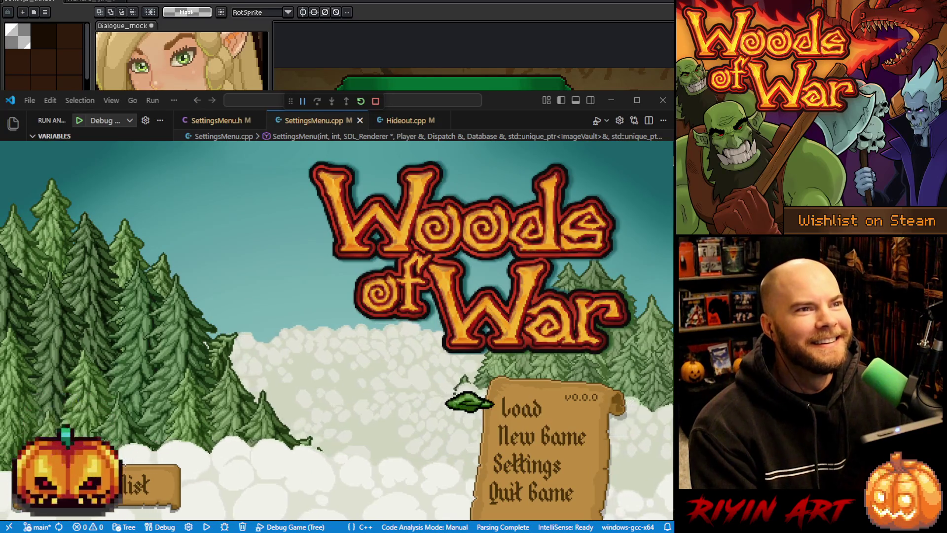
{"action": "key", "text": "alt+F4"}
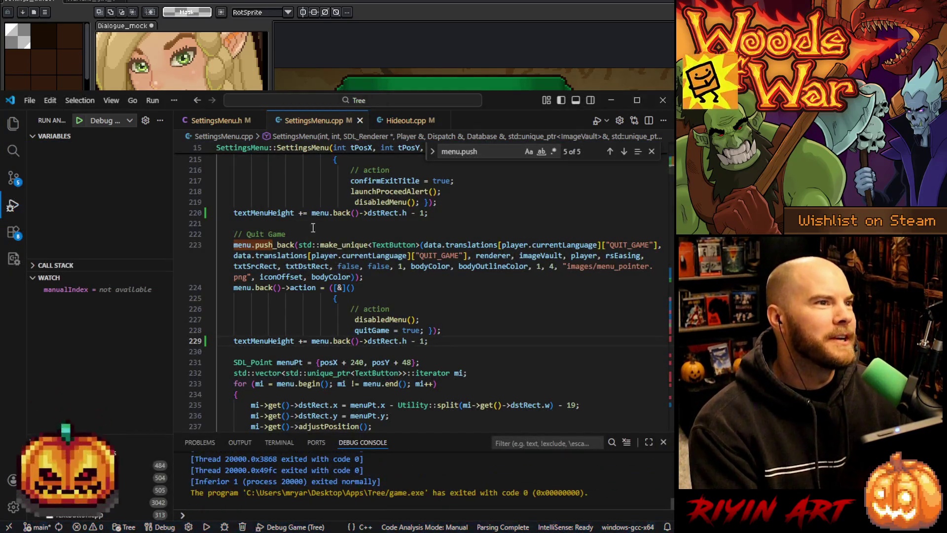
{"action": "left_click", "coordinate": [79, 120]}
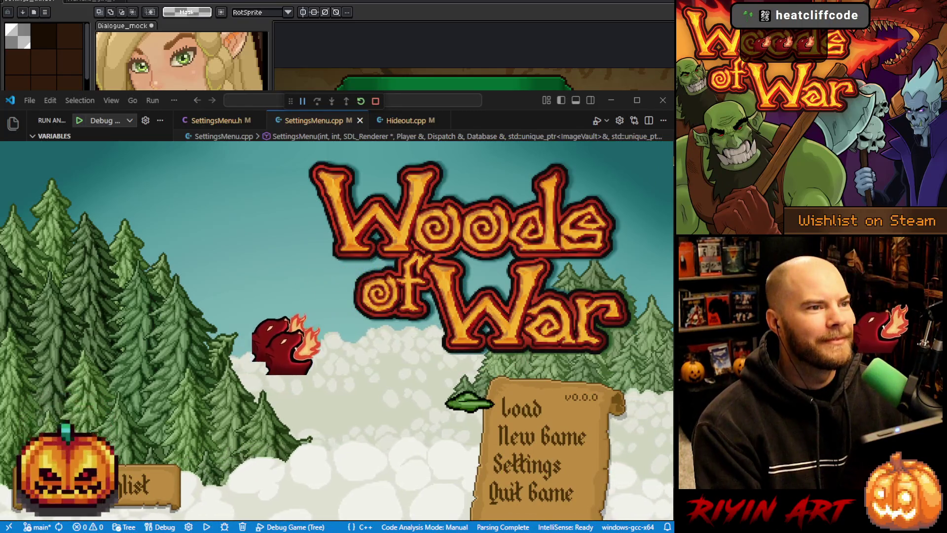
{"action": "key", "text": "Down"}
{"action": "key", "text": "Down"}
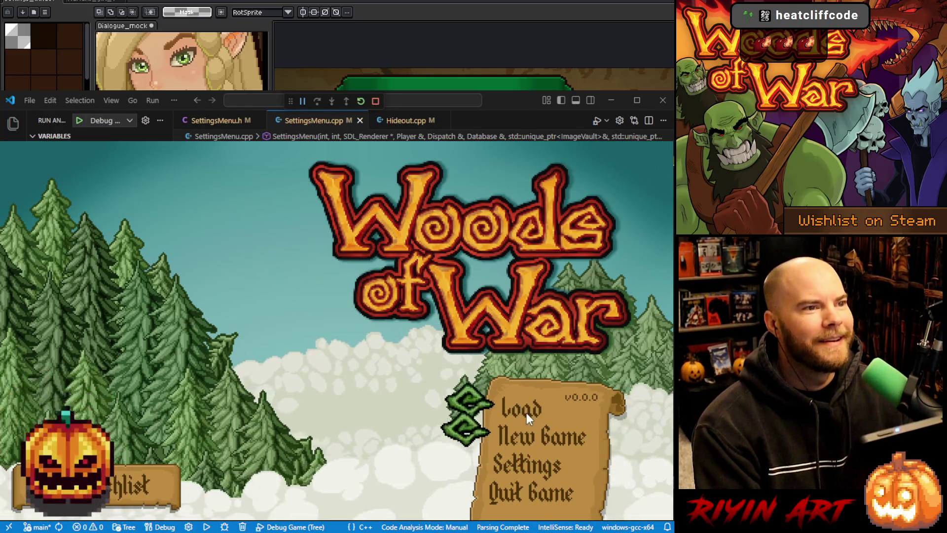
{"action": "left_click", "coordinate": [519, 415]}
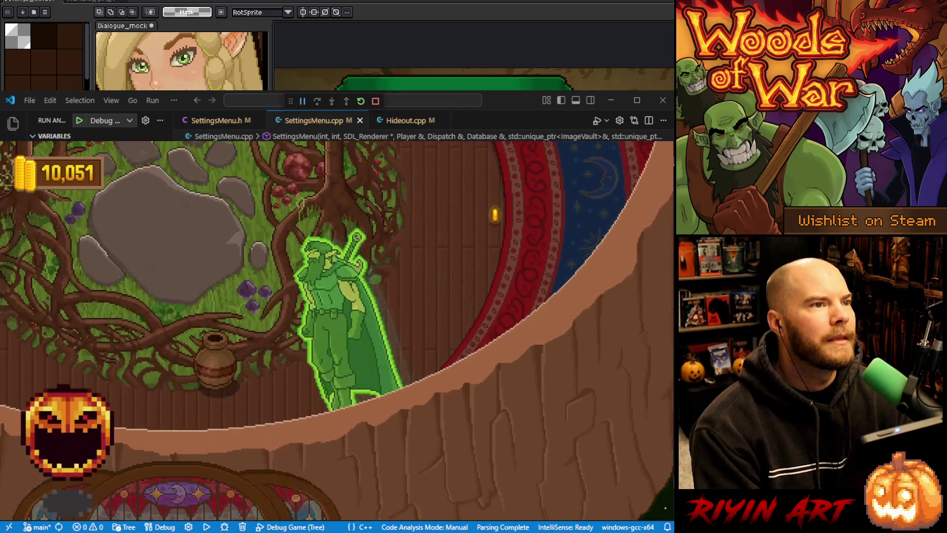
{"action": "key", "text": "Escape"}
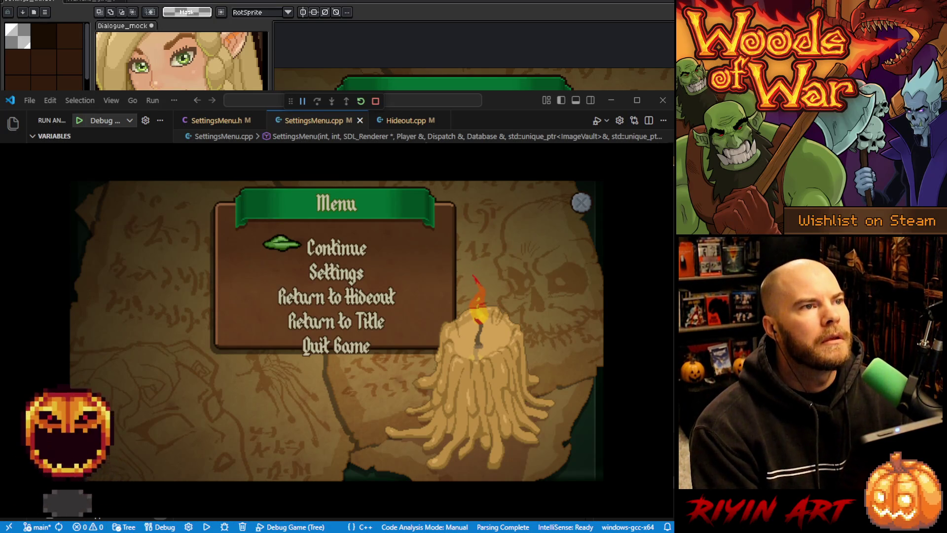
{"action": "key", "text": "alt+F4"}
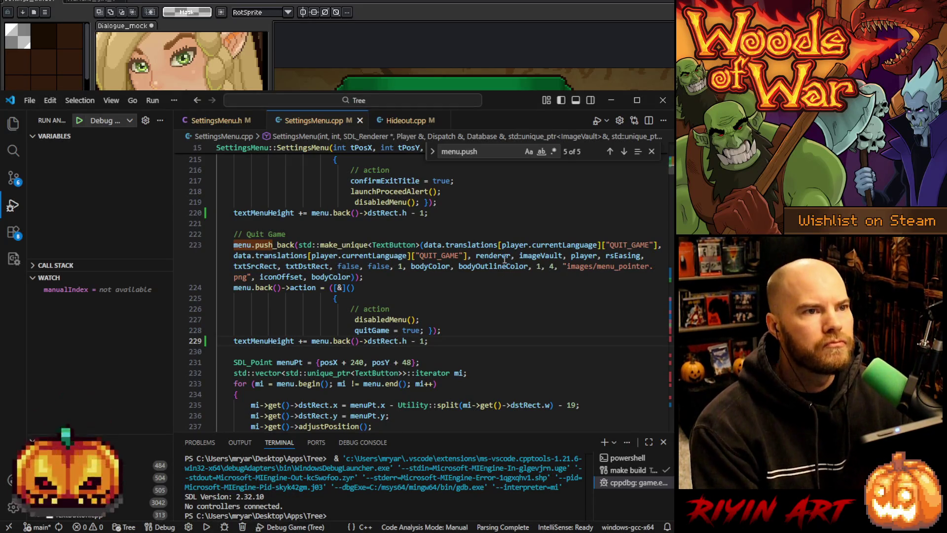
{"action": "left_click", "coordinate": [611, 101]}
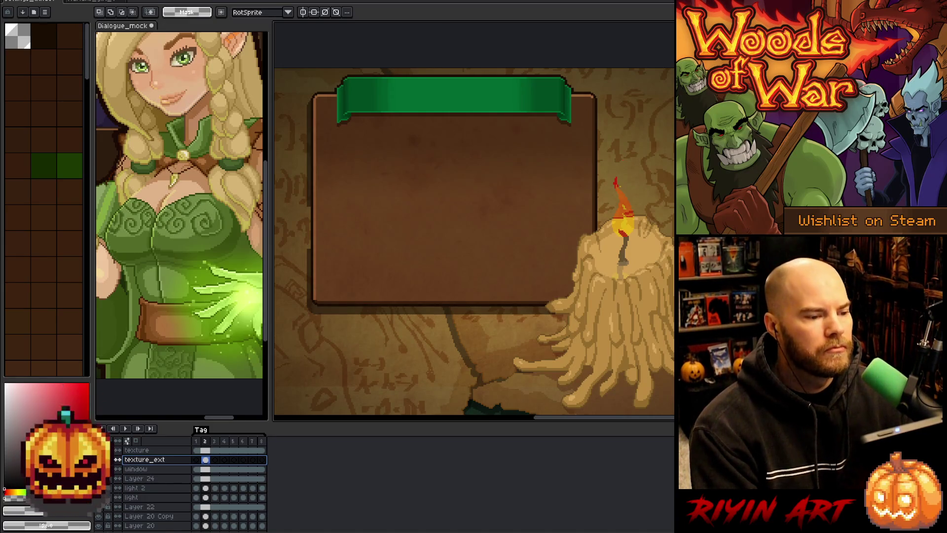
Centre the menu mockup and add a new layer above Layer 27.
{"action": "scroll", "coordinate": [377, 267], "scroll_direction": "down", "scroll_amount": 2}
{"action": "left_click_drag", "start_coordinate": [376, 266], "coordinate": [482, 255]}
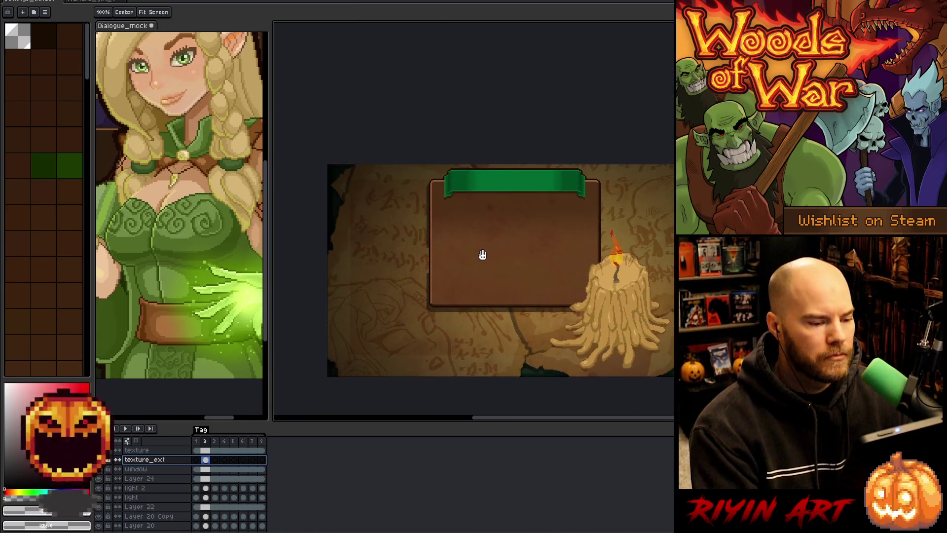
{"action": "scroll", "coordinate": [189, 462], "scroll_direction": "up", "scroll_amount": 4}
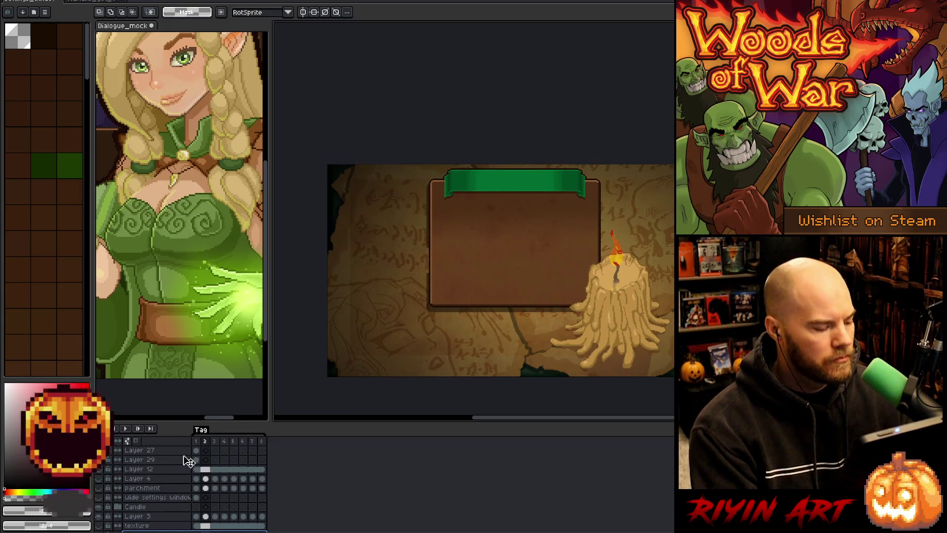
{"action": "left_click", "coordinate": [169, 451]}
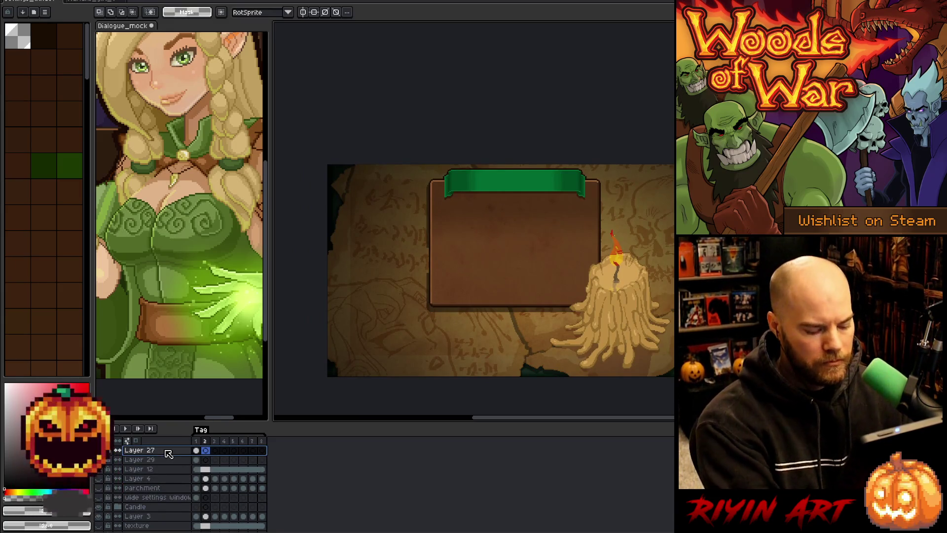
{"action": "key", "text": "shift+n"}
Paste the game's pause-menu screenshot, align it over the mockup and commit it.
{"action": "key", "text": "ctrl+v"}
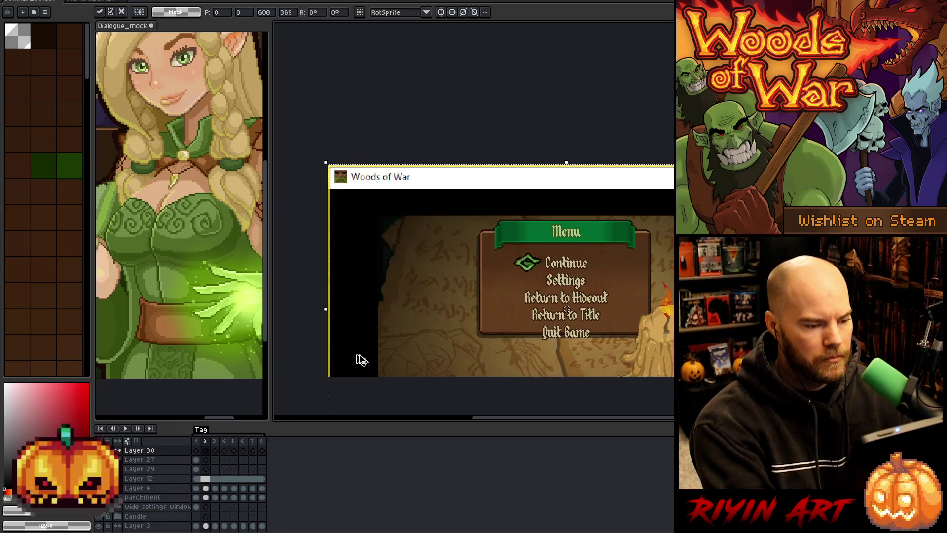
{"action": "mouse_move", "coordinate": [452, 267]}
{"action": "left_mouse_down"}
{"action": "mouse_move", "coordinate": [414, 213]}
{"action": "mouse_move", "coordinate": [402, 219]}
{"action": "left_mouse_up"}
{"action": "scroll", "coordinate": [402, 219], "scroll_direction": "up", "scroll_amount": 5}
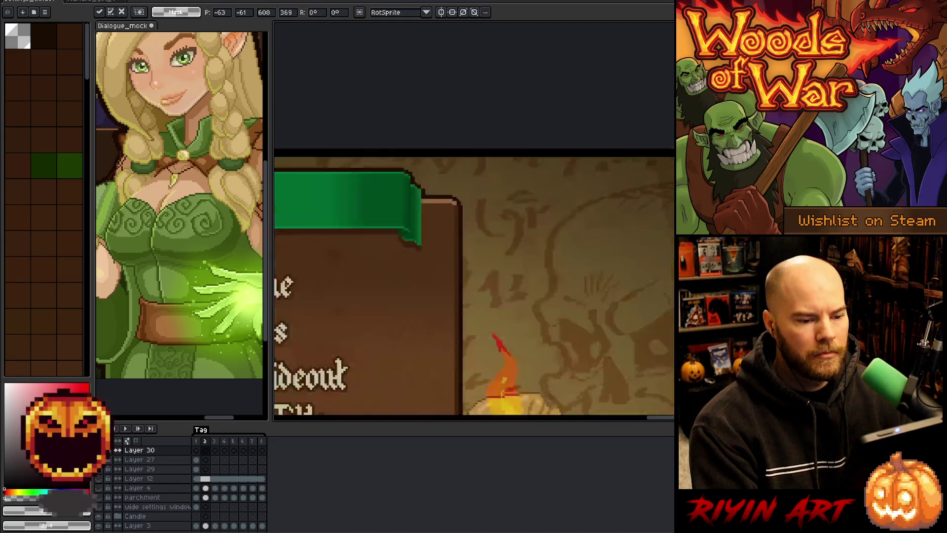
{"action": "scroll", "coordinate": [402, 220], "scroll_direction": "down", "scroll_amount": 3}
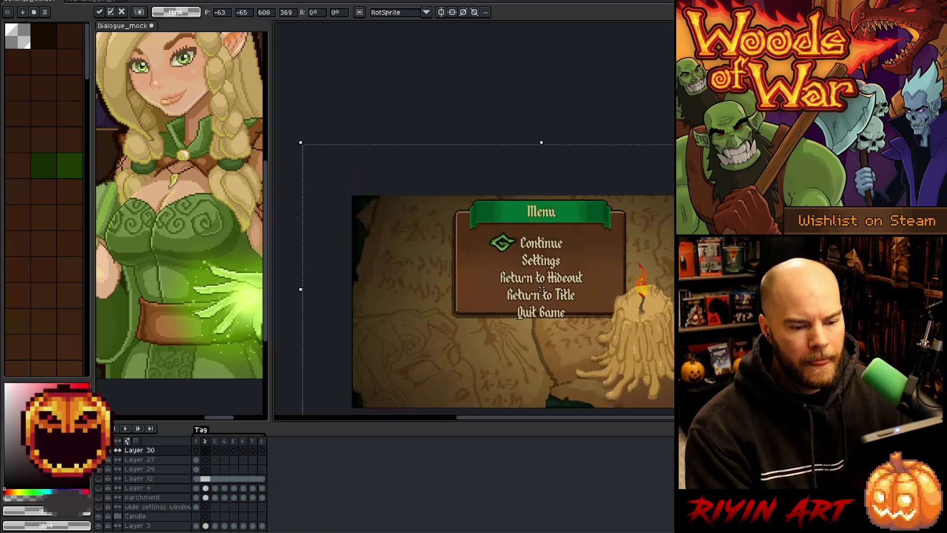
{"action": "scroll", "coordinate": [403, 219], "scroll_direction": "up", "scroll_amount": 4}
{"action": "mouse_move", "coordinate": [403, 219]}
{"action": "left_mouse_down"}
{"action": "mouse_move", "coordinate": [391, 219]}
{"action": "mouse_move", "coordinate": [399, 219]}
{"action": "left_mouse_up"}
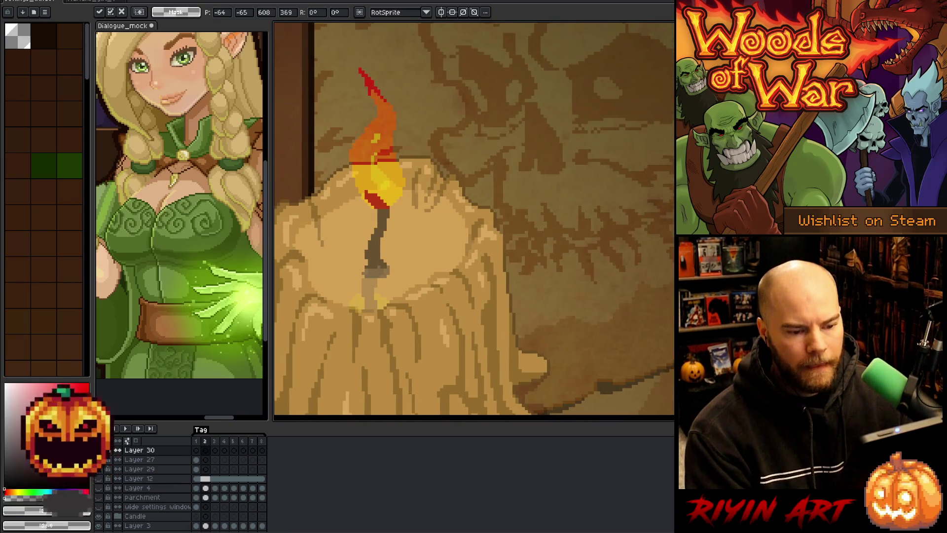
{"action": "scroll", "coordinate": [671, 240], "scroll_direction": "down", "scroll_amount": 5}
{"action": "key", "text": "Return"}
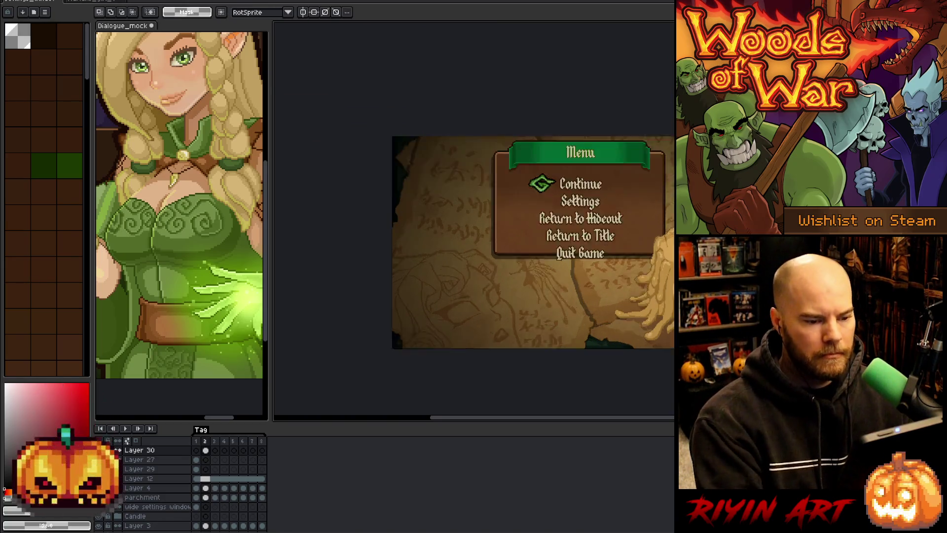
Drag a measuring selection below the Menu banner to gauge the spacing.
{"action": "scroll", "coordinate": [642, 237], "scroll_direction": "up", "scroll_amount": 4}
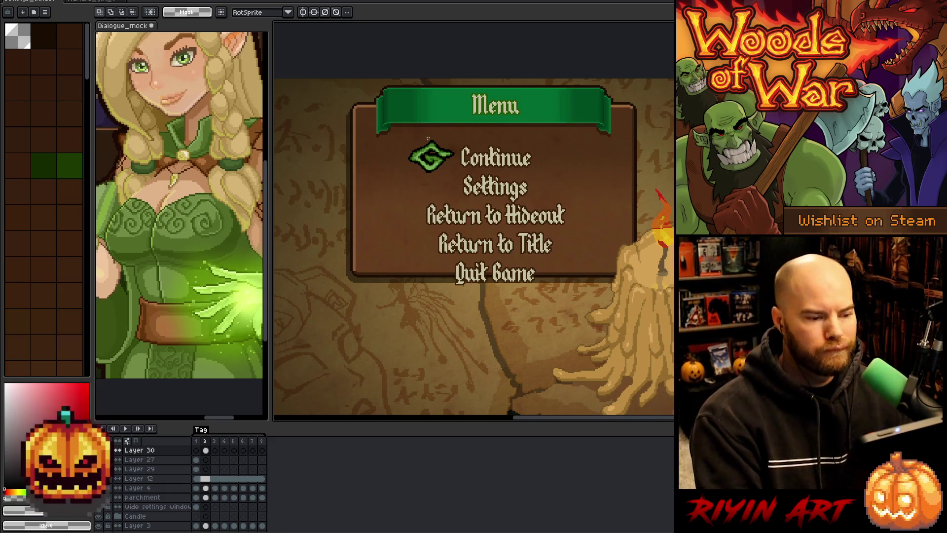
{"action": "scroll", "coordinate": [414, 129], "scroll_direction": "up", "scroll_amount": 2}
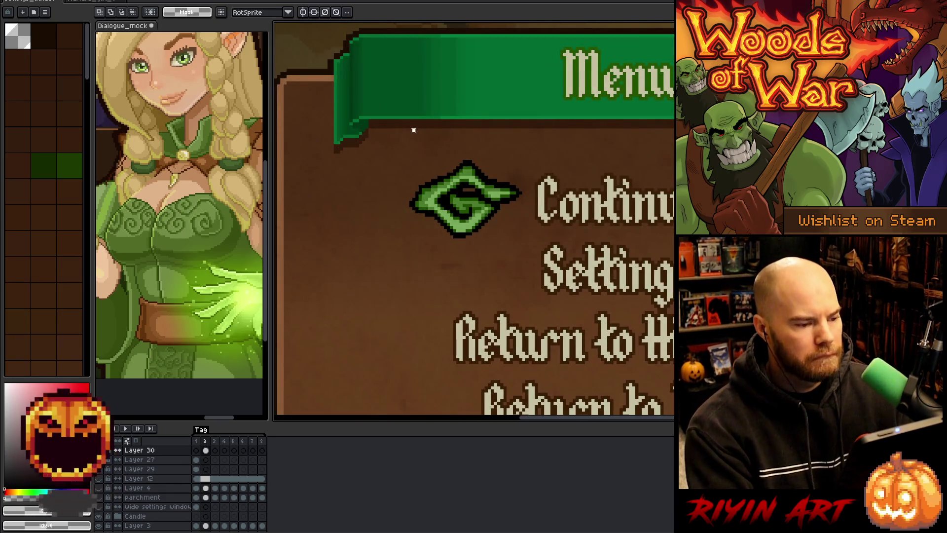
{"action": "mouse_move", "coordinate": [414, 130]}
{"action": "left_mouse_down"}
{"action": "mouse_move", "coordinate": [680, 222]}
{"action": "mouse_move", "coordinate": [681, 307]}
{"action": "left_mouse_up"}
{"action": "scroll", "coordinate": [474, 221], "scroll_direction": "up", "scroll_amount": 3}
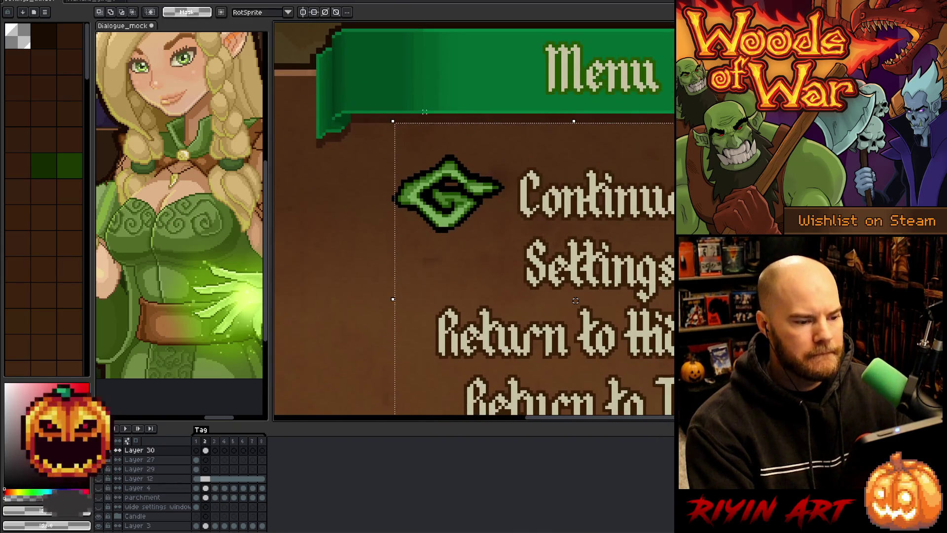
{"action": "mouse_move", "coordinate": [380, 116]}
{"action": "left_mouse_down"}
{"action": "mouse_move", "coordinate": [660, 406]}
{"action": "mouse_move", "coordinate": [676, 211]}
{"action": "left_mouse_up"}
{"action": "scroll", "coordinate": [563, 238], "scroll_direction": "down", "scroll_amount": 2}
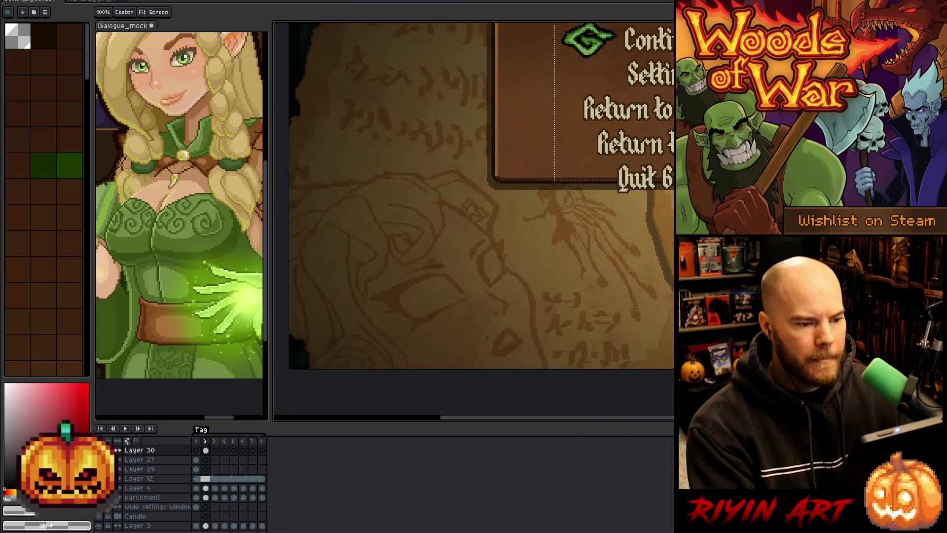
{"action": "left_click_drag", "start_coordinate": [631, 95], "coordinate": [563, 239]}
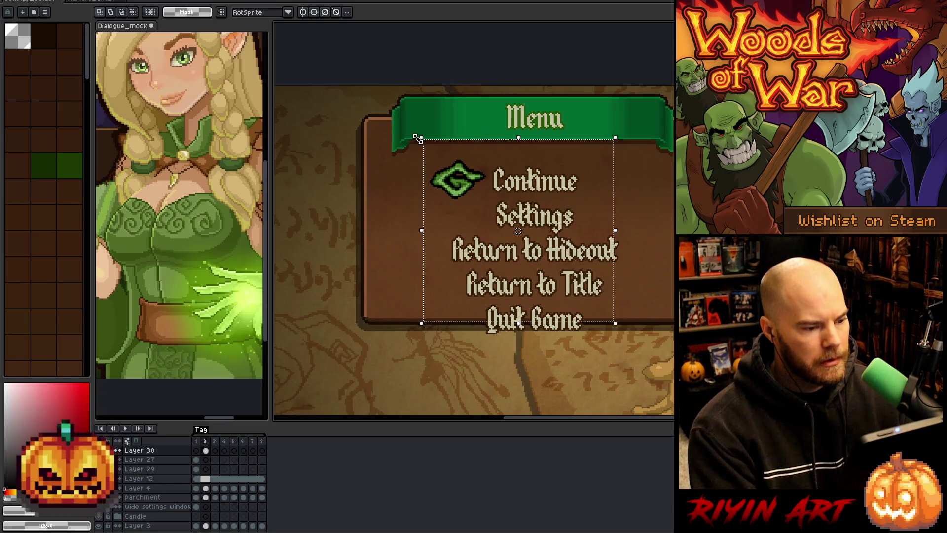
{"action": "scroll", "coordinate": [416, 136], "scroll_direction": "up", "scroll_amount": 4}
{"action": "scroll", "coordinate": [427, 155], "scroll_direction": "down", "scroll_amount": 5}
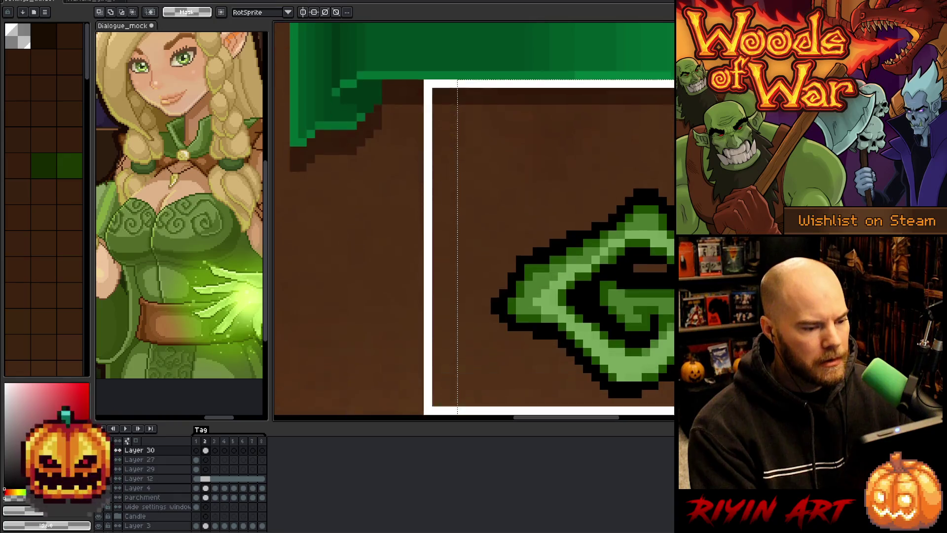
{"action": "mouse_move", "coordinate": [543, 280]}
{"action": "left_mouse_down"}
{"action": "mouse_move", "coordinate": [542, 320]}
{"action": "mouse_move", "coordinate": [543, 129]}
{"action": "left_mouse_up"}
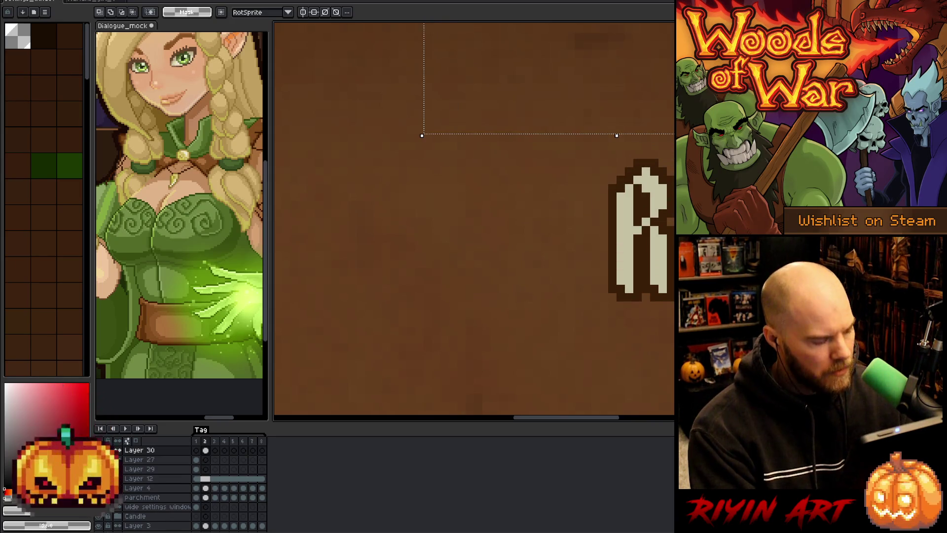
{"action": "scroll", "coordinate": [542, 316], "scroll_direction": "down", "scroll_amount": 3}
{"action": "left_click_drag", "start_coordinate": [542, 316], "coordinate": [513, 314]}
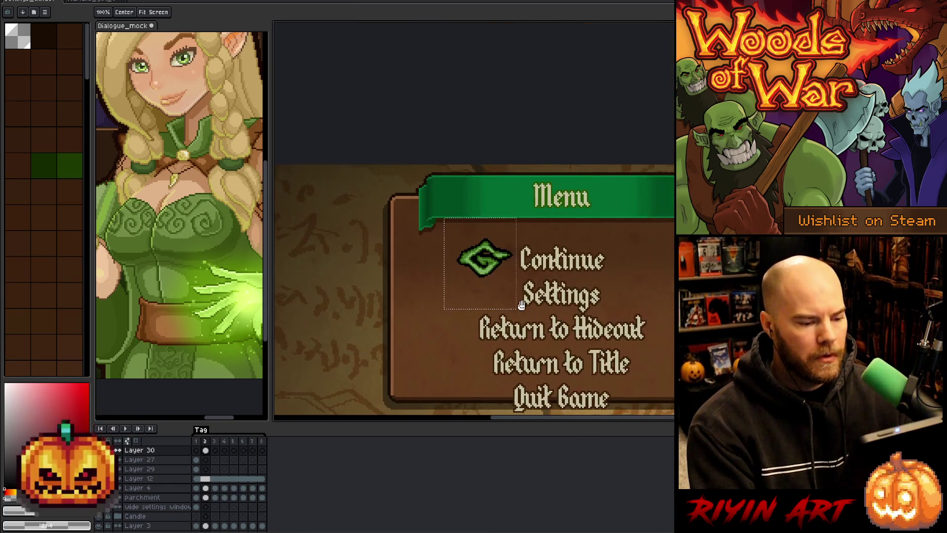
Bring the G icon into view with the marquee active and add a layer above Layer 30.
{"action": "key", "text": "m"}
{"action": "scroll", "coordinate": [475, 270], "scroll_direction": "up", "scroll_amount": 2}
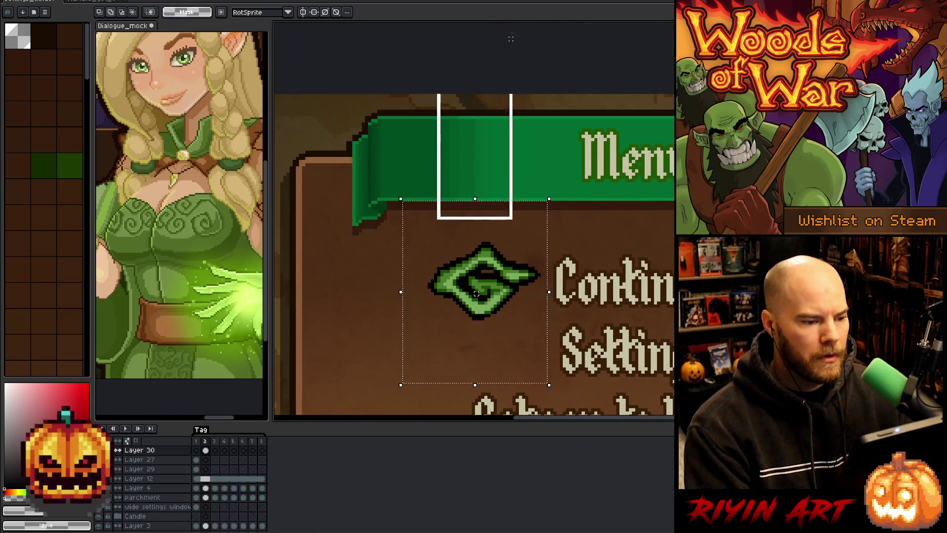
{"action": "scroll", "coordinate": [477, 296], "scroll_direction": "down", "scroll_amount": 3}
{"action": "left_click_drag", "start_coordinate": [482, 304], "coordinate": [409, 306]}
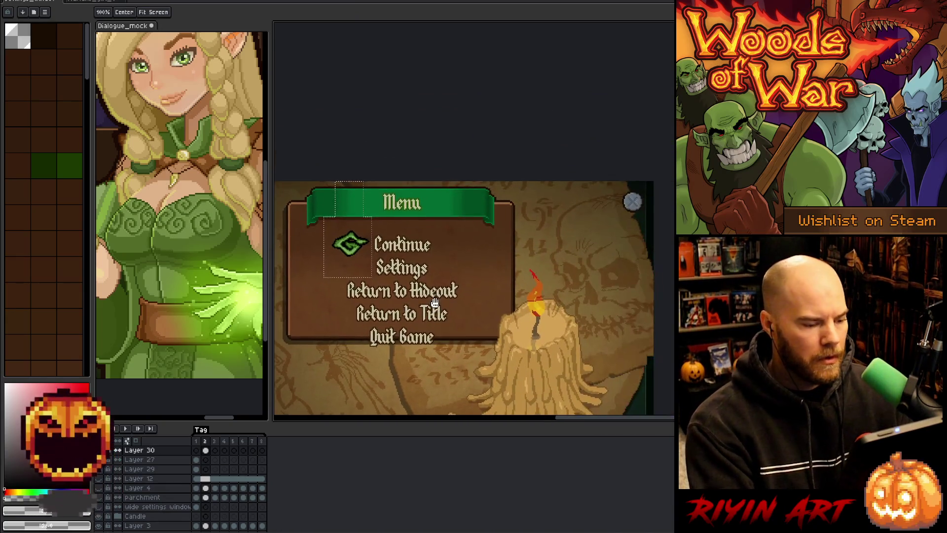
{"action": "key", "text": "m"}
{"action": "scroll", "coordinate": [347, 281], "scroll_direction": "up", "scroll_amount": 1}
{"action": "scroll", "coordinate": [347, 281], "scroll_direction": "up", "scroll_amount": 1}
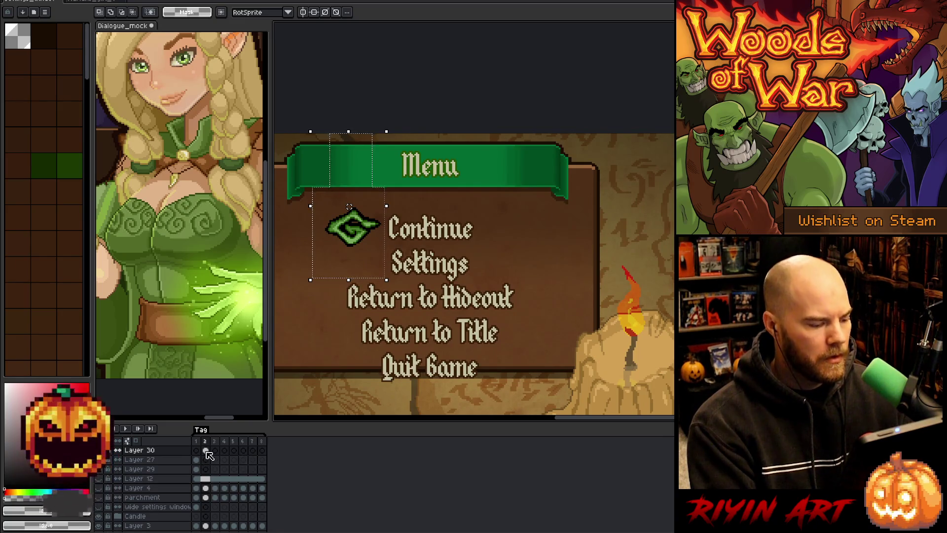
{"action": "key", "text": "shift+n"}
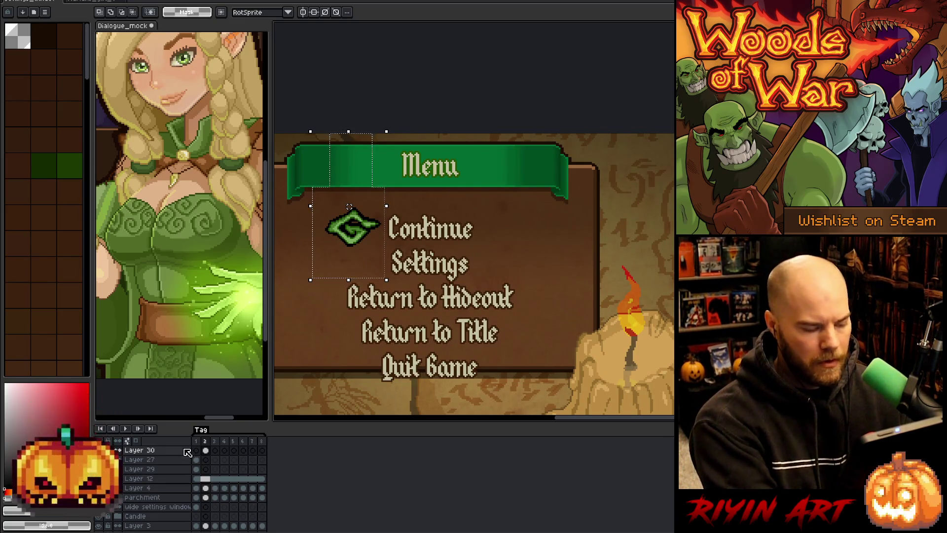
Pick a new colour, select Layer 31's frame 2 cel and clear the selected mockup area.
{"action": "left_click", "coordinate": [10, 452]}
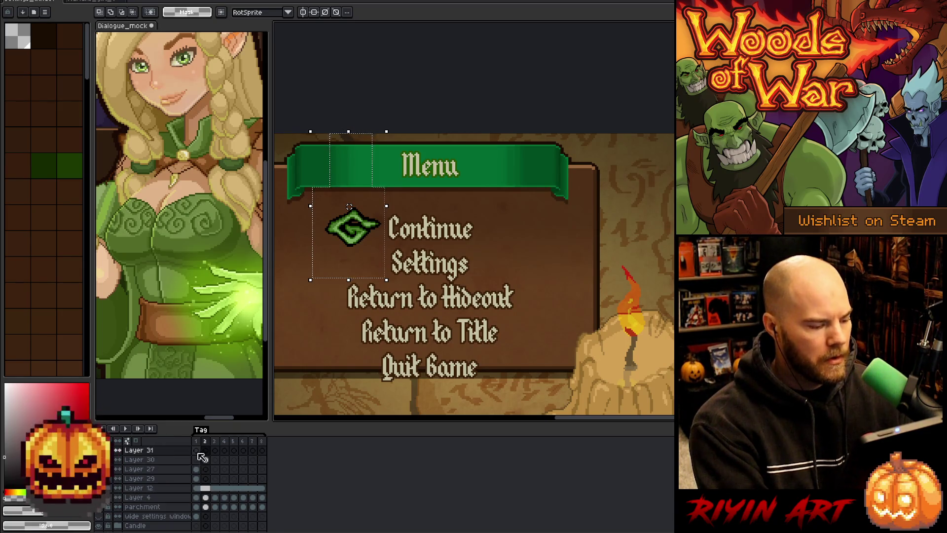
{"action": "left_click", "coordinate": [206, 451]}
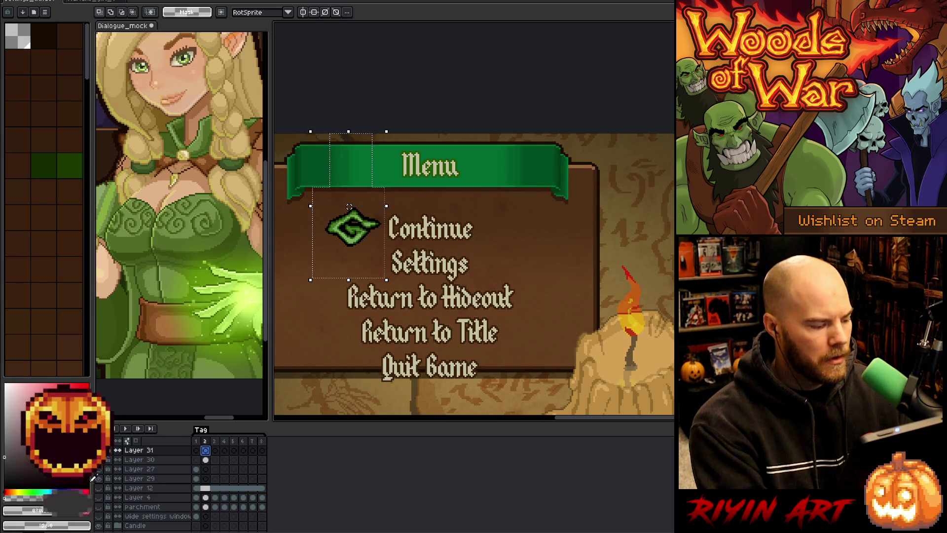
{"action": "key", "text": "Delete"}
Move the selected block beside the green emblem, commit it and deselect.
{"action": "left_click_drag", "start_coordinate": [425, 253], "coordinate": [546, 255]}
{"action": "mouse_move", "coordinate": [491, 234]}
{"action": "left_mouse_down"}
{"action": "mouse_move", "coordinate": [399, 243]}
{"action": "mouse_move", "coordinate": [424, 244]}
{"action": "left_mouse_up"}
{"action": "left_click_drag", "start_coordinate": [506, 239], "coordinate": [458, 232]}
{"action": "key", "text": "Return"}
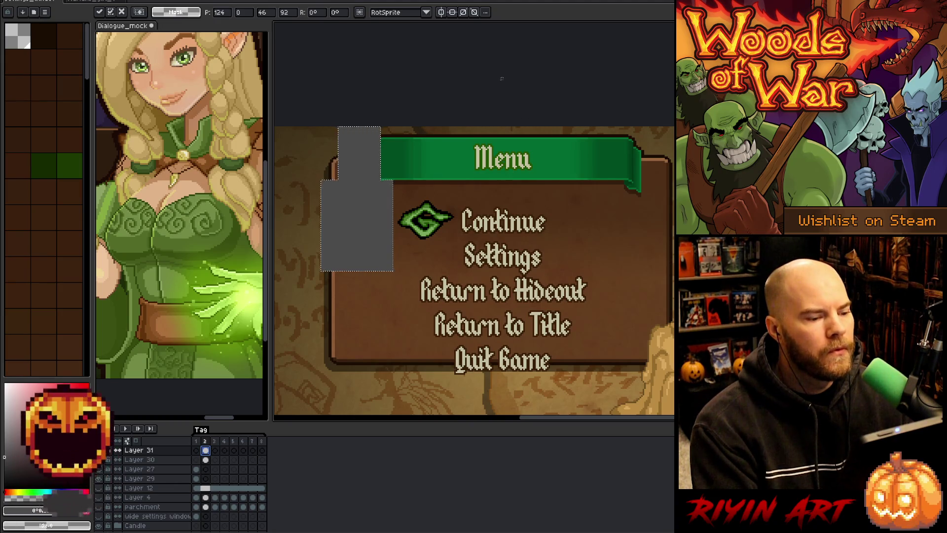
{"action": "key", "text": "ctrl+d"}
{"action": "left_click_drag", "start_coordinate": [485, 185], "coordinate": [483, 154]}
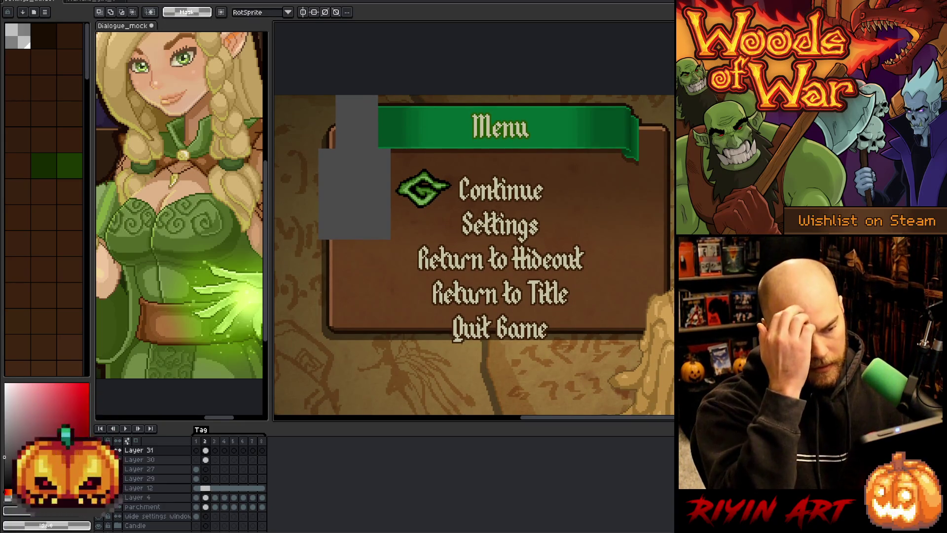
Pan and zoom to frame the menu mockup with the rectangular marquee ready.
{"action": "scroll", "coordinate": [500, 209], "scroll_direction": "up", "scroll_amount": 1}
{"action": "scroll", "coordinate": [496, 217], "scroll_direction": "down", "scroll_amount": 1}
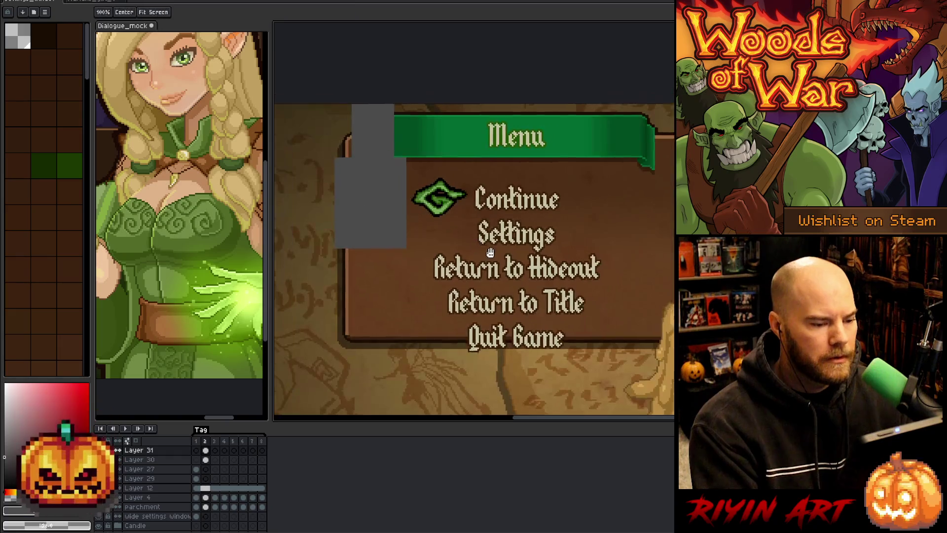
{"action": "scroll", "coordinate": [490, 231], "scroll_direction": "up", "scroll_amount": 1}
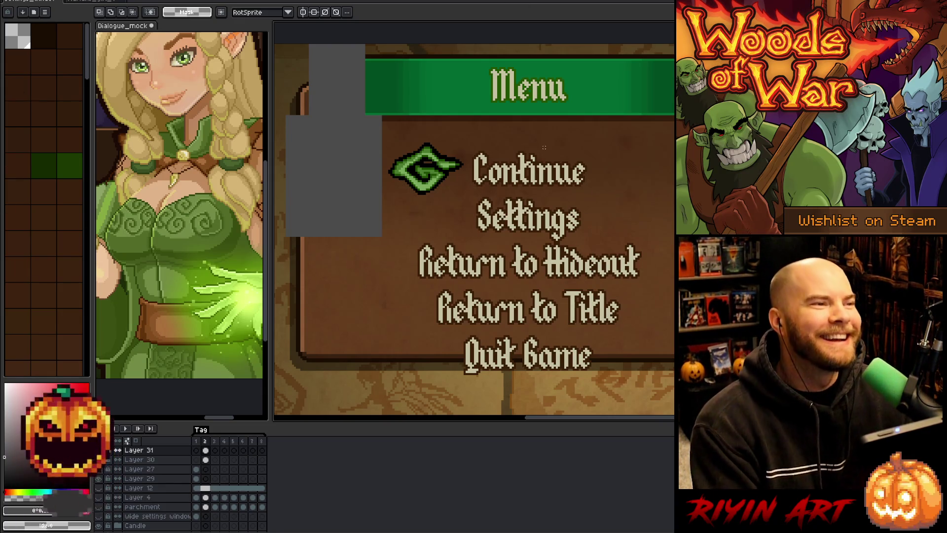
{"action": "key", "text": "space"}
{"action": "mouse_move", "coordinate": [450, 232]}
{"action": "left_mouse_down"}
{"action": "mouse_move", "coordinate": [464, 230]}
{"action": "mouse_move", "coordinate": [488, 256]}
{"action": "mouse_move", "coordinate": [425, 220]}
{"action": "left_mouse_up"}
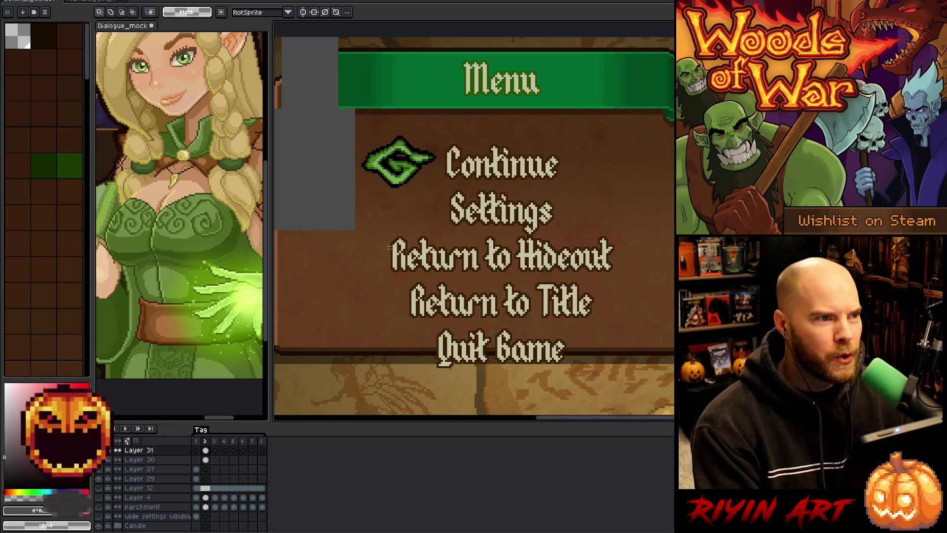
{"action": "left_click_drag", "start_coordinate": [447, 239], "coordinate": [457, 258]}
{"action": "key", "text": "m"}
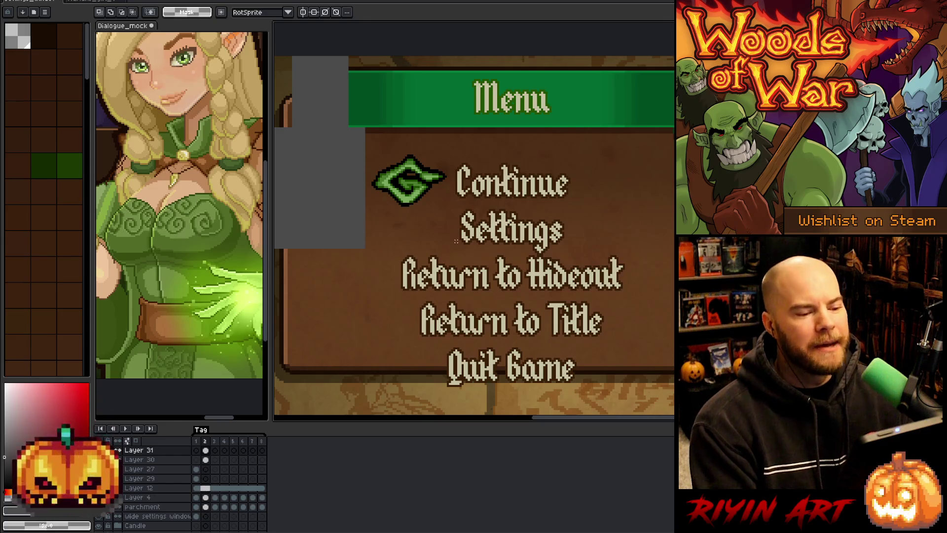
{"action": "scroll", "coordinate": [454, 239], "scroll_direction": "up", "scroll_amount": 1}
{"action": "scroll", "coordinate": [454, 240], "scroll_direction": "down", "scroll_amount": 1}
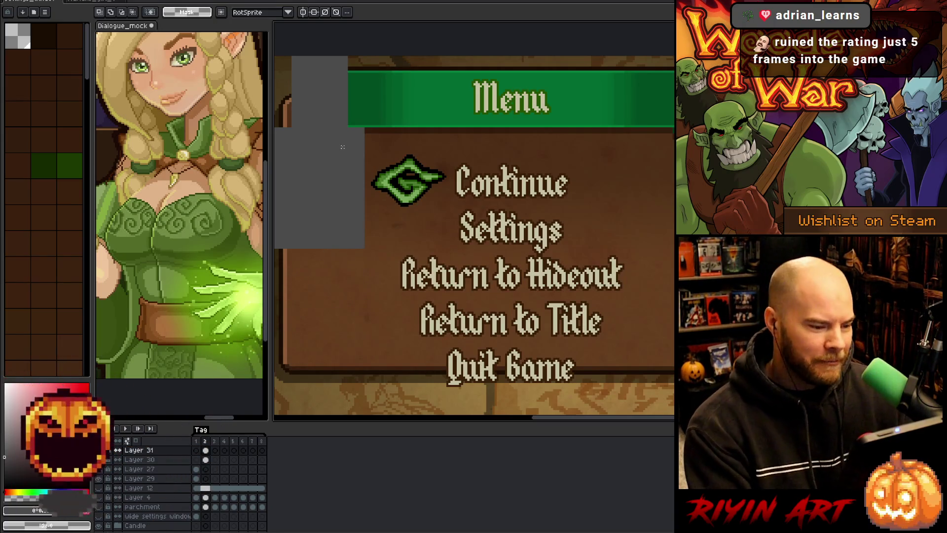
Draw a measuring rectangle from the menu's top-left corner down past Settings.
{"action": "left_click_drag", "start_coordinate": [375, 189], "coordinate": [366, 185]}
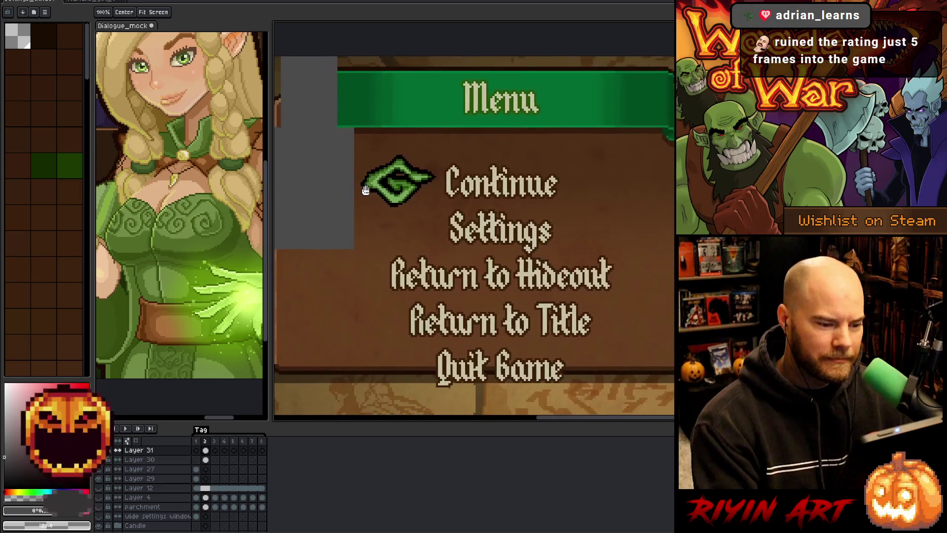
{"action": "scroll", "coordinate": [366, 185], "scroll_direction": "down", "scroll_amount": 1}
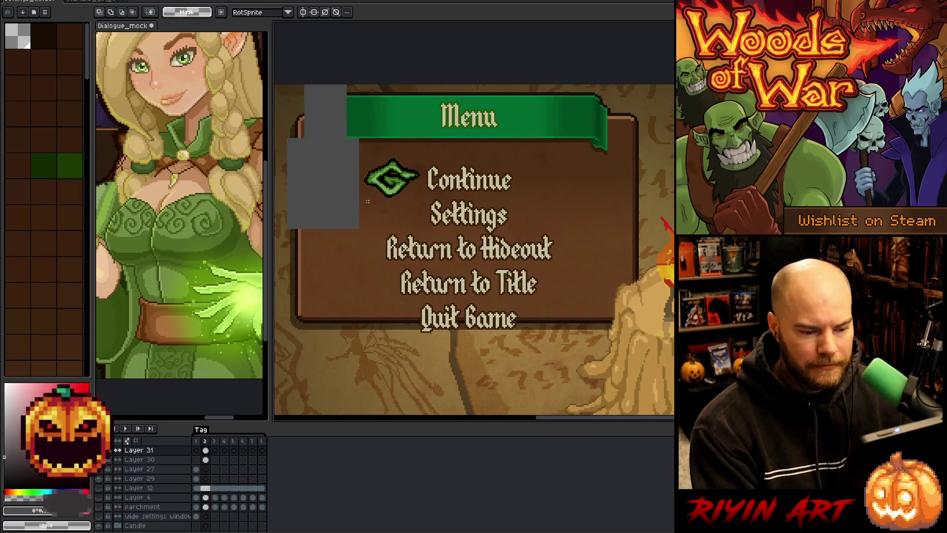
{"action": "scroll", "coordinate": [361, 203], "scroll_direction": "up", "scroll_amount": 1}
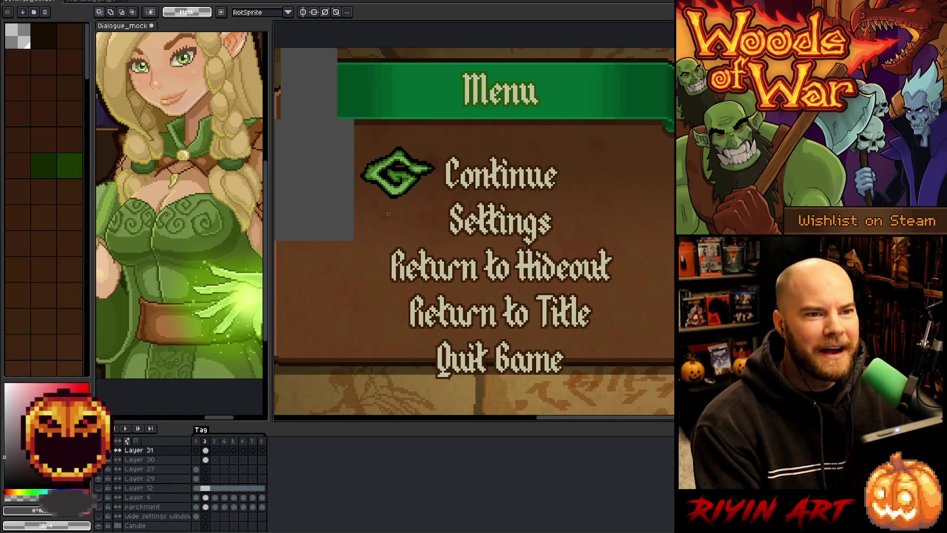
{"action": "mouse_move", "coordinate": [380, 206]}
{"action": "left_mouse_down"}
{"action": "mouse_move", "coordinate": [393, 207]}
{"action": "mouse_move", "coordinate": [374, 207]}
{"action": "mouse_move", "coordinate": [387, 220]}
{"action": "mouse_move", "coordinate": [390, 213]}
{"action": "left_mouse_up"}
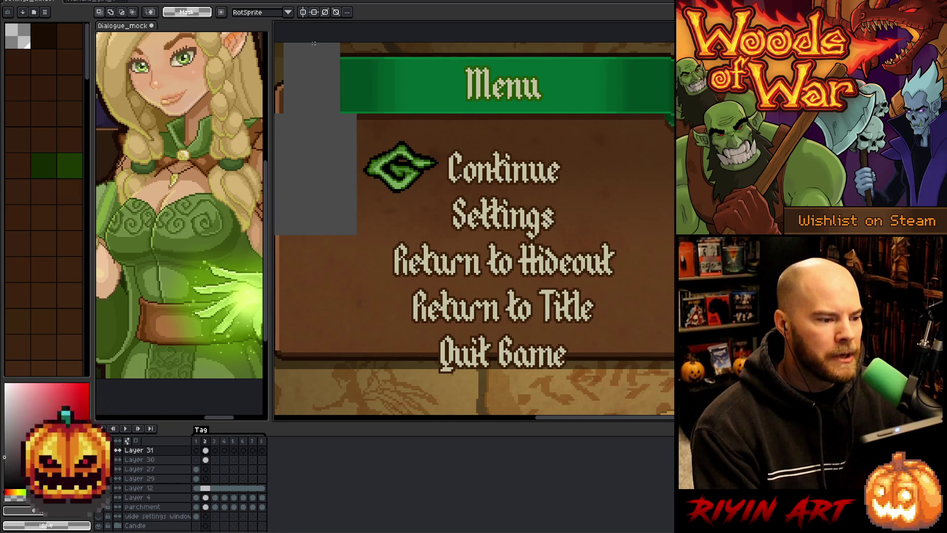
{"action": "mouse_move", "coordinate": [313, 43]}
{"action": "left_mouse_down"}
{"action": "mouse_move", "coordinate": [474, 274]}
{"action": "mouse_move", "coordinate": [493, 237]}
{"action": "left_mouse_up"}
{"action": "key", "text": "ctrl+d"}
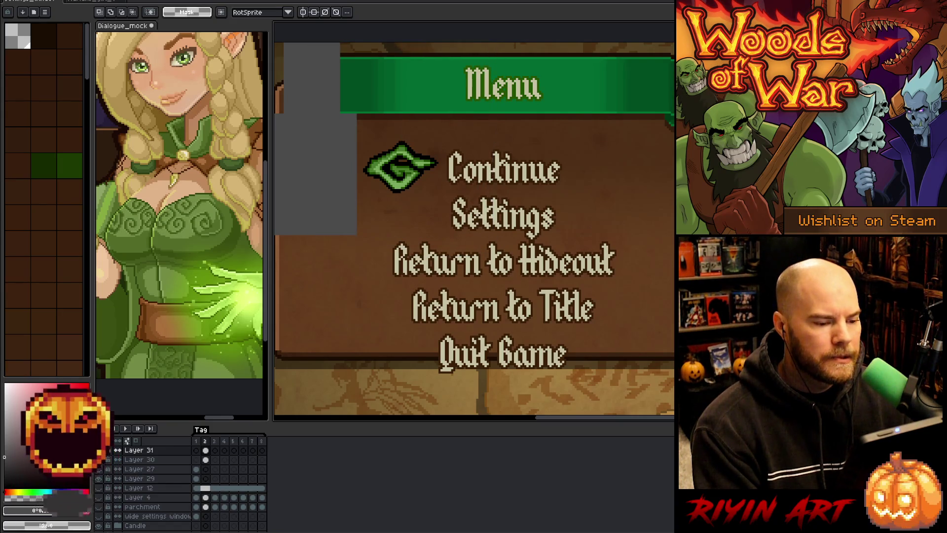
{"action": "mouse_move", "coordinate": [312, 44]}
{"action": "left_mouse_down"}
{"action": "mouse_move", "coordinate": [437, 262]}
{"action": "mouse_move", "coordinate": [518, 235]}
{"action": "left_mouse_up"}
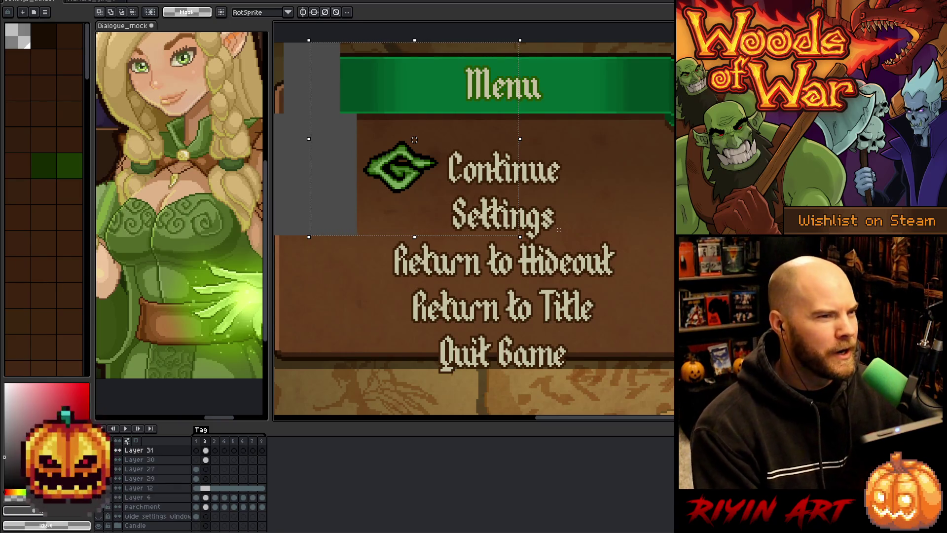
Narrow the measuring selection into a vertical strip below the grey block.
{"action": "scroll", "coordinate": [419, 148], "scroll_direction": "down", "scroll_amount": 1}
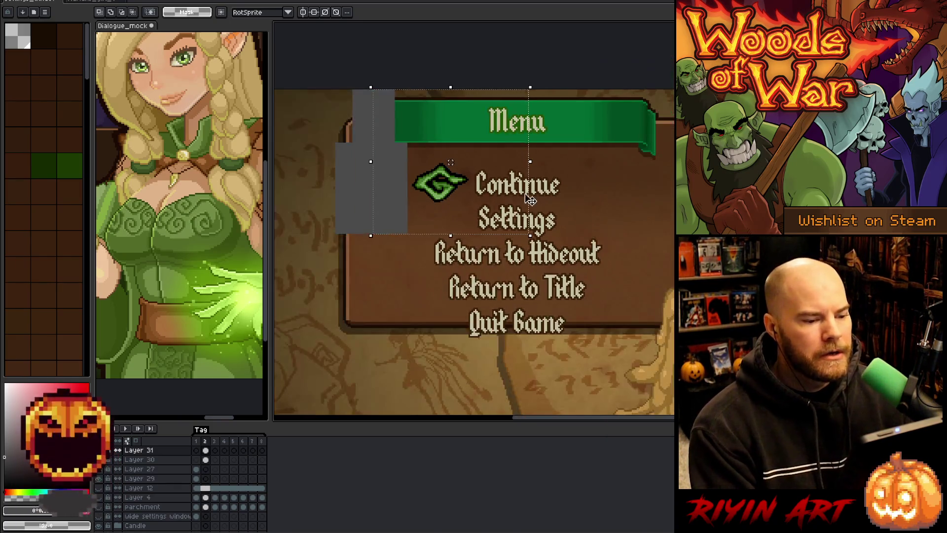
{"action": "scroll", "coordinate": [434, 187], "scroll_direction": "up", "scroll_amount": 1}
{"action": "key", "text": "h"}
{"action": "left_click_drag", "start_coordinate": [440, 196], "coordinate": [425, 206]}
{"action": "key", "text": "v"}
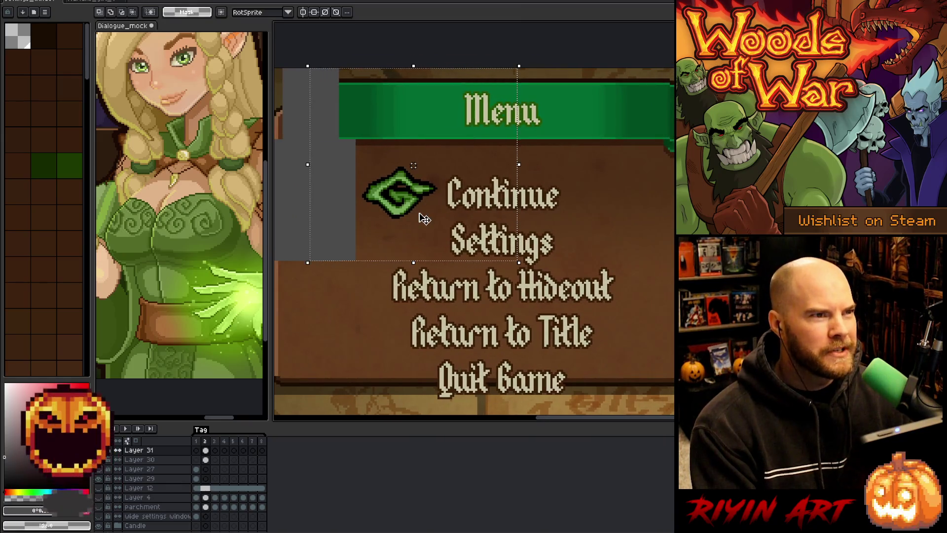
{"action": "scroll", "coordinate": [413, 165], "scroll_direction": "up", "scroll_amount": 1}
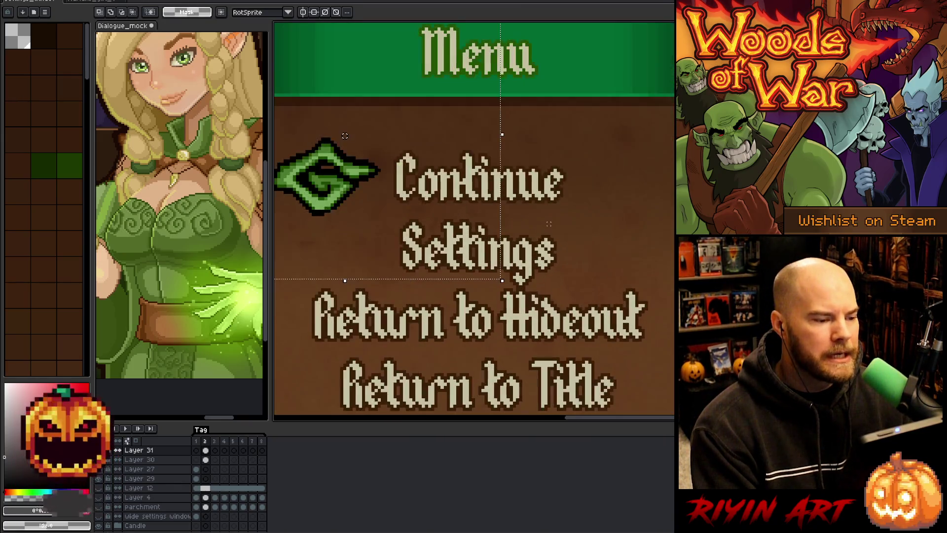
{"action": "scroll", "coordinate": [413, 165], "scroll_direction": "down", "scroll_amount": 1}
{"action": "key", "text": "h"}
{"action": "left_click_drag", "start_coordinate": [515, 222], "coordinate": [518, 239]}
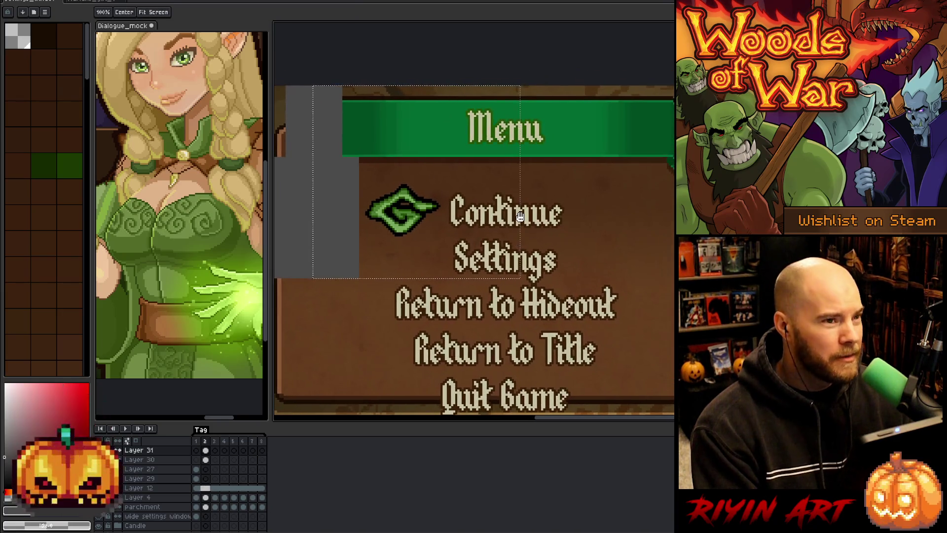
{"action": "key", "text": "v"}
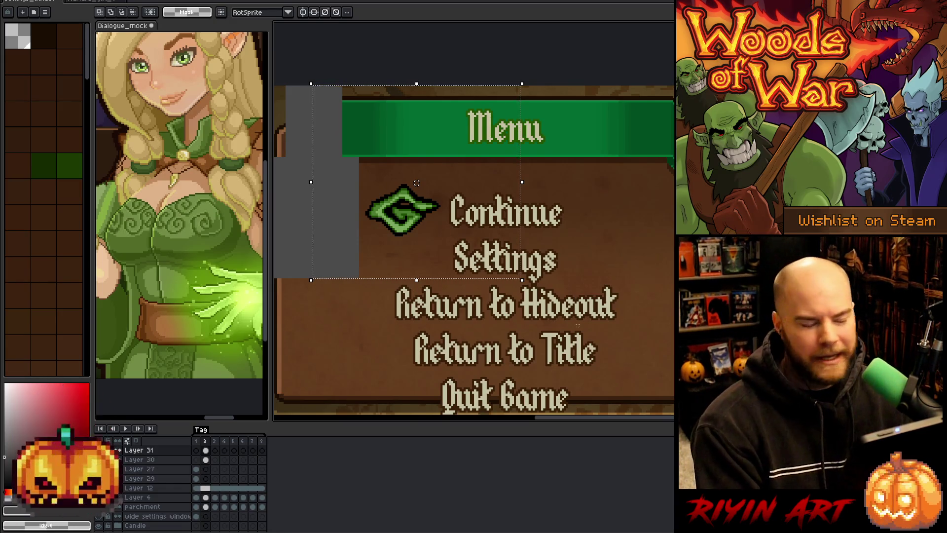
Pan and zoom to view the strip down to the menu panel's bottom edge.
{"action": "scroll", "coordinate": [460, 321], "scroll_direction": "down", "scroll_amount": 1}
{"action": "left_click_drag", "start_coordinate": [533, 352], "coordinate": [514, 316]}
{"action": "scroll", "coordinate": [414, 210], "scroll_direction": "up", "scroll_amount": 1}
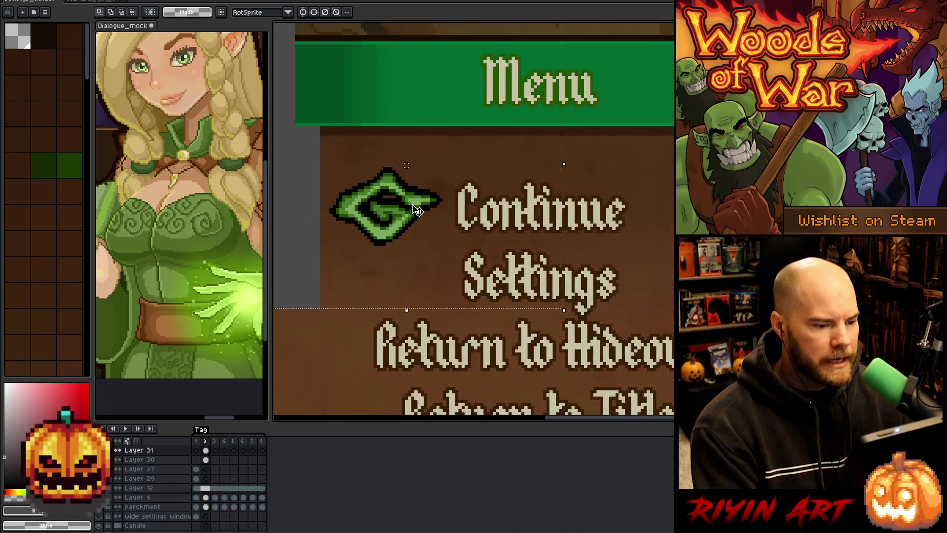
{"action": "scroll", "coordinate": [415, 209], "scroll_direction": "down", "scroll_amount": 1}
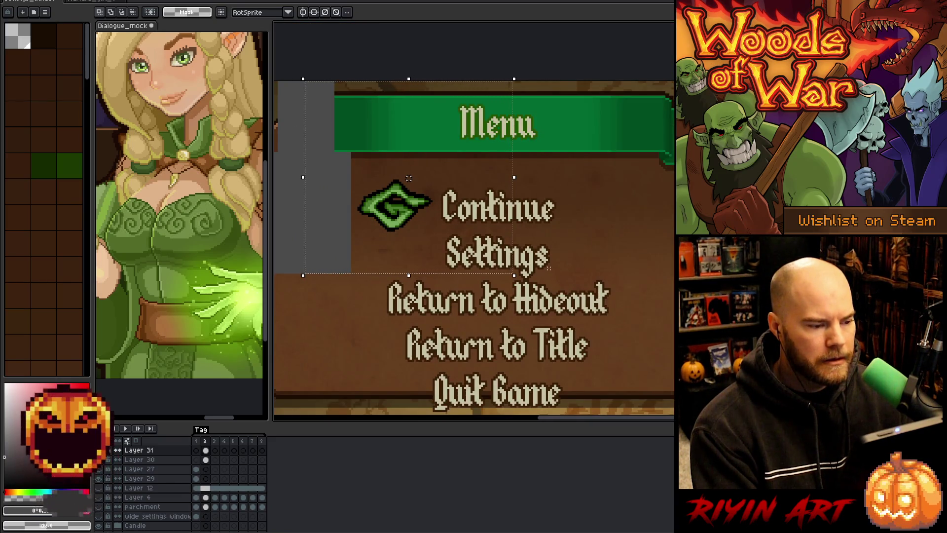
{"action": "scroll", "coordinate": [409, 178], "scroll_direction": "up", "scroll_amount": 1}
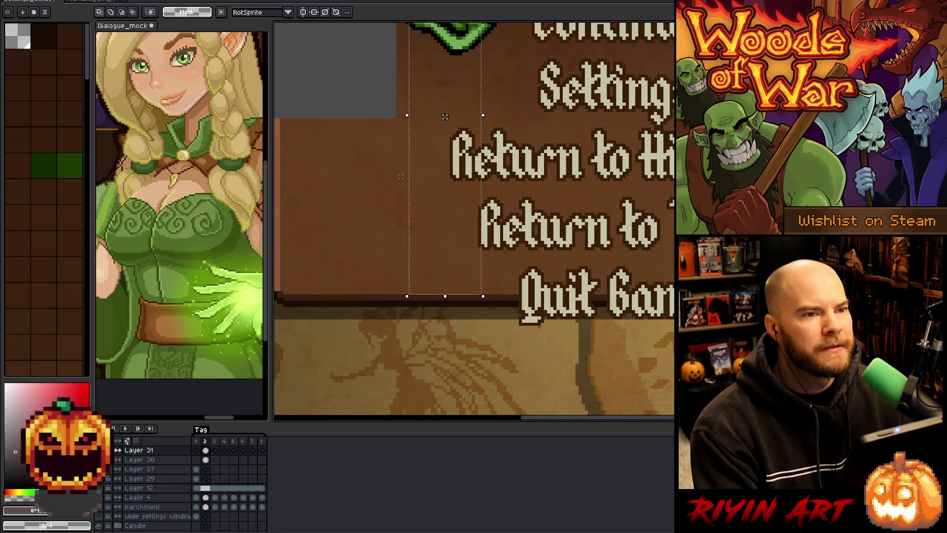
Drag the measuring strip's corner down to the menu panel's bottom edge.
{"action": "left_click_drag", "start_coordinate": [480, 131], "coordinate": [464, 212]}
{"action": "scroll", "coordinate": [465, 212], "scroll_direction": "down", "scroll_amount": 1}
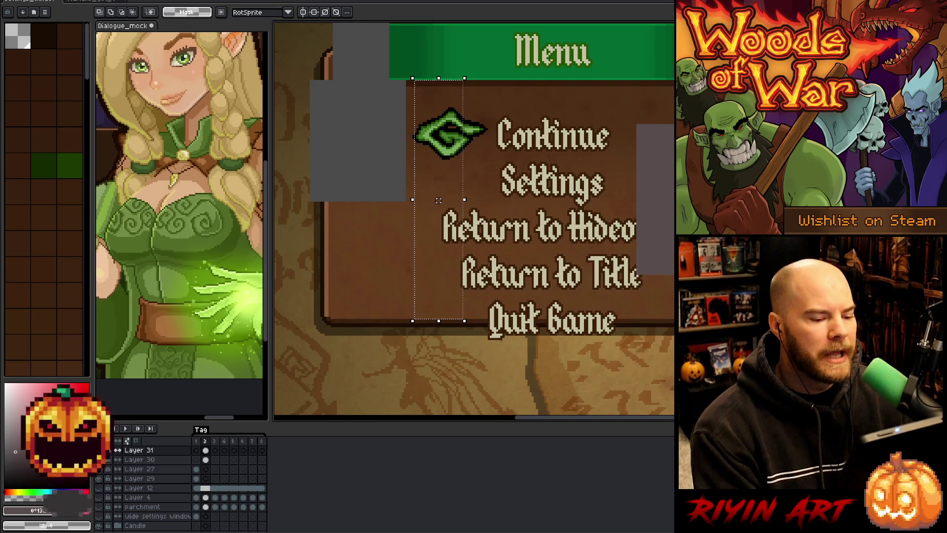
{"action": "mouse_move", "coordinate": [629, 318]}
{"action": "left_mouse_down"}
{"action": "mouse_move", "coordinate": [296, 282]}
{"action": "mouse_move", "coordinate": [327, 226]}
{"action": "mouse_move", "coordinate": [522, 253]}
{"action": "mouse_move", "coordinate": [273, 198]}
{"action": "mouse_move", "coordinate": [601, 218]}
{"action": "left_mouse_up"}
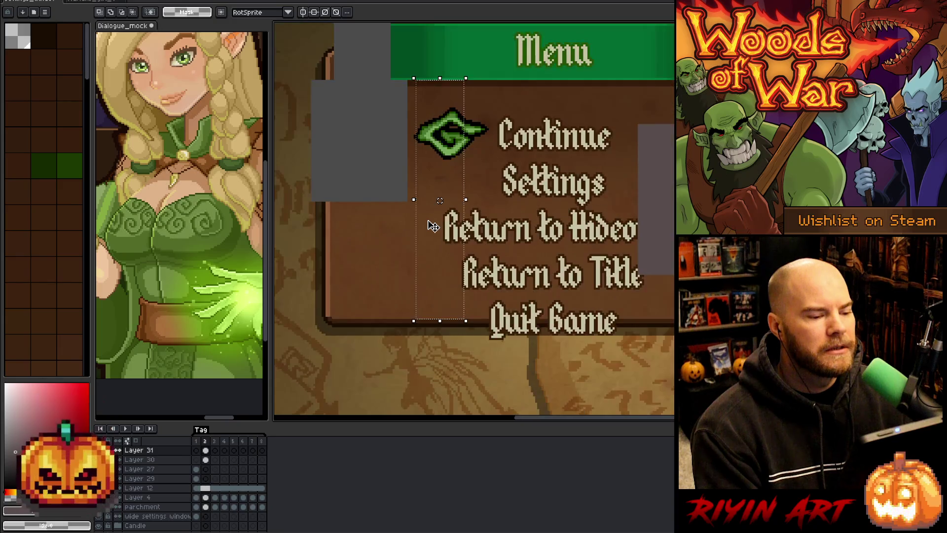
{"action": "scroll", "coordinate": [393, 203], "scroll_direction": "up", "scroll_amount": 1}
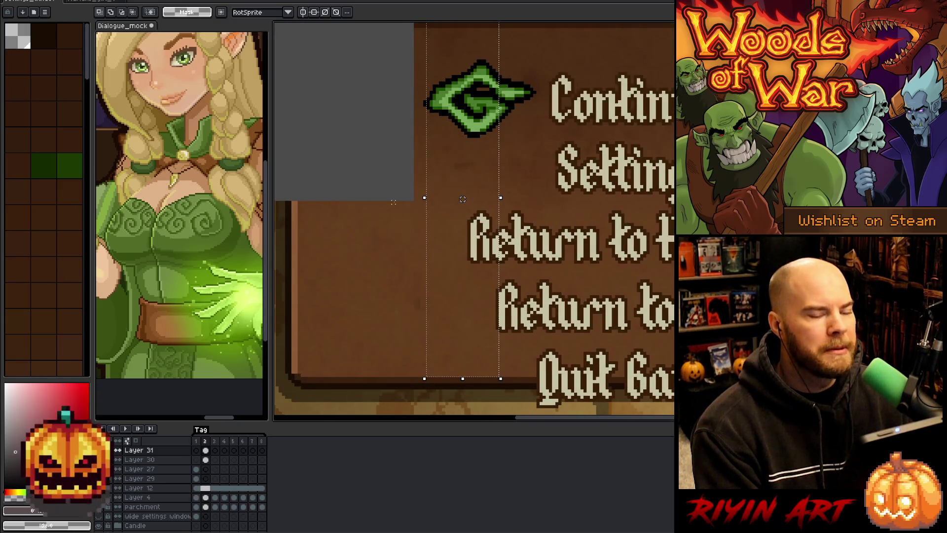
Measure the gap between the emblem column and the menu text.
{"action": "scroll", "coordinate": [393, 202], "scroll_direction": "down", "scroll_amount": 1}
{"action": "scroll", "coordinate": [394, 202], "scroll_direction": "up", "scroll_amount": 1}
{"action": "left_click_drag", "start_coordinate": [571, 259], "coordinate": [485, 291]}
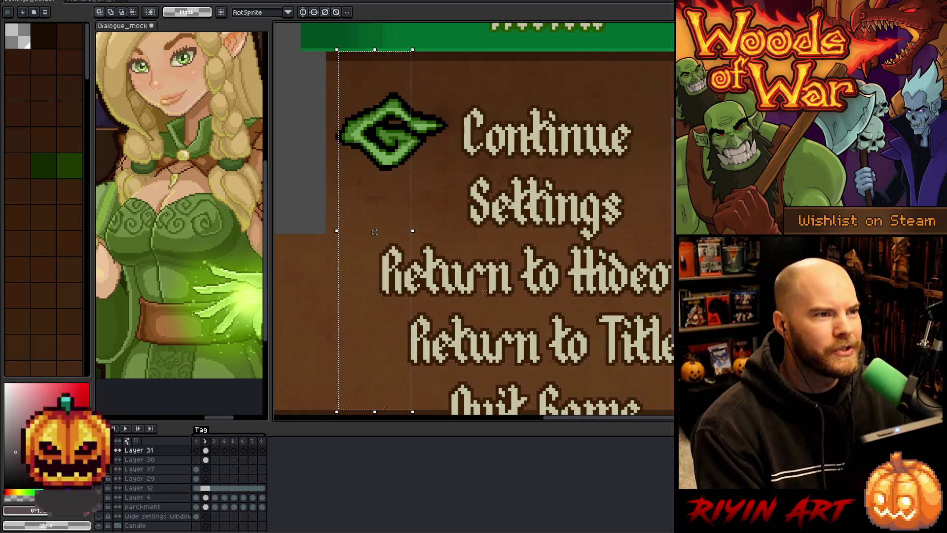
{"action": "scroll", "coordinate": [371, 286], "scroll_direction": "down", "scroll_amount": 1}
{"action": "mouse_move", "coordinate": [419, 282]}
{"action": "left_mouse_down"}
{"action": "mouse_move", "coordinate": [444, 272]}
{"action": "mouse_move", "coordinate": [461, 289]}
{"action": "left_mouse_up"}
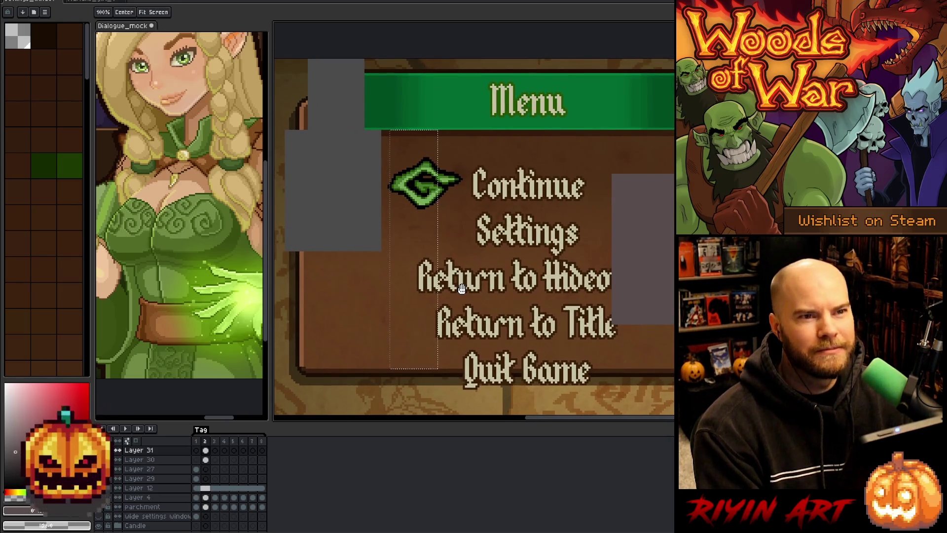
{"action": "key", "text": "space"}
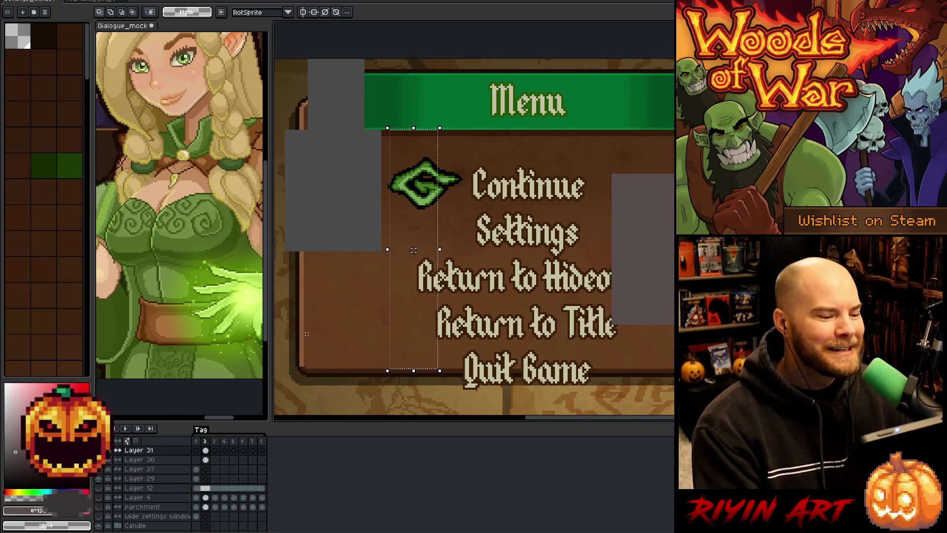
Zoom out and pan until the whole Menu panel is visible.
{"action": "scroll", "coordinate": [413, 250], "scroll_direction": "up", "scroll_amount": 3}
{"action": "scroll", "coordinate": [437, 255], "scroll_direction": "down", "scroll_amount": 3}
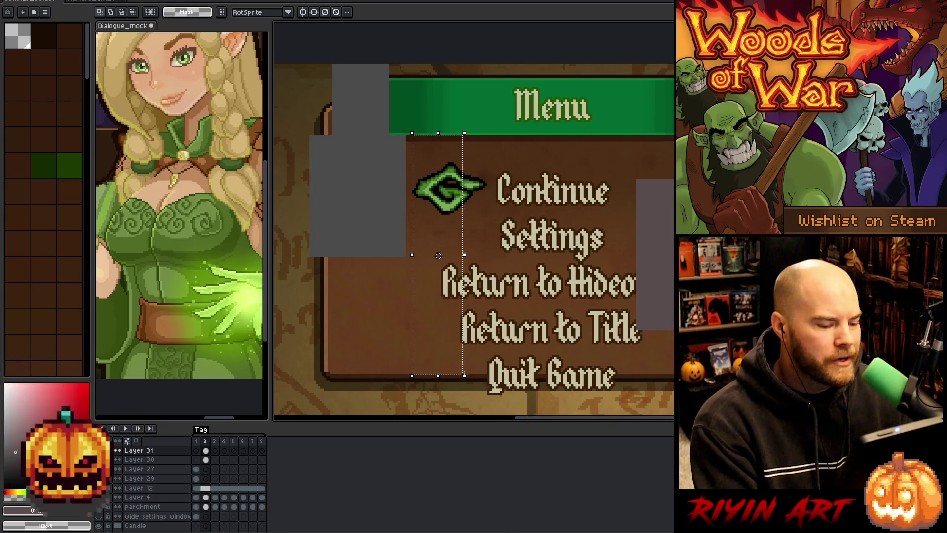
{"action": "scroll", "coordinate": [469, 379], "scroll_direction": "up", "scroll_amount": 1}
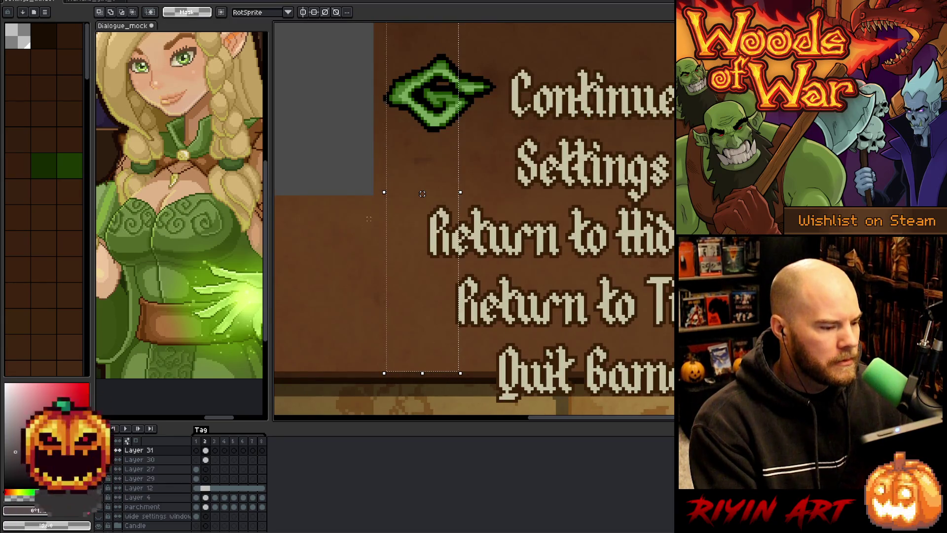
{"action": "scroll", "coordinate": [422, 194], "scroll_direction": "up", "scroll_amount": 2}
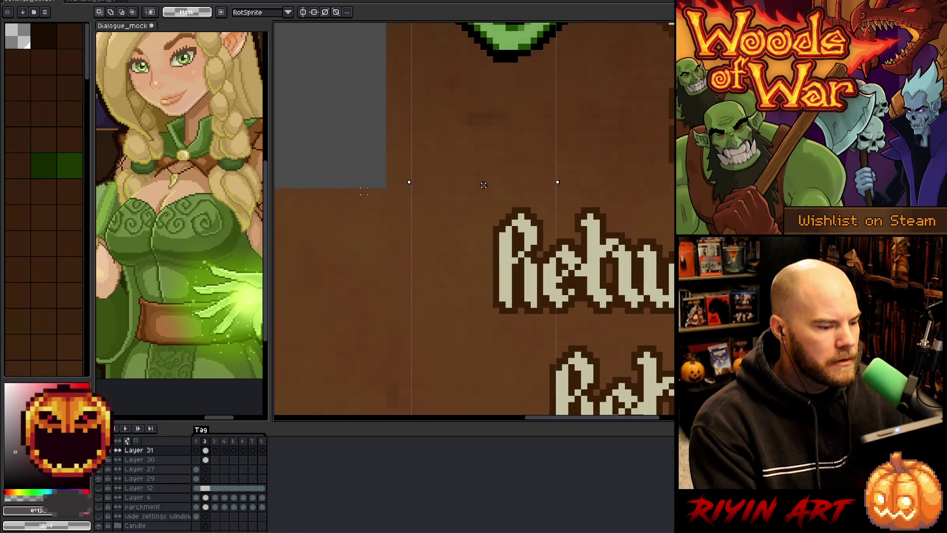
{"action": "scroll", "coordinate": [364, 191], "scroll_direction": "down", "scroll_amount": 2}
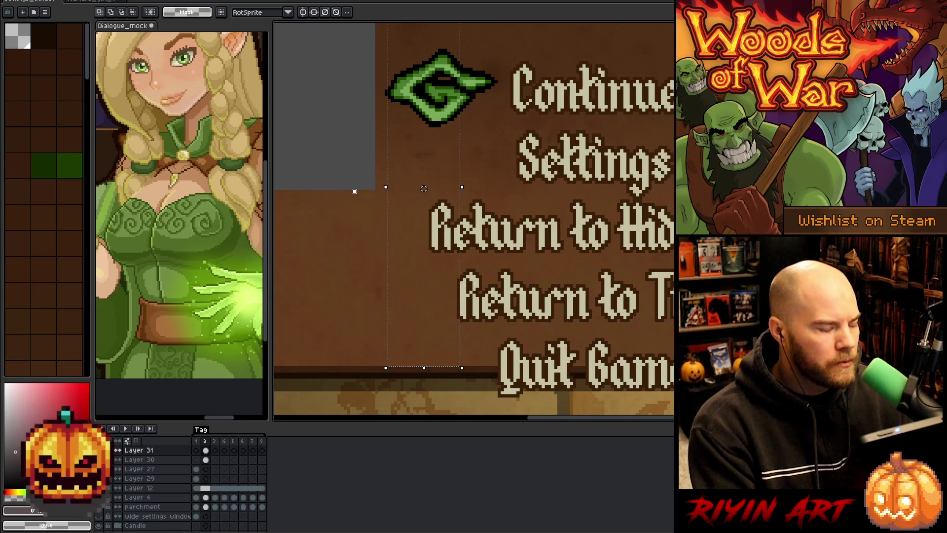
{"action": "scroll", "coordinate": [355, 191], "scroll_direction": "down", "scroll_amount": 2}
{"action": "left_click_drag", "start_coordinate": [355, 191], "coordinate": [424, 256]}
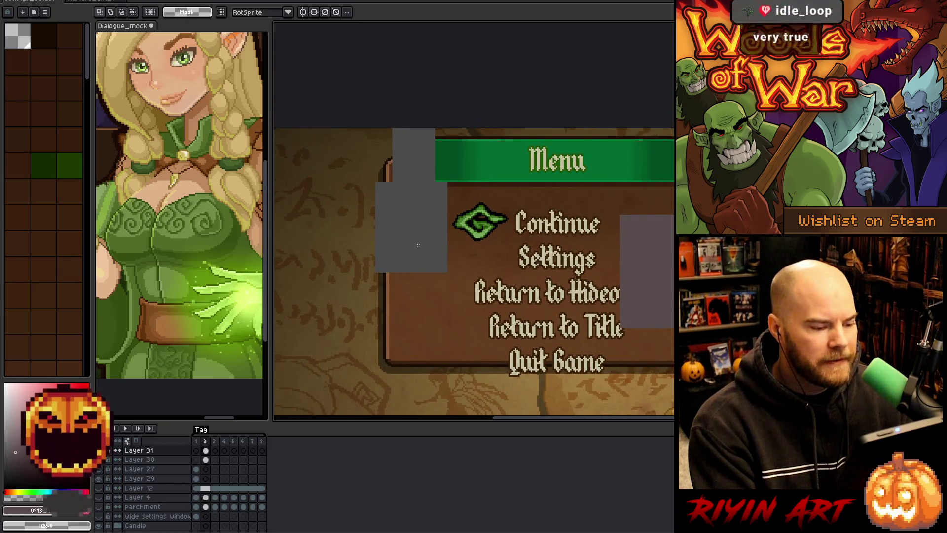
Try measuring selections over the grey spacer block, then undo them.
{"action": "scroll", "coordinate": [426, 238], "scroll_direction": "up", "scroll_amount": 2}
{"action": "left_click_drag", "start_coordinate": [505, 84], "coordinate": [378, 319]}
{"action": "left_click_drag", "start_coordinate": [557, 321], "coordinate": [275, 363]}
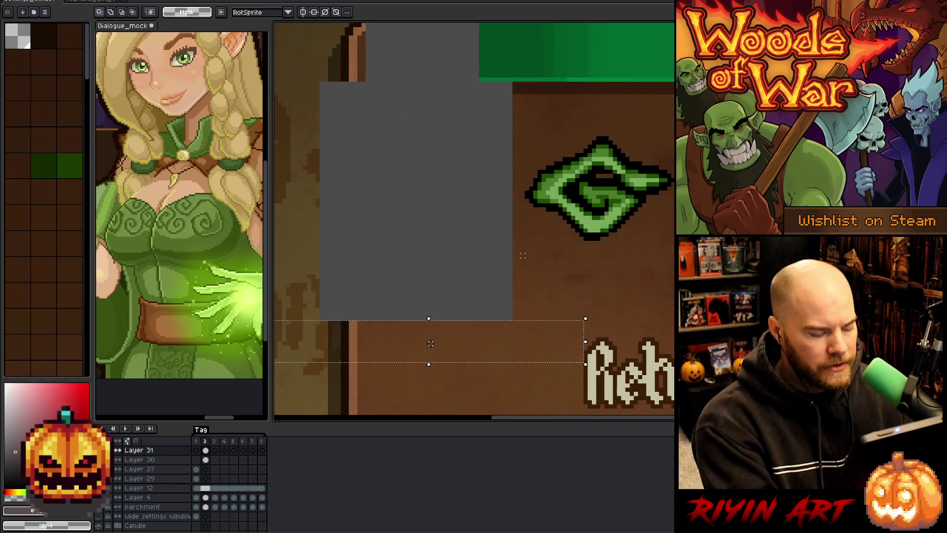
{"action": "left_click_drag", "start_coordinate": [509, 80], "coordinate": [389, 322]}
{"action": "key", "text": "ctrl+z"}
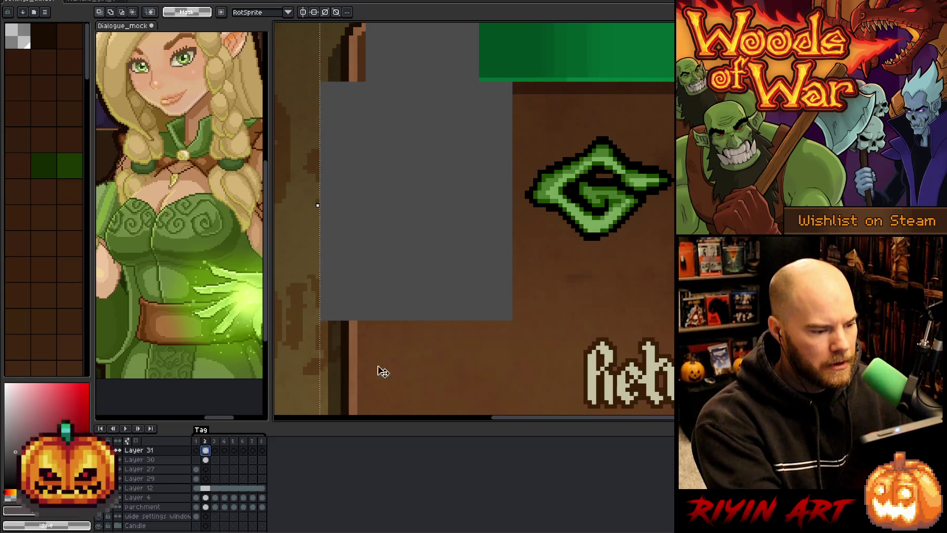
Select the grey block right of 'Return to Hideout', then pick up the spacer left of the emblem.
{"action": "scroll", "coordinate": [379, 373], "scroll_direction": "down", "scroll_amount": 4}
{"action": "scroll", "coordinate": [517, 323], "scroll_direction": "up", "scroll_amount": 2}
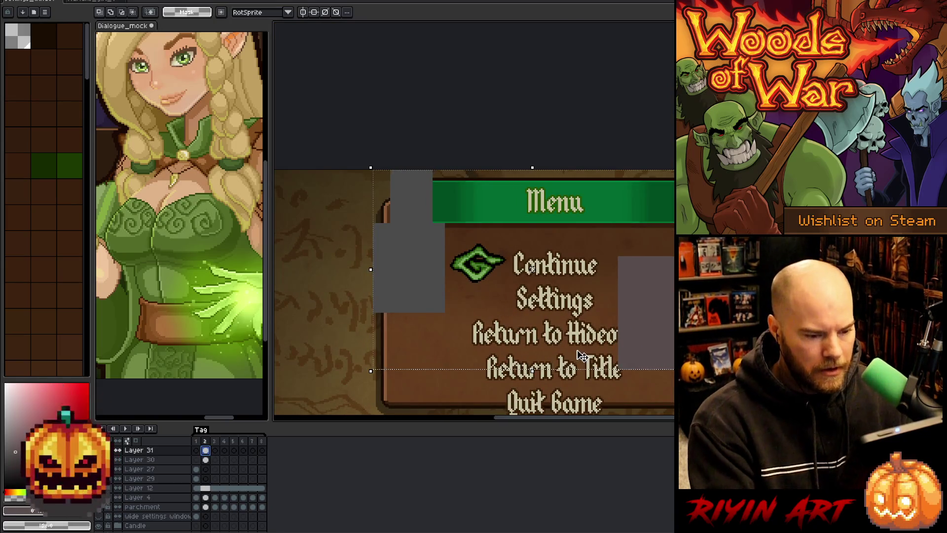
{"action": "left_click_drag", "start_coordinate": [581, 248], "coordinate": [666, 399]}
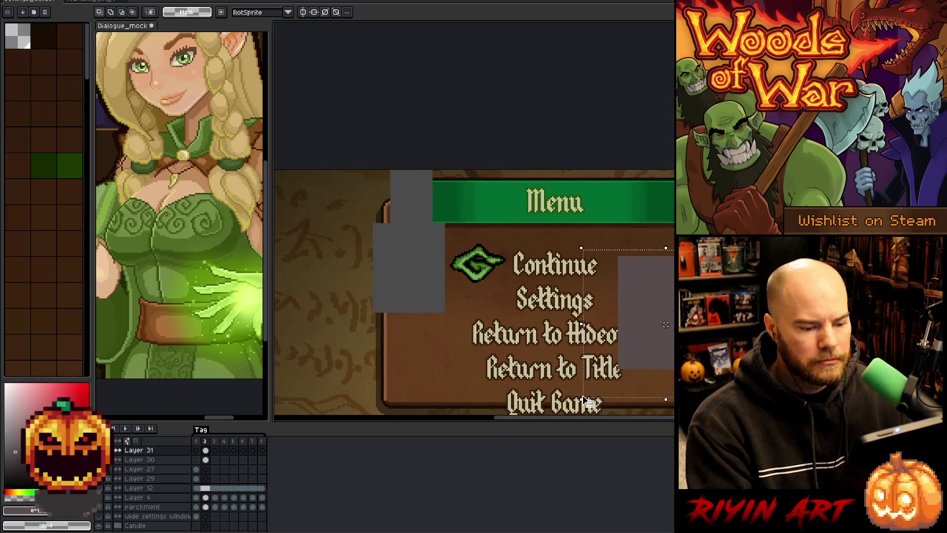
{"action": "left_click", "coordinate": [436, 309]}
{"action": "left_click", "coordinate": [434, 309]}
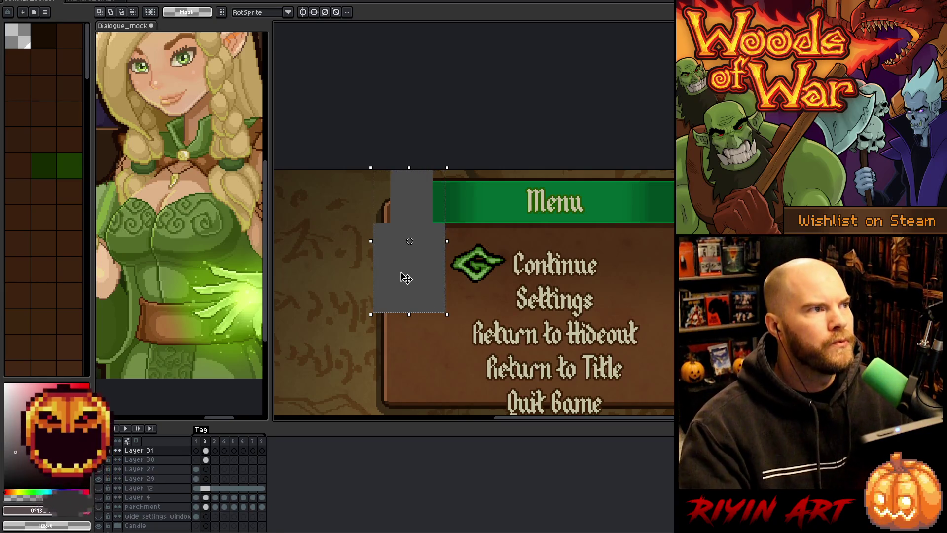
Switch to the SettingsMenu.cpp code in Visual Studio Code.
{"action": "scroll", "coordinate": [431, 239], "scroll_direction": "down", "scroll_amount": 5}
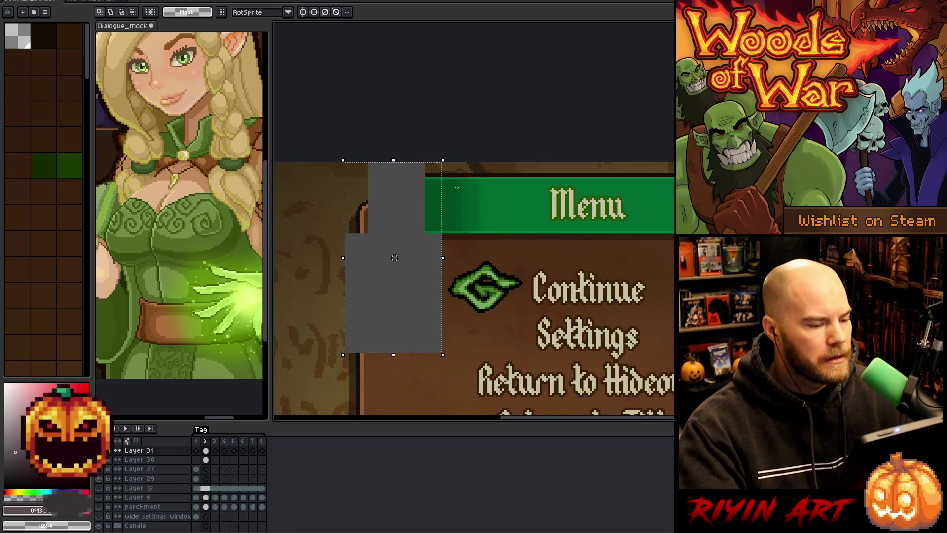
{"action": "scroll", "coordinate": [459, 227], "scroll_direction": "up", "scroll_amount": 3}
{"action": "scroll", "coordinate": [459, 228], "scroll_direction": "up", "scroll_amount": 1}
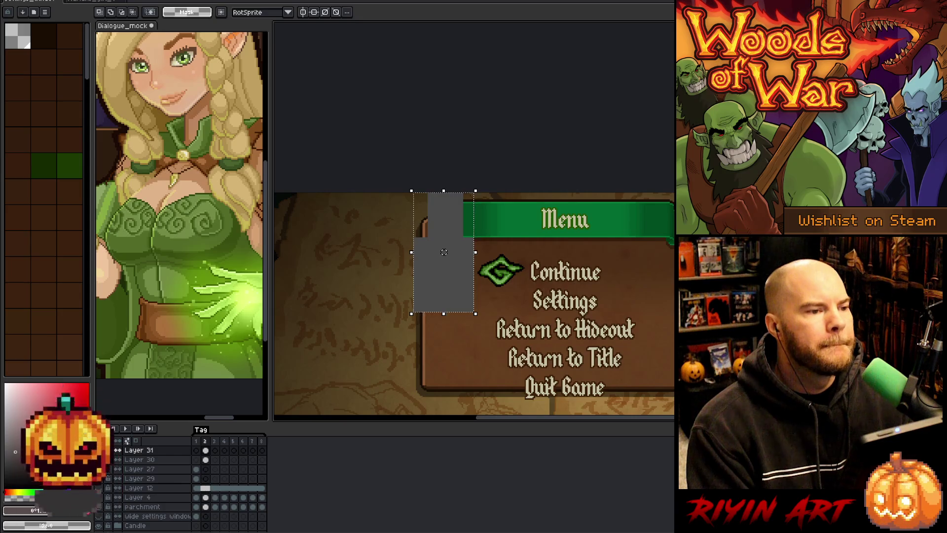
{"action": "key", "text": "alt+Tab"}
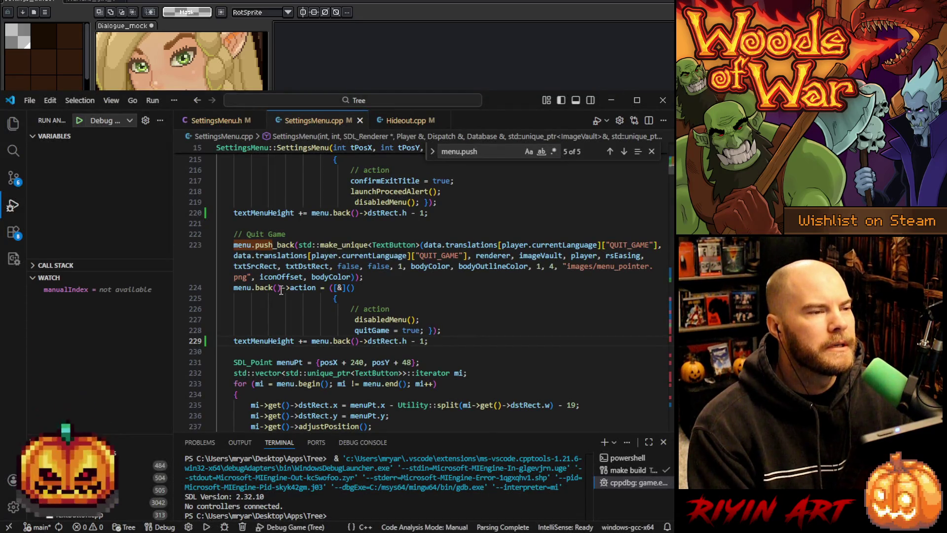
Replace the 48 offset on line 231 with 91 - Utility::split(textMenuHeight).
{"action": "scroll", "coordinate": [280, 290], "scroll_direction": "down", "scroll_amount": 1}
{"action": "double_click", "coordinate": [406, 334]}
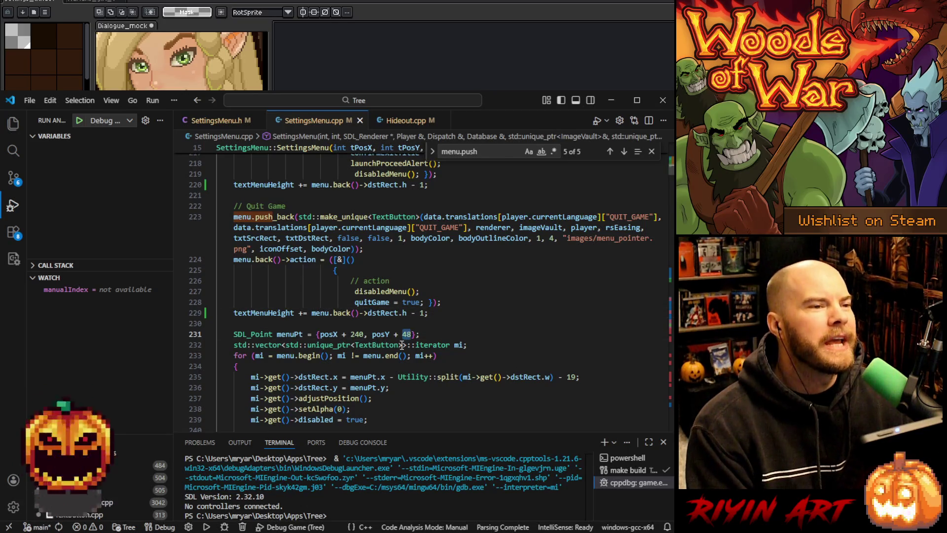
{"action": "mouse_move", "coordinate": [401, 345]}
{"action": "mouse_move", "coordinate": [419, 327]}
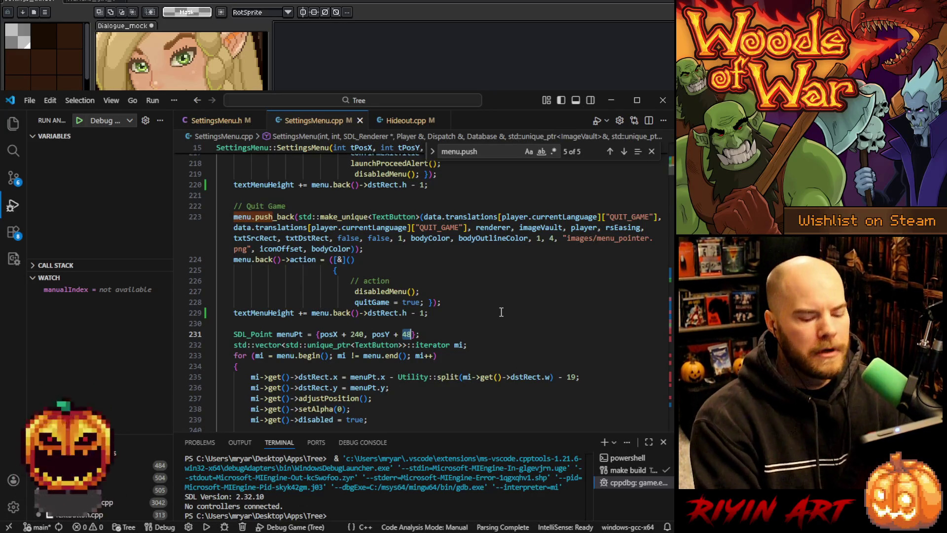
{"action": "type", "text": "91 "}
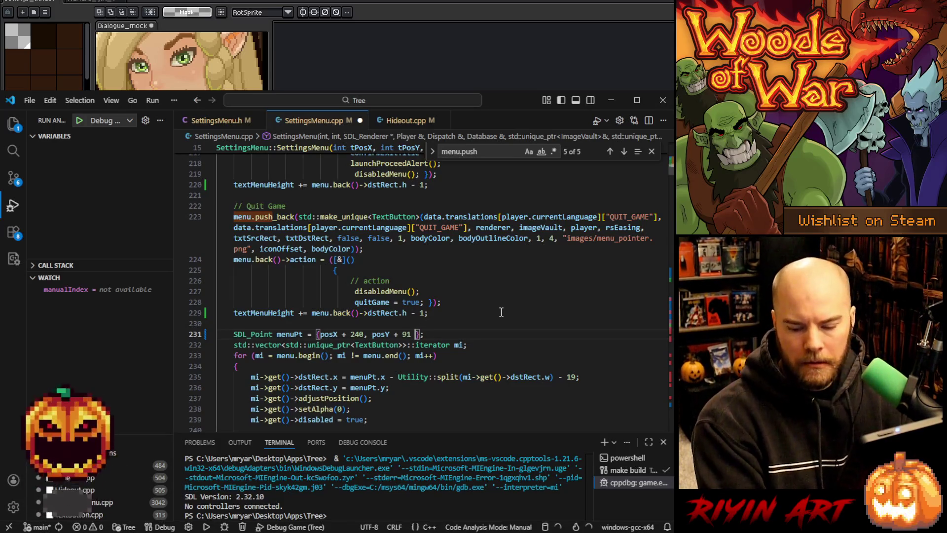
{"action": "type", "text": "- Utilit"}
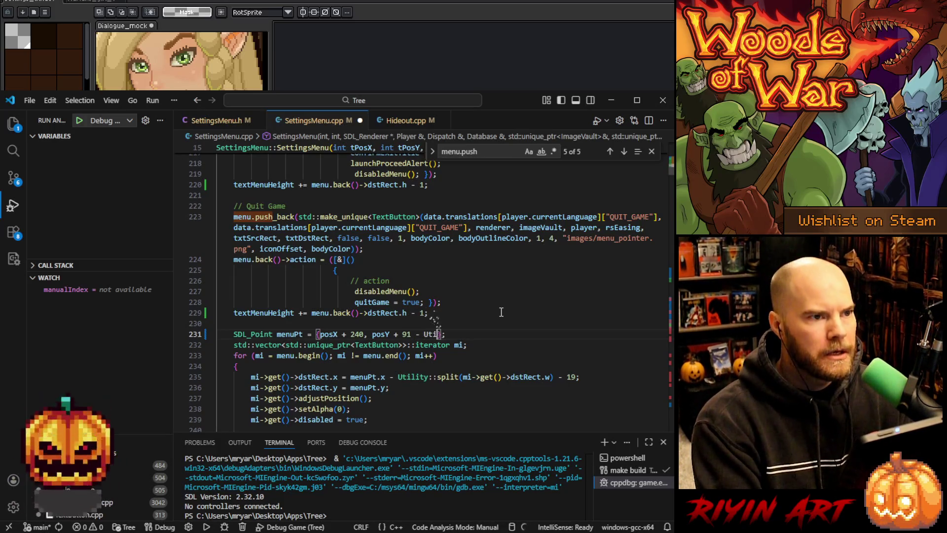
{"action": "type", "text": "y::spli"}
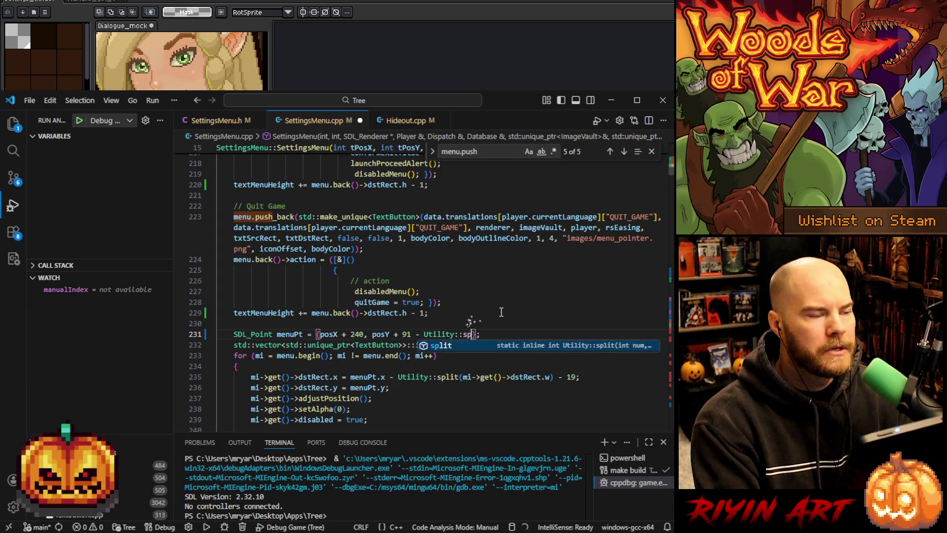
{"action": "type", "text": "t("}
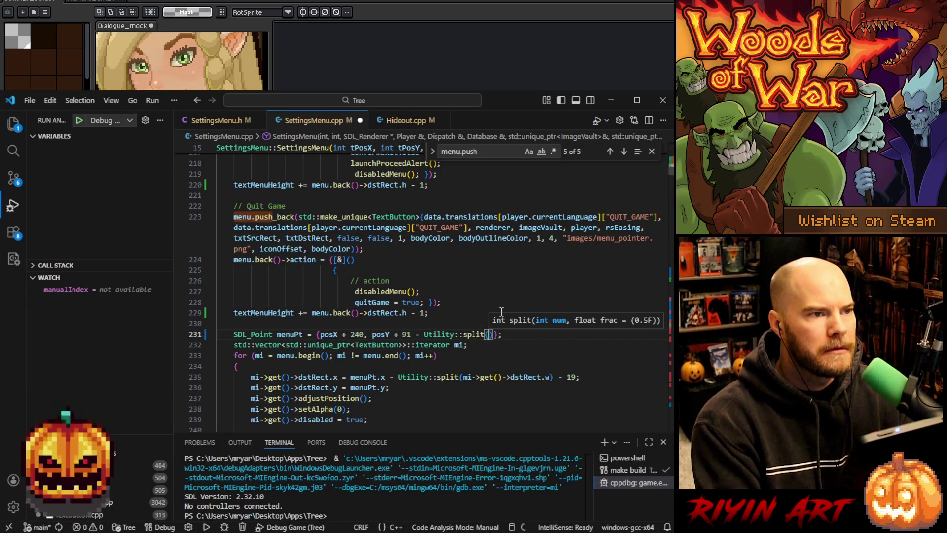
{"action": "type", "text": "textMenuH"}
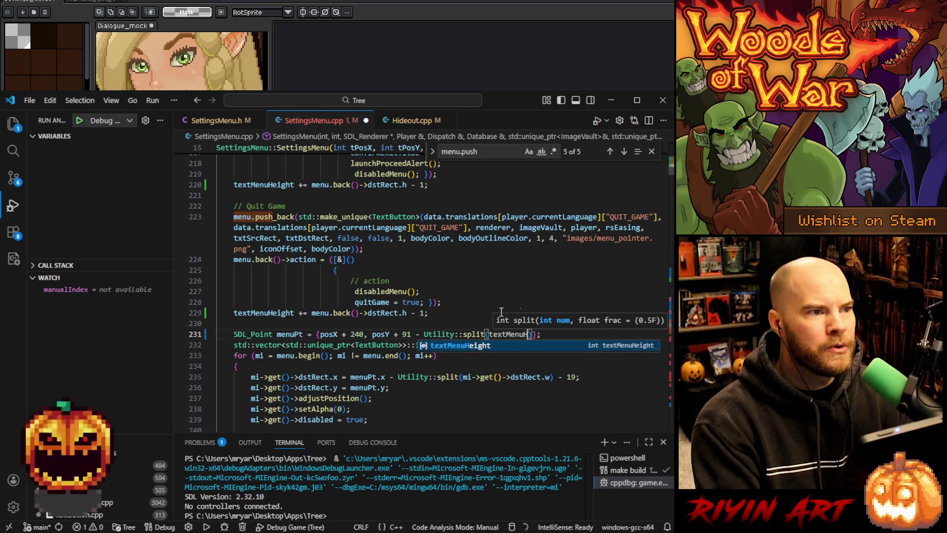
{"action": "key", "text": "Tab"}
{"action": "type", "text": ")"}
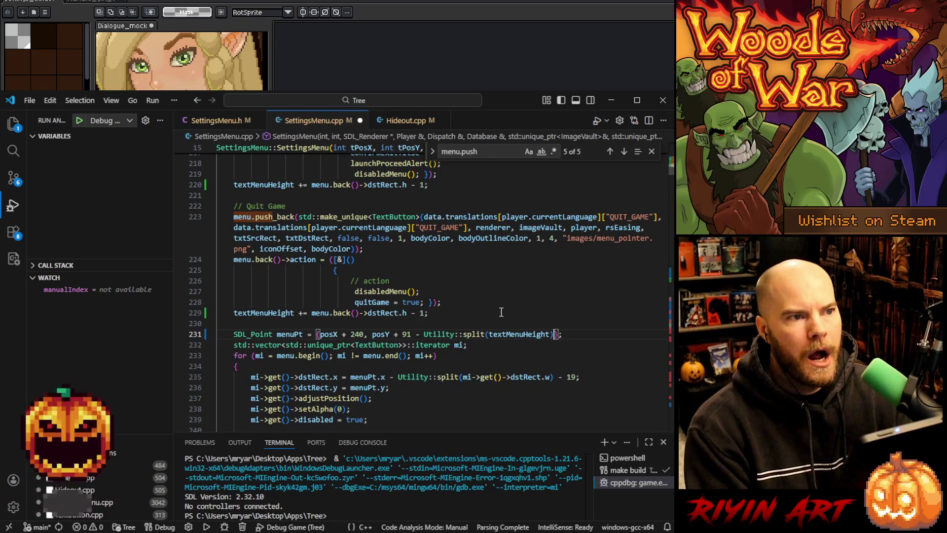
Add an if(includeHideout == true) block below line 231, starting a menuPt.y assignment.
{"action": "key", "text": "Right"}
{"action": "key", "text": "Right"}
{"action": "key", "text": "Return"}
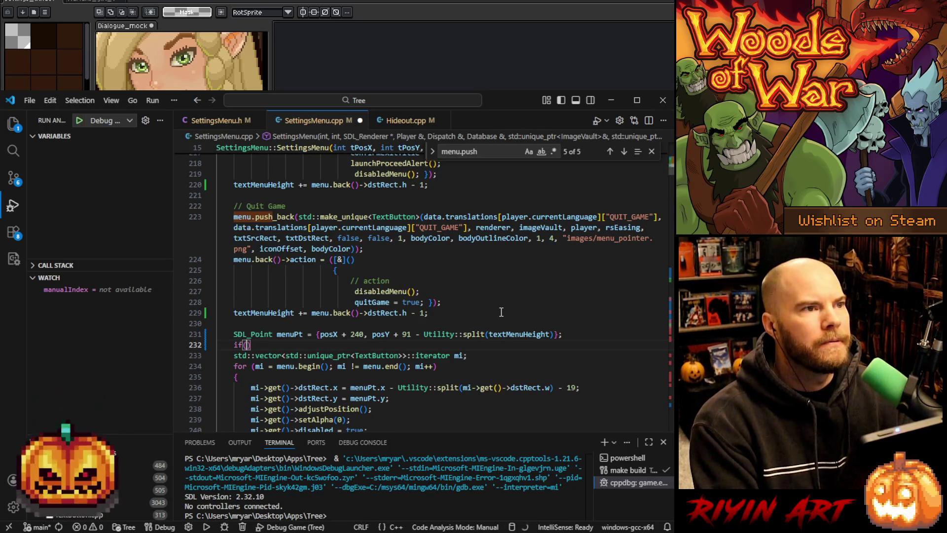
{"action": "scroll", "coordinate": [501, 311], "scroll_direction": "up", "scroll_amount": 5}
{"action": "scroll", "coordinate": [501, 312], "scroll_direction": "up", "scroll_amount": 5}
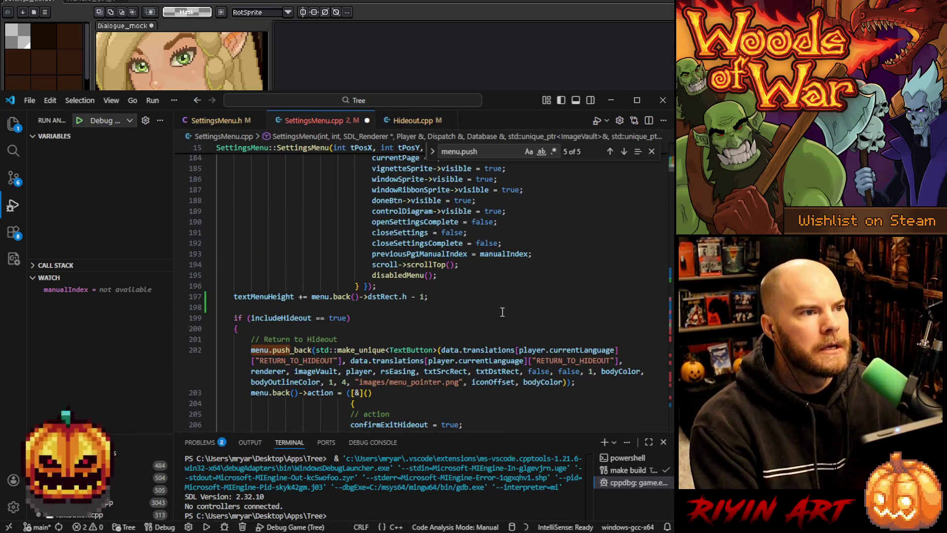
{"action": "type", "text": "if(includeHideout "}
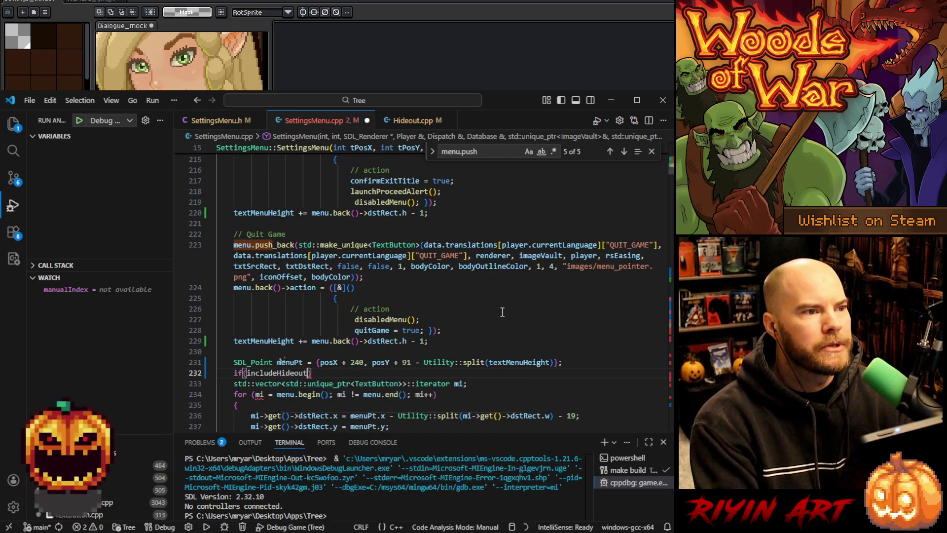
{"action": "type", "text": "== true)"}
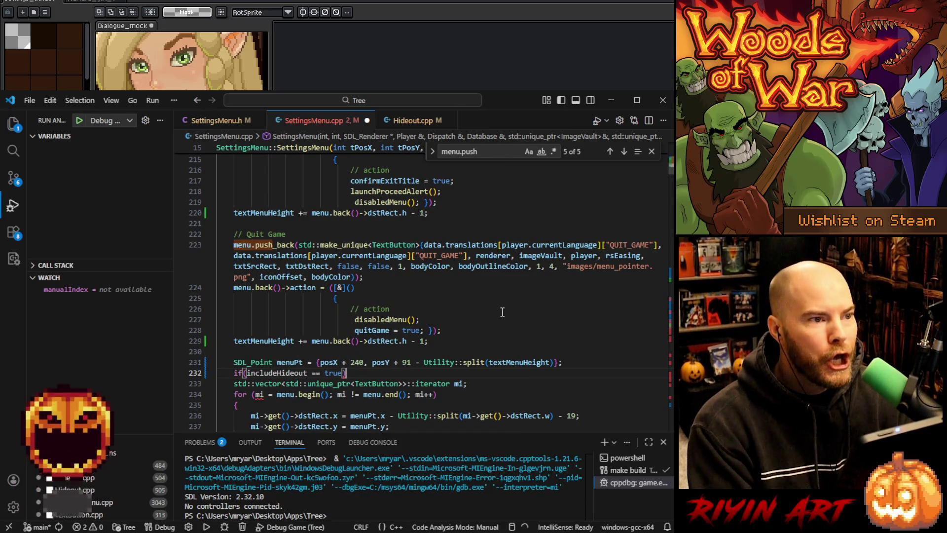
{"action": "key", "text": "Return"}
{"action": "type", "text": "{"}
{"action": "key", "text": "Return"}
{"action": "type", "text": "men"}
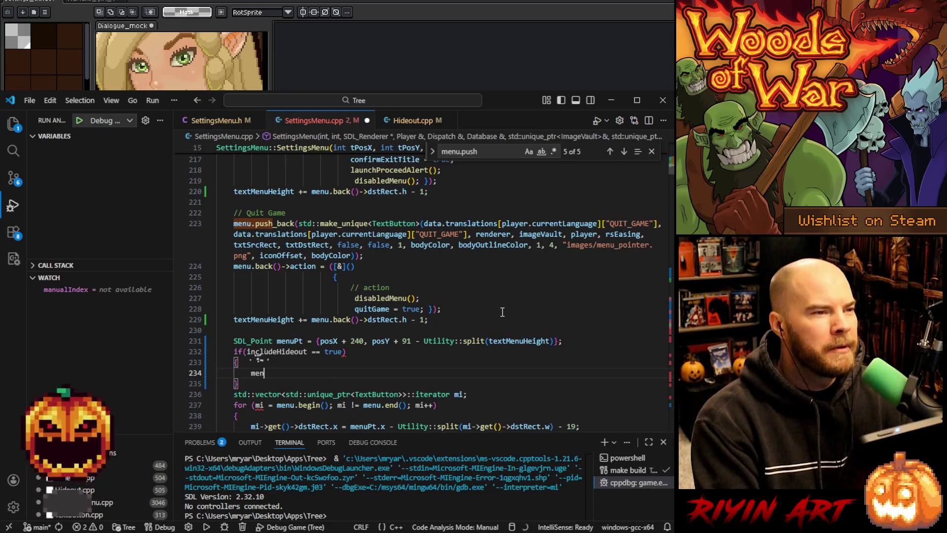
{"action": "type", "text": "uPt.y = "}
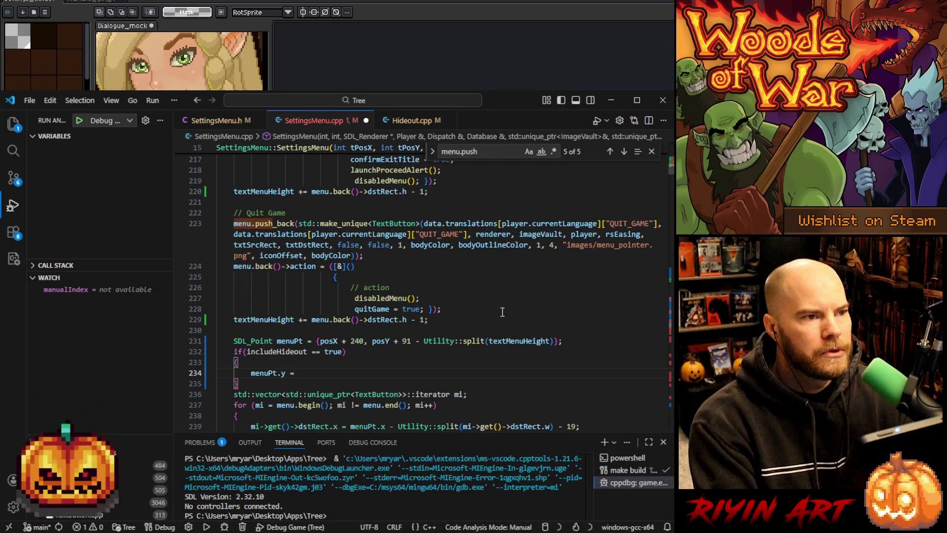
{"action": "type", "text": "po"}
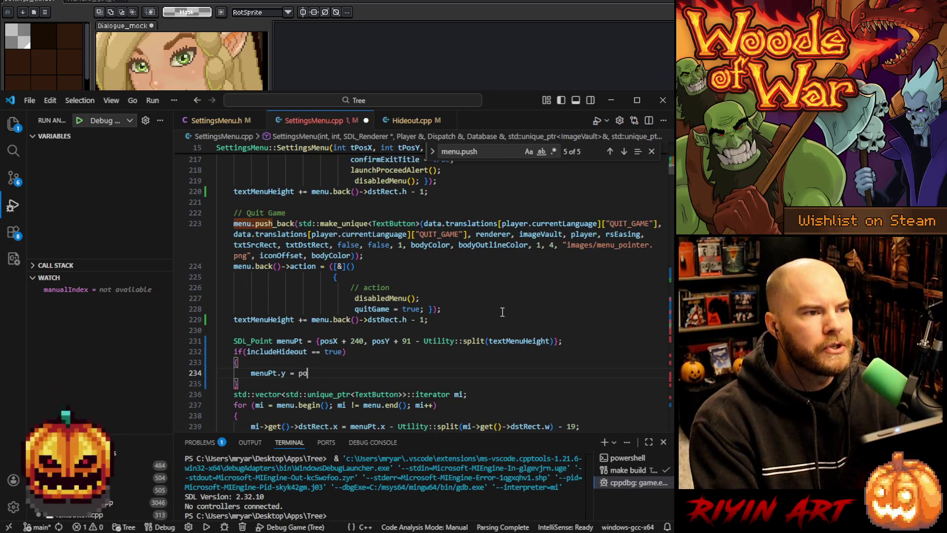
Copy line 231's posY + 91 expression into line 234's menuPt.y assignment, then minimize VS Code.
{"action": "left_click", "coordinate": [556, 341]}
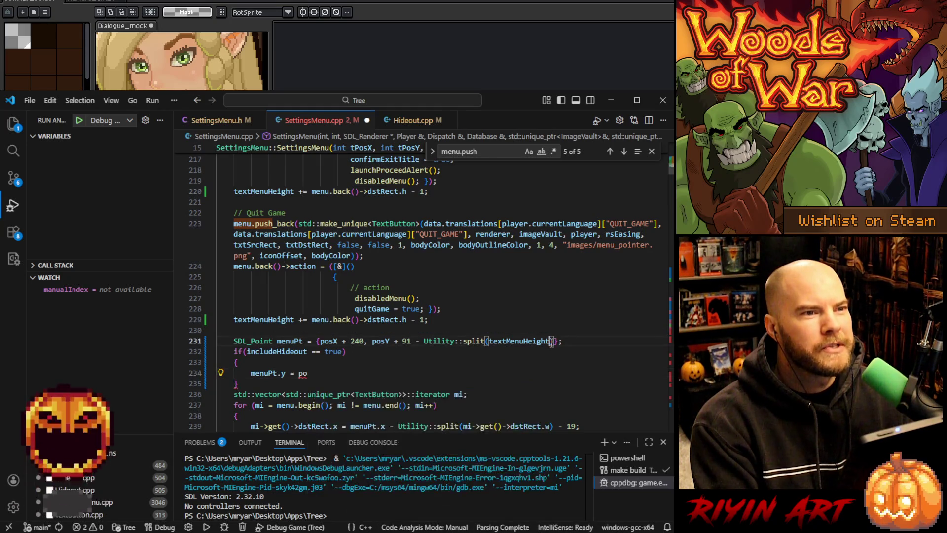
{"action": "left_click", "coordinate": [373, 341], "text": "shift"}
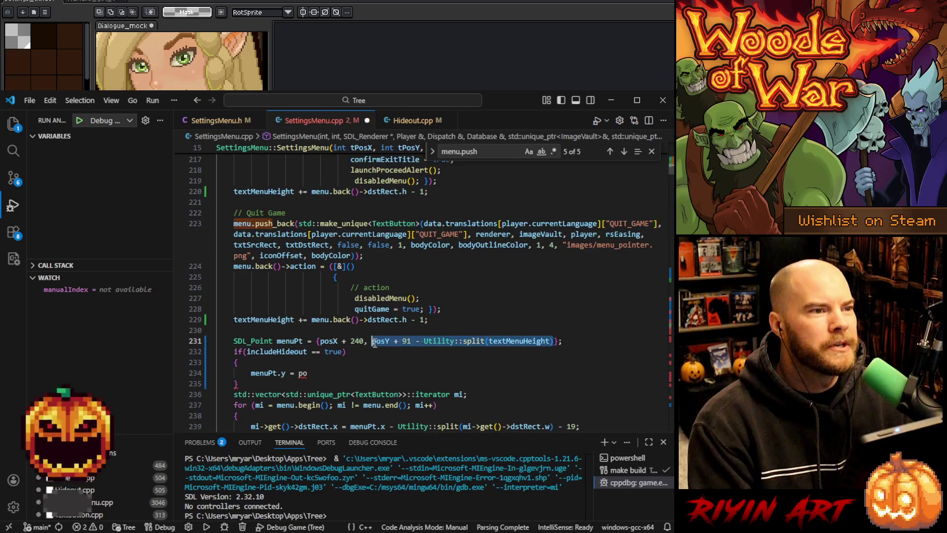
{"action": "key", "text": "ctrl+c"}
{"action": "left_click", "coordinate": [336, 373]}
{"action": "key", "text": "BackSpace"}
{"action": "key", "text": "BackSpace"}
{"action": "key", "text": "ctrl+v"}
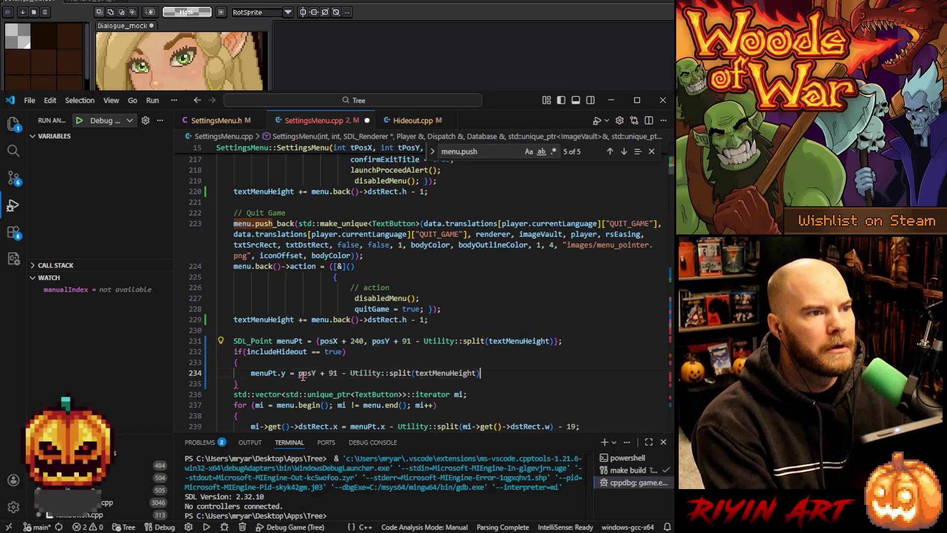
{"action": "scroll", "coordinate": [328, 370], "scroll_direction": "down", "scroll_amount": 1}
{"action": "type", "text": ";"}
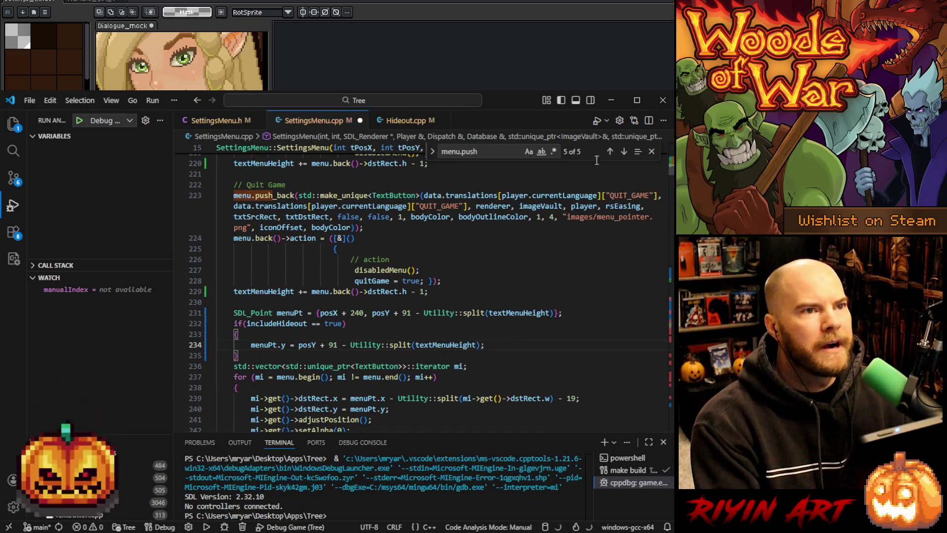
{"action": "left_click", "coordinate": [611, 100]}
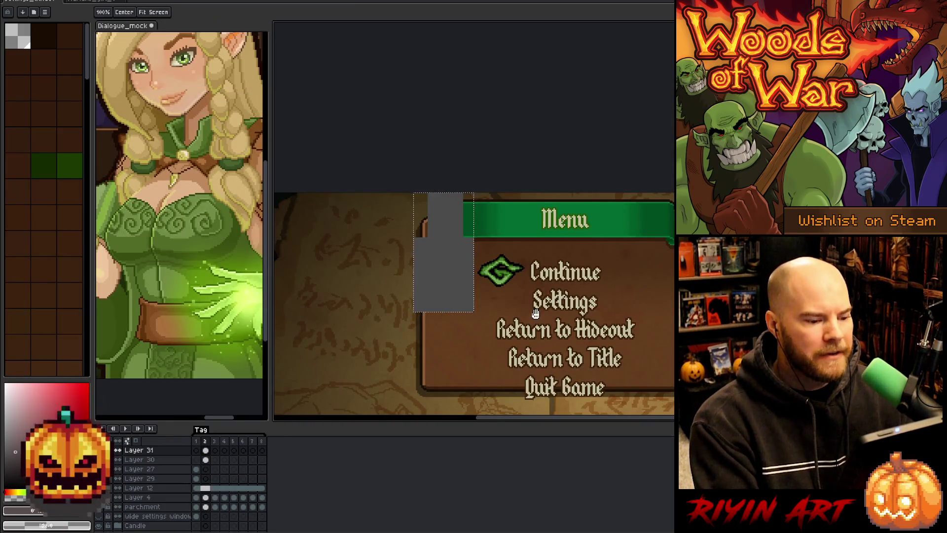
Marquee the Return to Hideout line and the gap below the Settings letters.
{"action": "scroll", "coordinate": [440, 112], "scroll_direction": "down", "scroll_amount": 3}
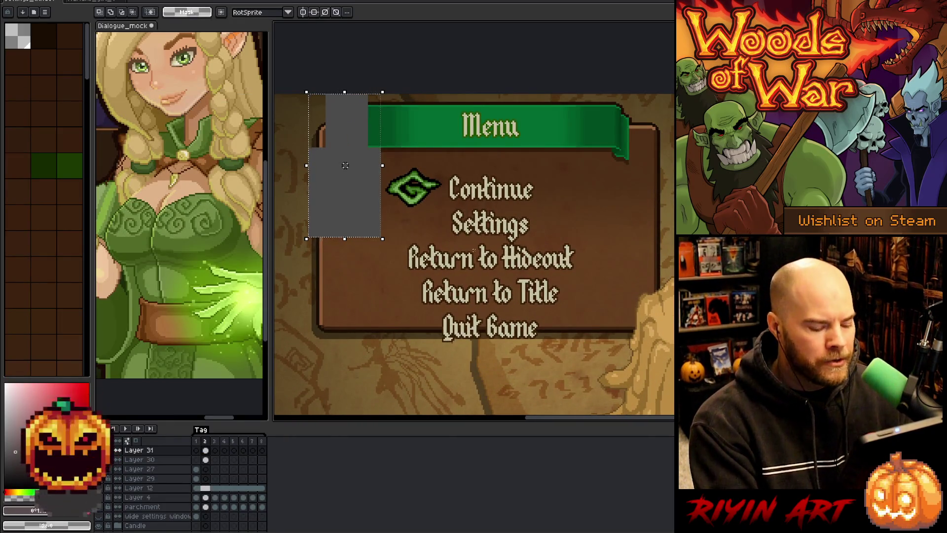
{"action": "left_click_drag", "start_coordinate": [401, 242], "coordinate": [591, 277]}
{"action": "scroll", "coordinate": [524, 255], "scroll_direction": "up", "scroll_amount": 3}
{"action": "scroll", "coordinate": [524, 254], "scroll_direction": "up", "scroll_amount": 1}
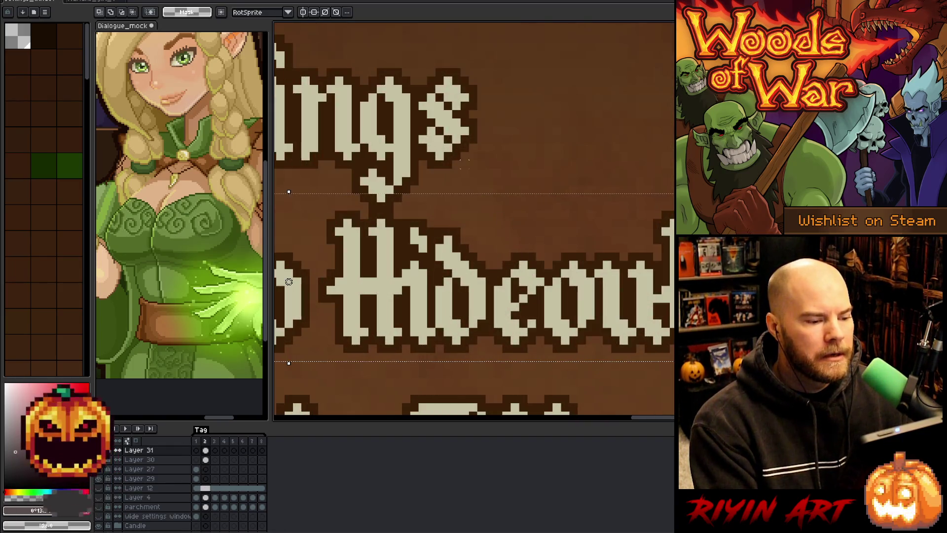
{"action": "scroll", "coordinate": [524, 254], "scroll_direction": "up", "scroll_amount": 3}
{"action": "left_click_drag", "start_coordinate": [405, 198], "coordinate": [517, 207]}
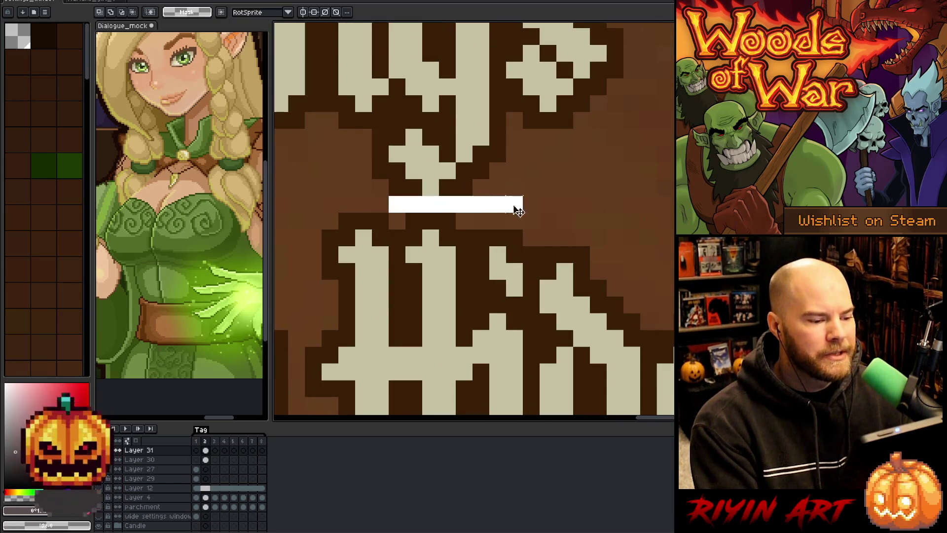
{"action": "scroll", "coordinate": [538, 195], "scroll_direction": "down", "scroll_amount": 2}
{"action": "scroll", "coordinate": [536, 196], "scroll_direction": "down", "scroll_amount": 3}
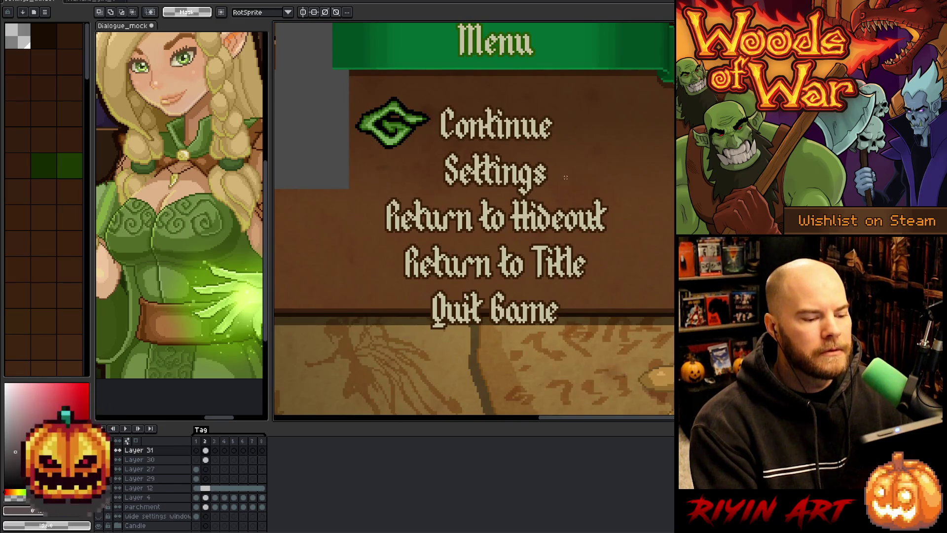
{"action": "scroll", "coordinate": [565, 177], "scroll_direction": "down", "scroll_amount": 1}
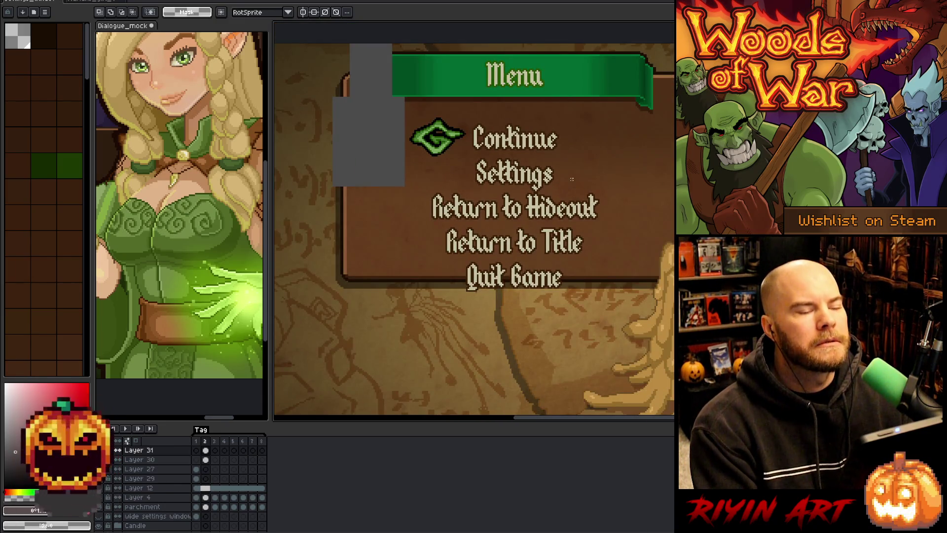
{"action": "scroll", "coordinate": [572, 179], "scroll_direction": "up", "scroll_amount": 5}
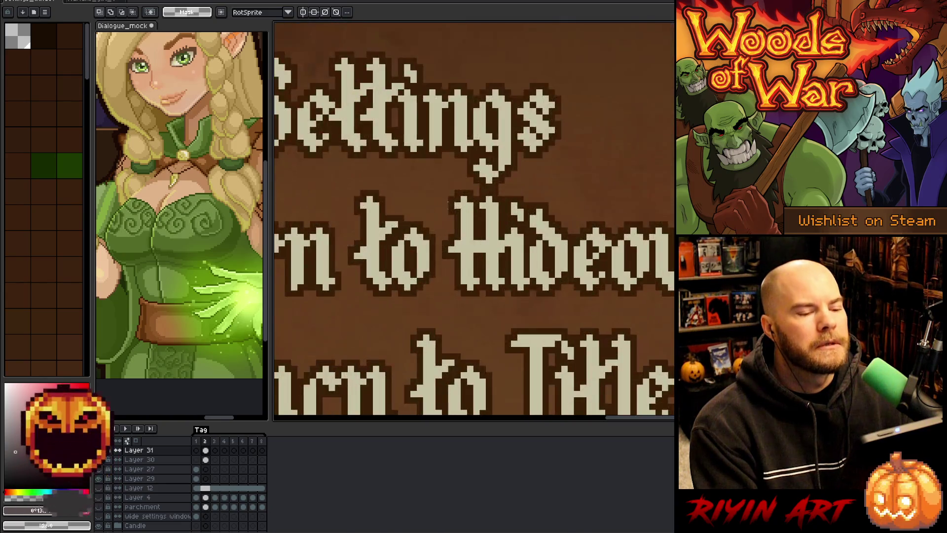
Draw and undo a test line, then re-measure the pixel gap below Settings.
{"action": "left_click_drag", "start_coordinate": [531, 192], "coordinate": [585, 190]}
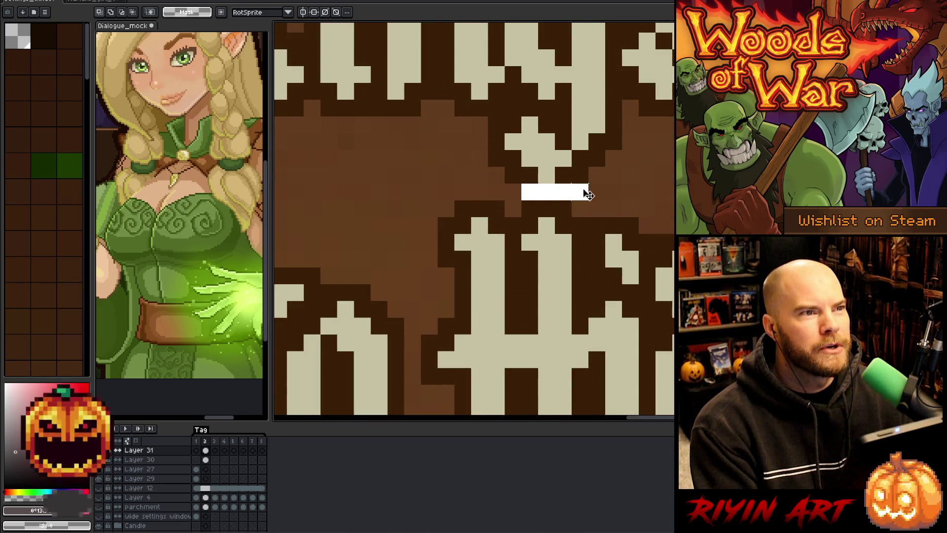
{"action": "key", "text": "ctrl+z"}
{"action": "left_click_drag", "start_coordinate": [503, 182], "coordinate": [607, 201]}
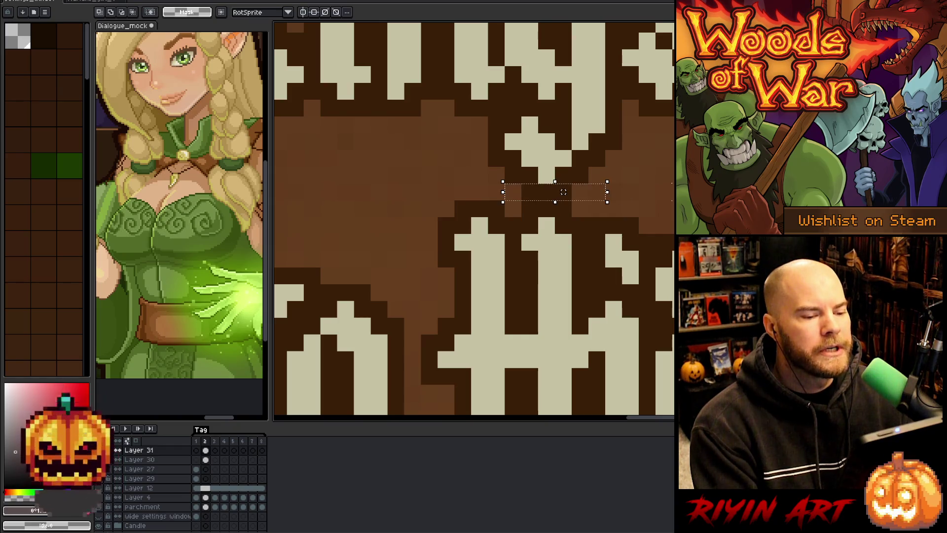
{"action": "scroll", "coordinate": [564, 192], "scroll_direction": "down", "scroll_amount": 3}
{"action": "scroll", "coordinate": [585, 193], "scroll_direction": "up", "scroll_amount": 3}
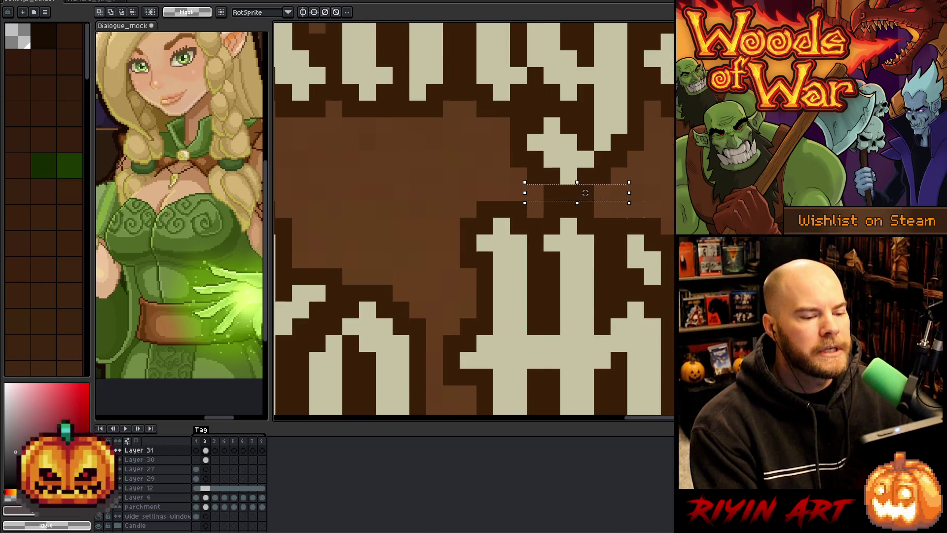
{"action": "mouse_move", "coordinate": [541, 183]}
{"action": "left_mouse_down"}
{"action": "mouse_move", "coordinate": [562, 202]}
{"action": "mouse_move", "coordinate": [629, 202]}
{"action": "left_mouse_up"}
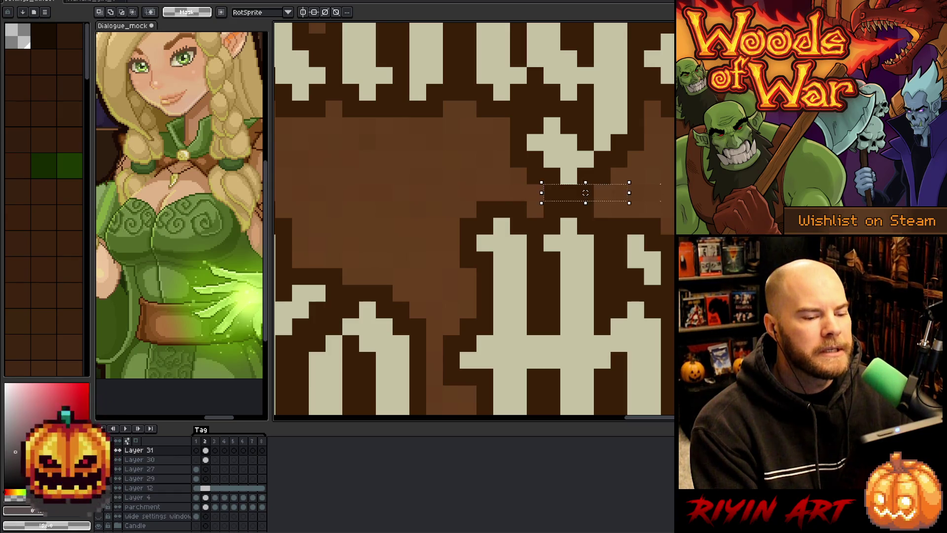
{"action": "scroll", "coordinate": [585, 193], "scroll_direction": "down", "scroll_amount": 3}
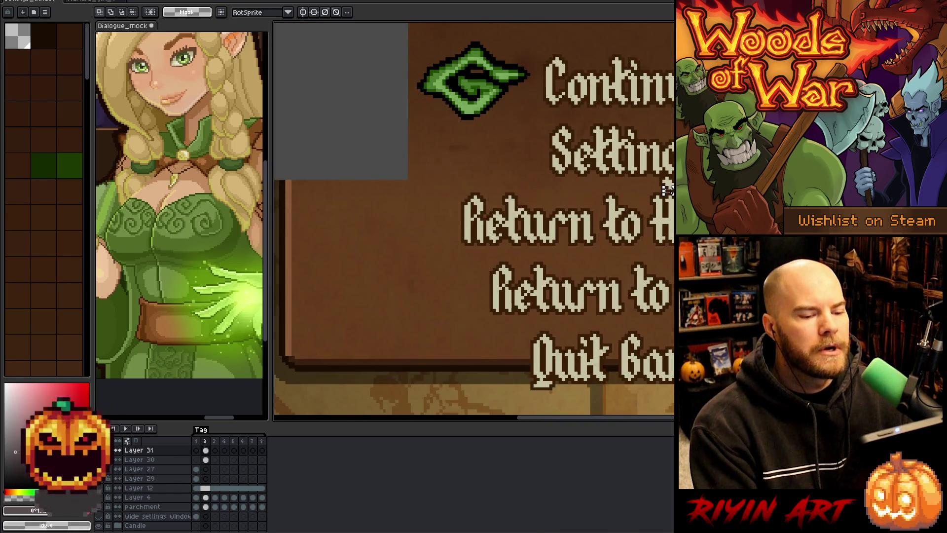
{"action": "scroll", "coordinate": [667, 190], "scroll_direction": "up", "scroll_amount": 3}
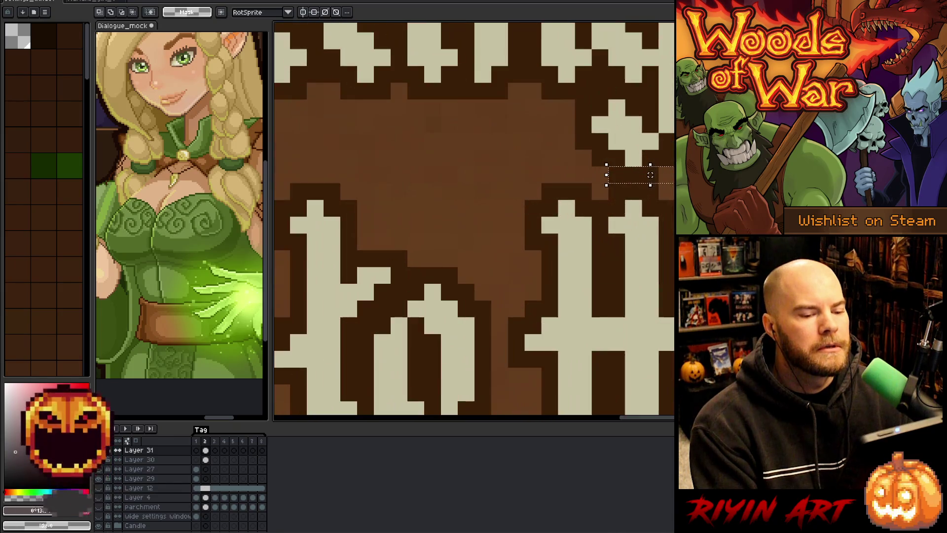
{"action": "scroll", "coordinate": [641, 185], "scroll_direction": "down", "scroll_amount": 4}
{"action": "scroll", "coordinate": [656, 188], "scroll_direction": "up", "scroll_amount": 2}
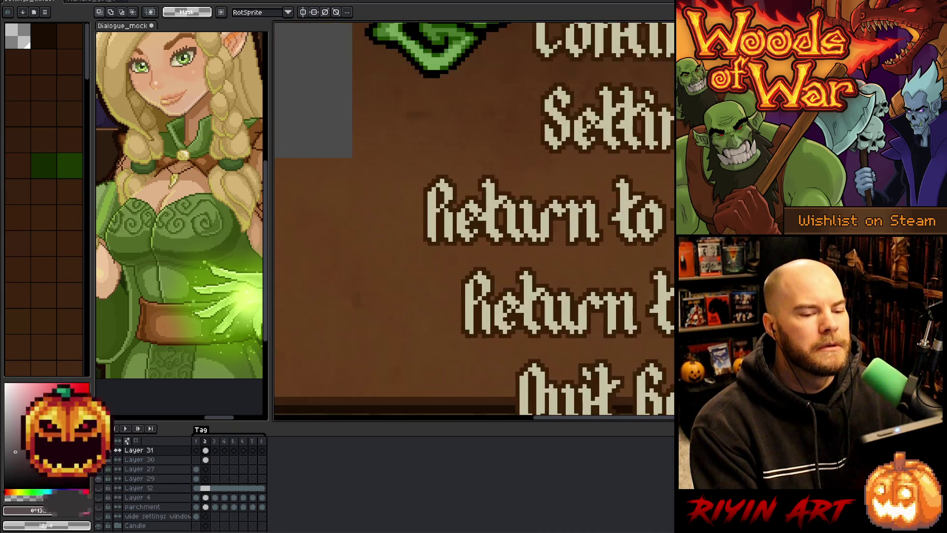
{"action": "scroll", "coordinate": [655, 188], "scroll_direction": "down", "scroll_amount": 2}
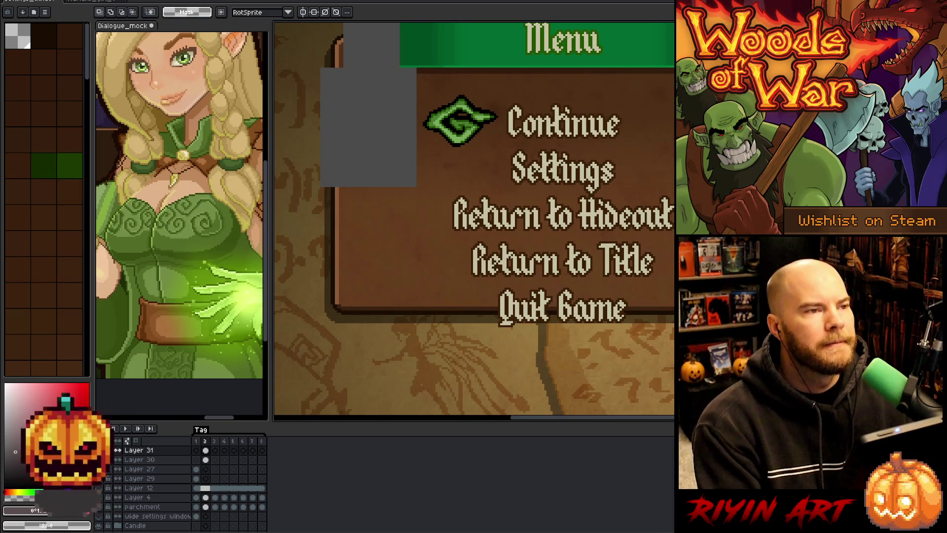
Pan the canvas to frame the menu panel and switch back to SettingsMenu.cpp.
{"action": "key", "text": "space"}
{"action": "left_click_drag", "start_coordinate": [608, 268], "coordinate": [564, 265]}
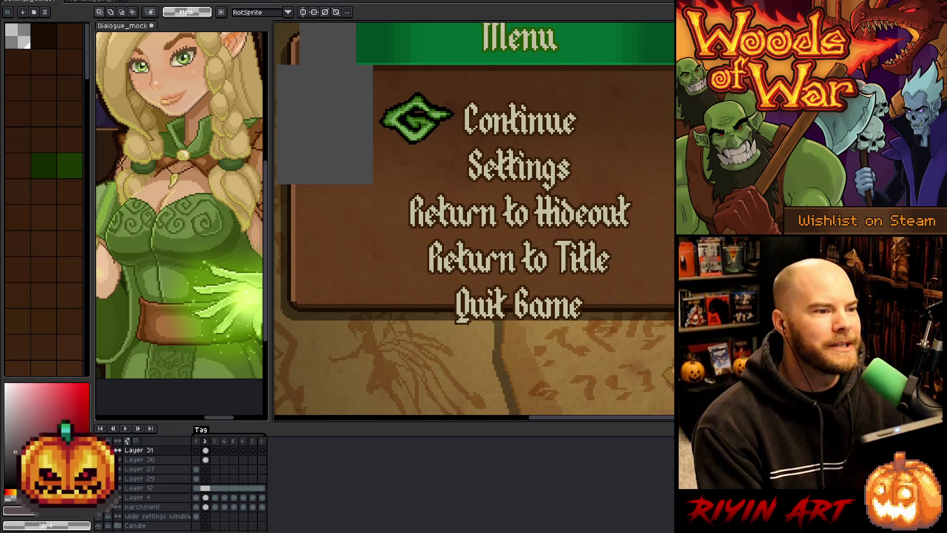
{"action": "key", "text": "alt+Tab"}
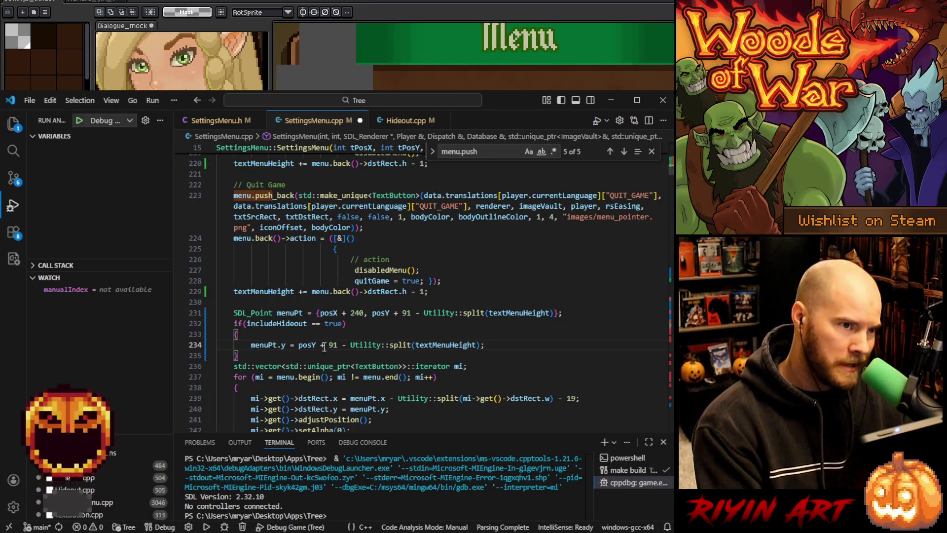
Review the includeHideout block, save SettingsMenu.cpp, and minimize VS Code to show the mockup.
{"action": "left_click", "coordinate": [409, 328]}
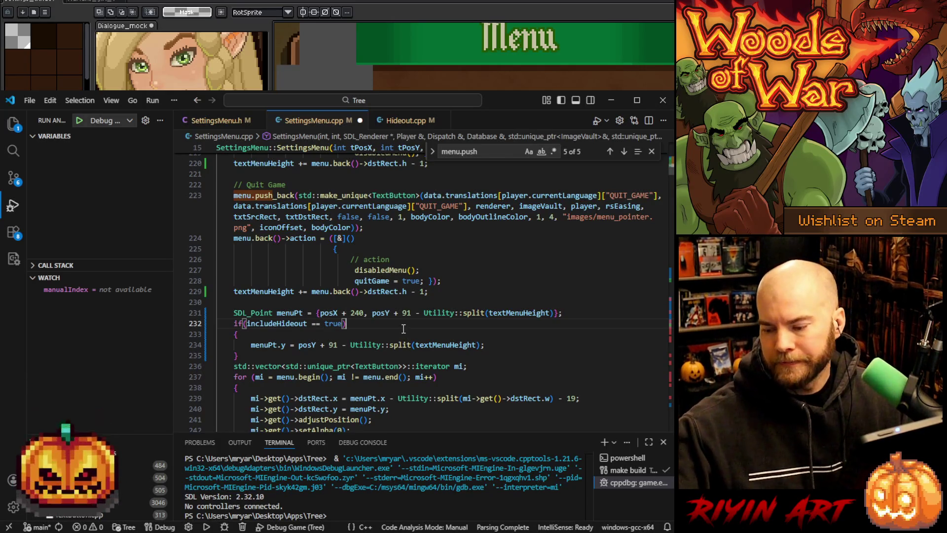
{"action": "mouse_move", "coordinate": [403, 316]}
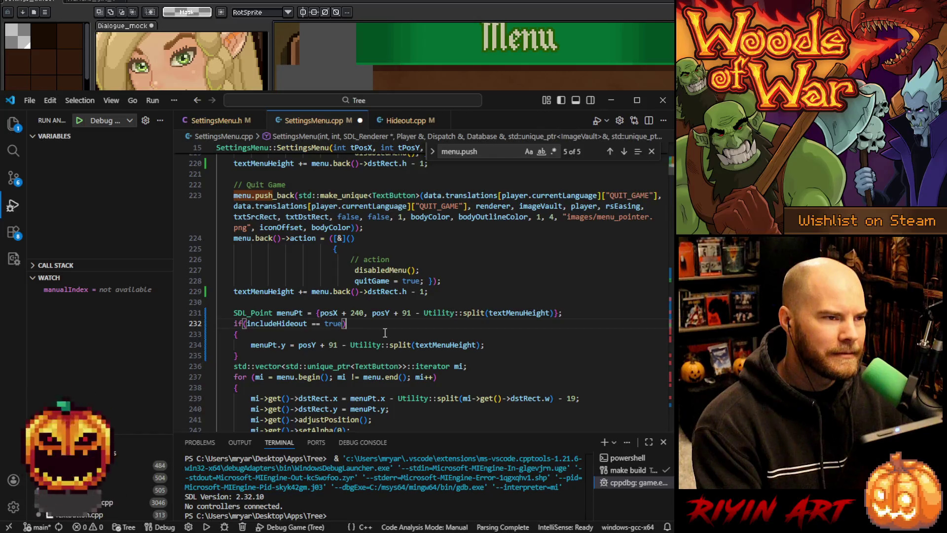
{"action": "scroll", "coordinate": [381, 352], "scroll_direction": "up", "scroll_amount": 2}
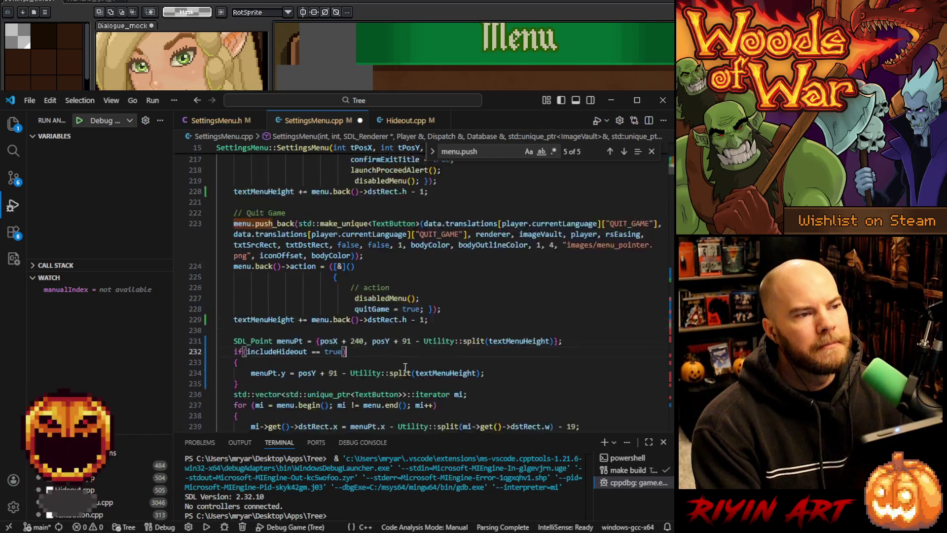
{"action": "scroll", "coordinate": [390, 378], "scroll_direction": "down", "scroll_amount": 1}
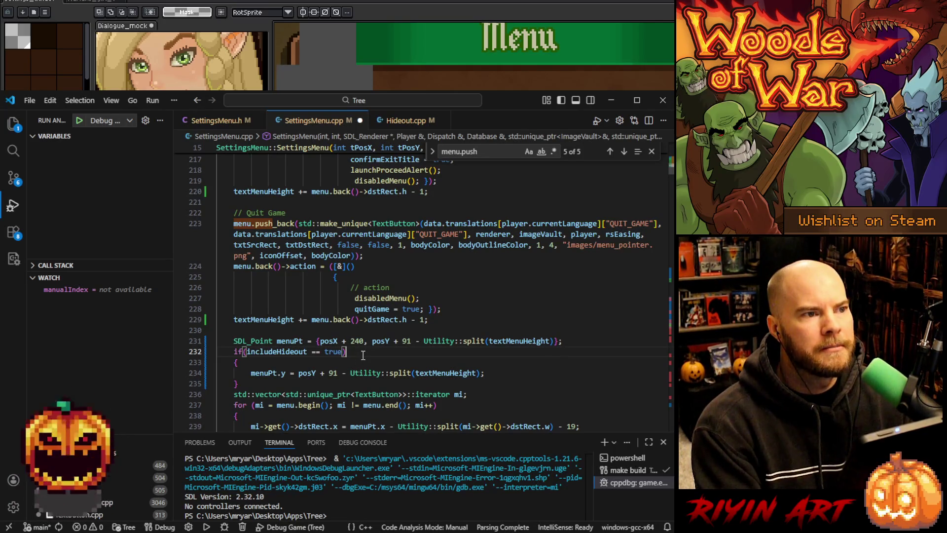
{"action": "scroll", "coordinate": [363, 355], "scroll_direction": "down", "scroll_amount": 2}
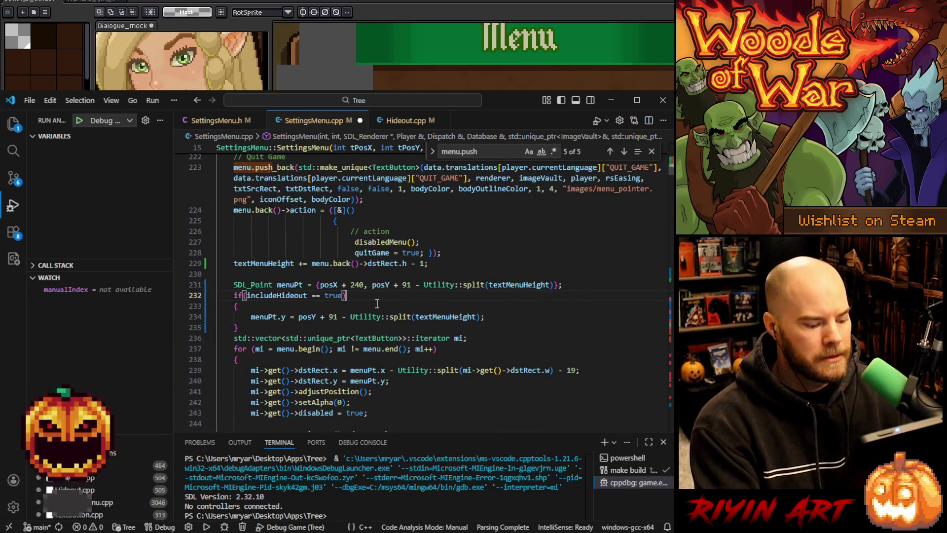
{"action": "key", "text": "ctrl+s"}
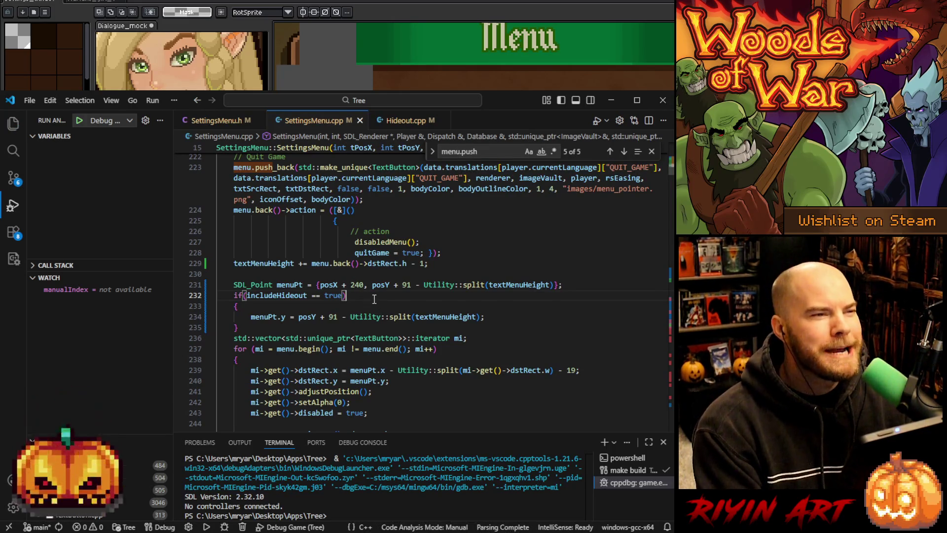
{"action": "left_click_drag", "start_coordinate": [373, 295], "coordinate": [372, 305]}
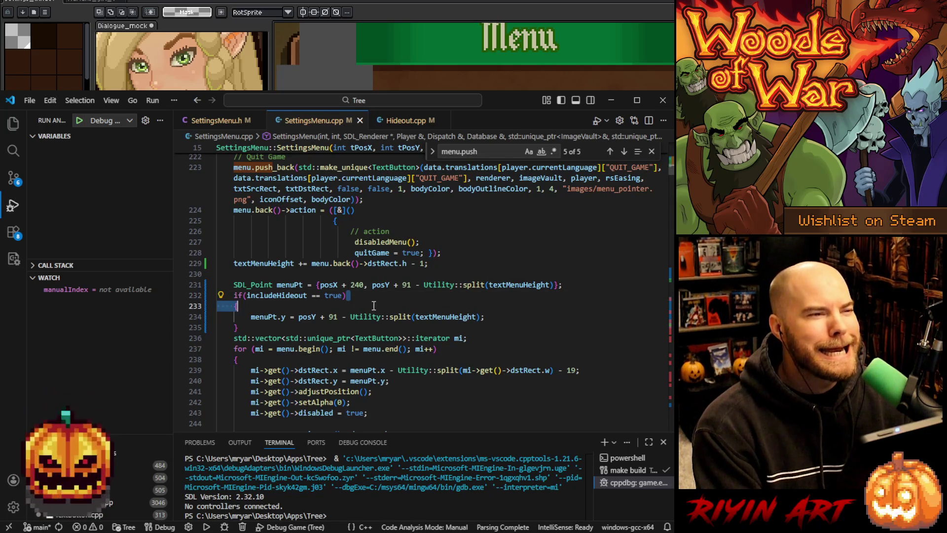
{"action": "scroll", "coordinate": [372, 305], "scroll_direction": "up", "scroll_amount": 2}
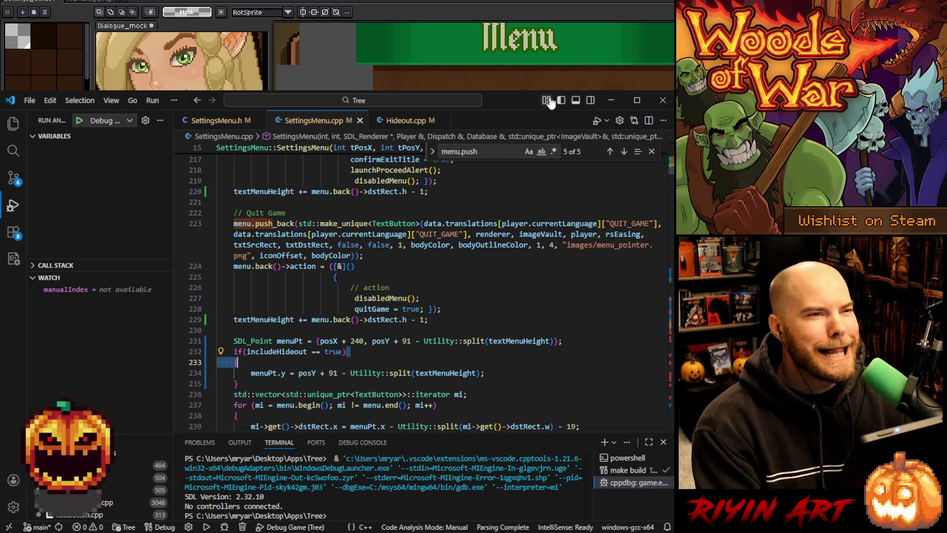
{"action": "left_click", "coordinate": [608, 101]}
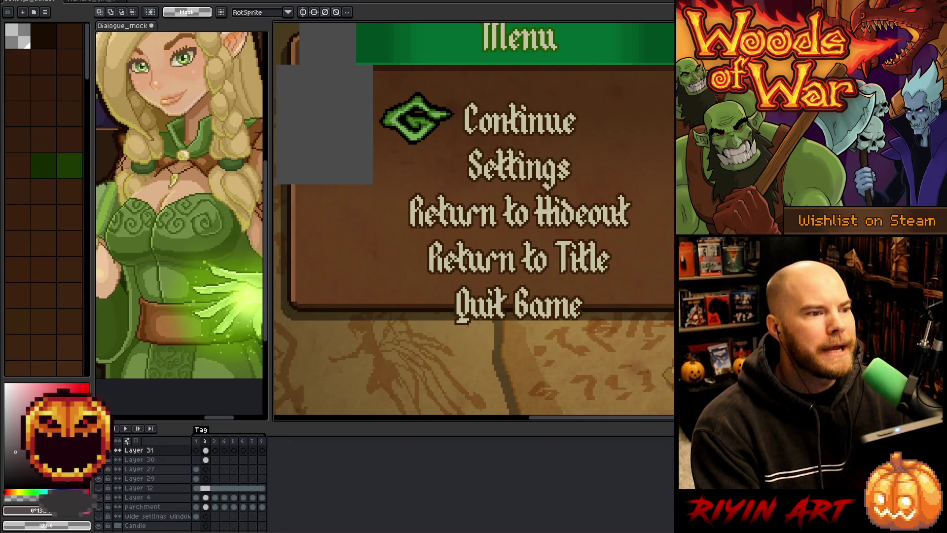
Delete the ' - 1' after dstRect.h on line 220 of SettingsMenu.cpp.
{"action": "key", "text": "alt+Tab"}
{"action": "scroll", "coordinate": [397, 292], "scroll_direction": "up", "scroll_amount": 2}
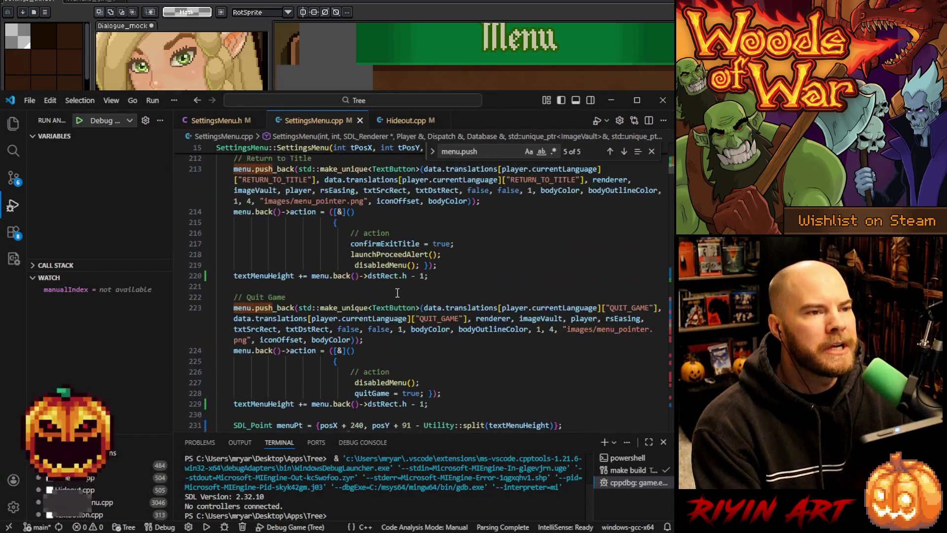
{"action": "scroll", "coordinate": [397, 293], "scroll_direction": "up", "scroll_amount": 1}
{"action": "scroll", "coordinate": [409, 355], "scroll_direction": "down", "scroll_amount": 7}
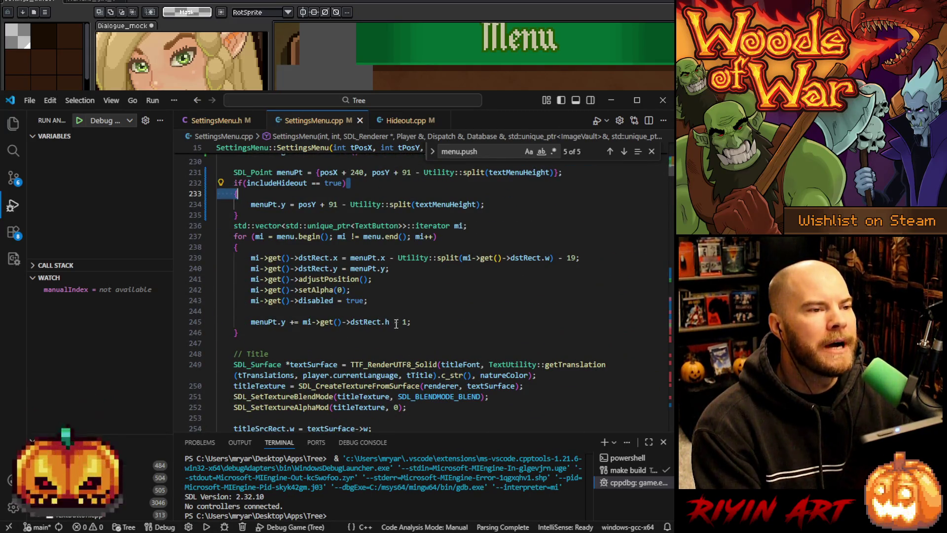
{"action": "left_click", "coordinate": [404, 321]}
{"action": "scroll", "coordinate": [348, 318], "scroll_direction": "up", "scroll_amount": 3}
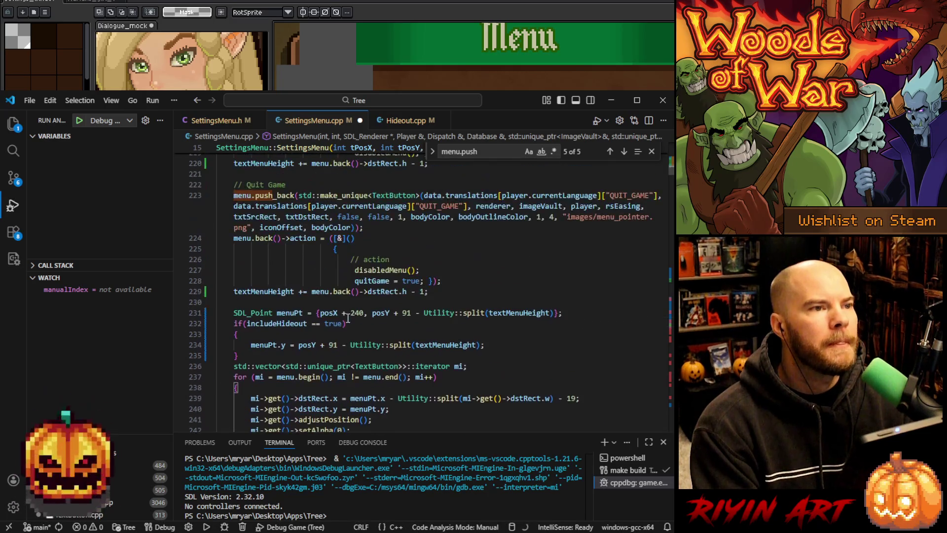
{"action": "left_click", "coordinate": [424, 291]}
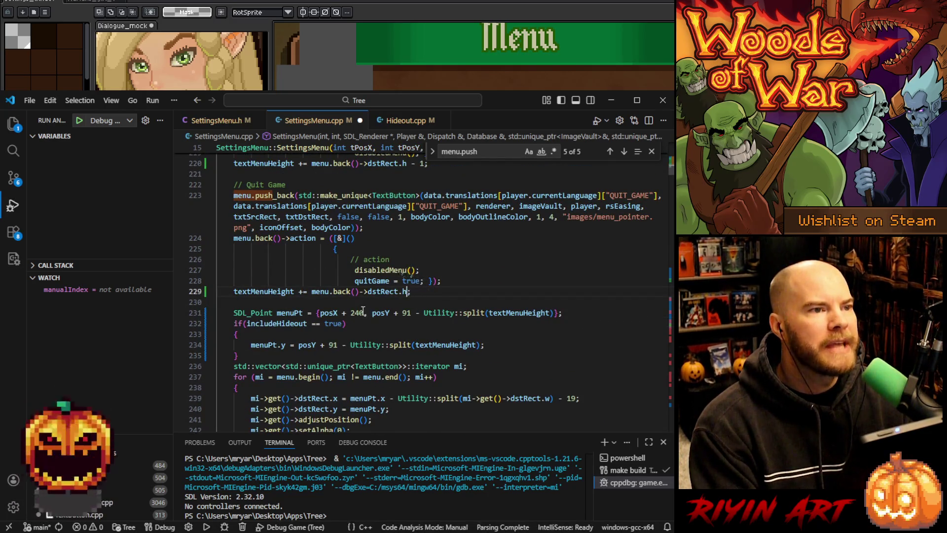
{"action": "scroll", "coordinate": [367, 324], "scroll_direction": "up", "scroll_amount": 5}
{"action": "left_click", "coordinate": [425, 334]}
{"action": "key", "text": "BackSpace"}
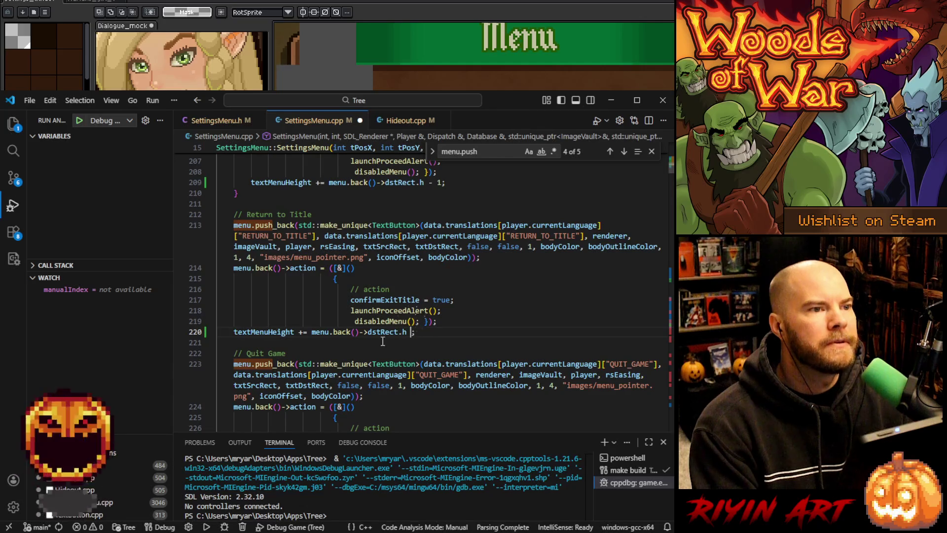
Step back through menu.push matches, removing the ' - 1' on lines 209, 197 and 175.
{"action": "key", "text": "shift+F3"}
{"action": "left_click", "coordinate": [440, 323]}
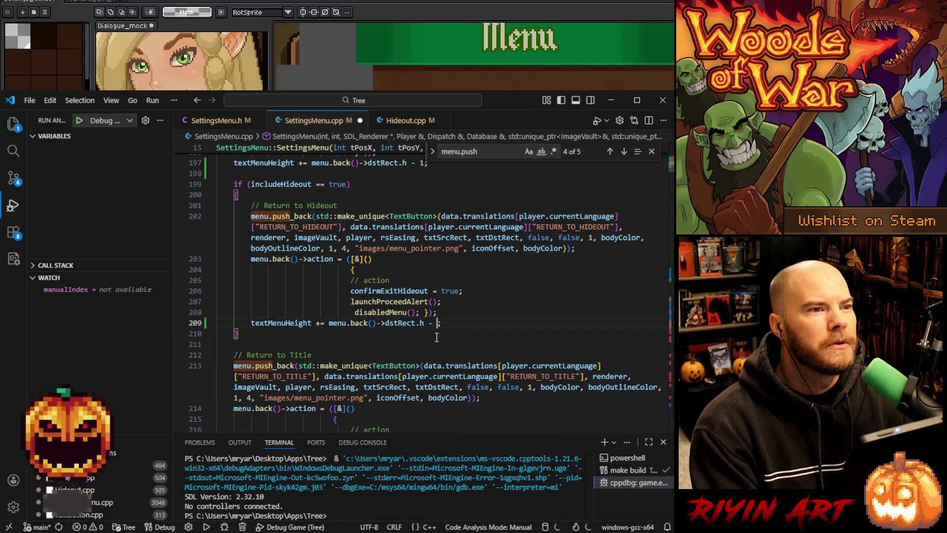
{"action": "key", "text": "shift+F3"}
{"action": "left_click", "coordinate": [432, 327]}
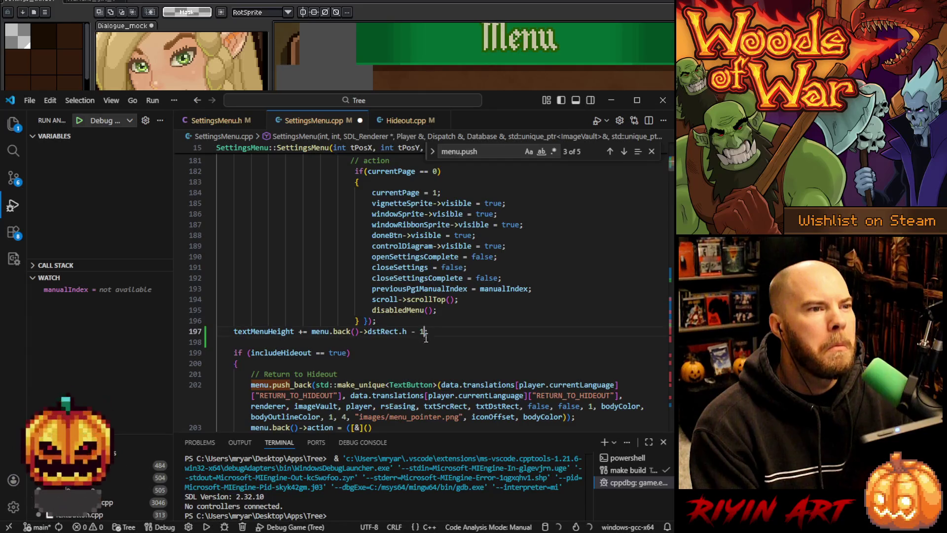
{"action": "key", "text": "shift+F3"}
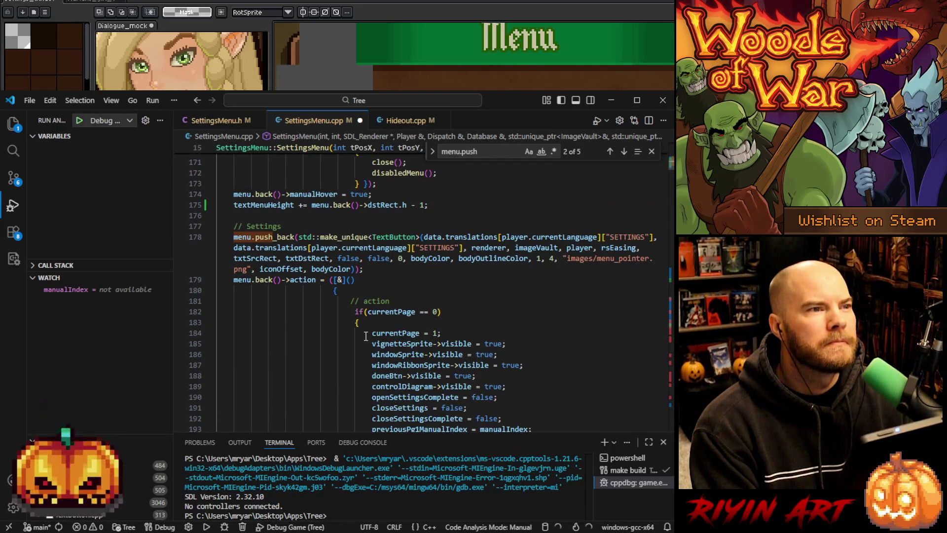
{"action": "scroll", "coordinate": [366, 336], "scroll_direction": "up", "scroll_amount": 3}
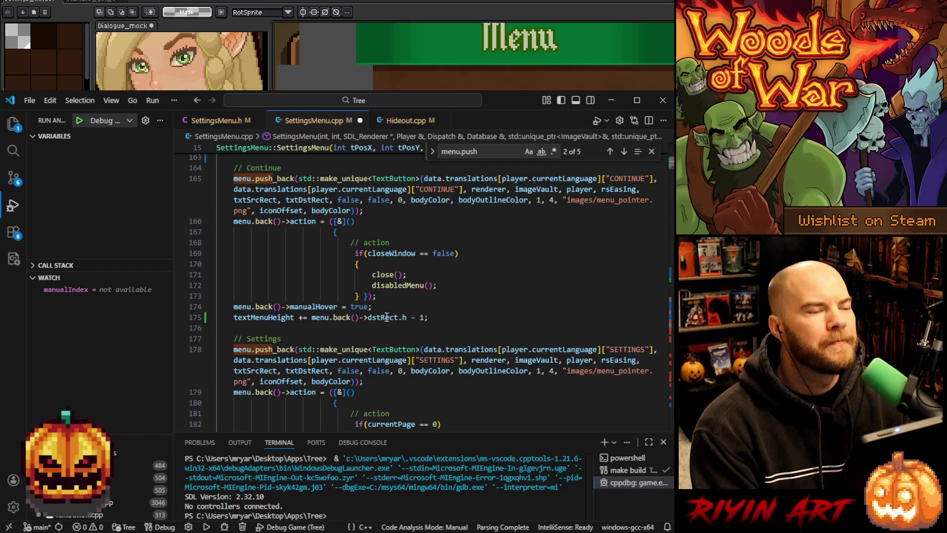
{"action": "left_click", "coordinate": [423, 317]}
{"action": "key", "text": "BackSpace"}
{"action": "key", "text": "BackSpace"}
{"action": "key", "text": "BackSpace"}
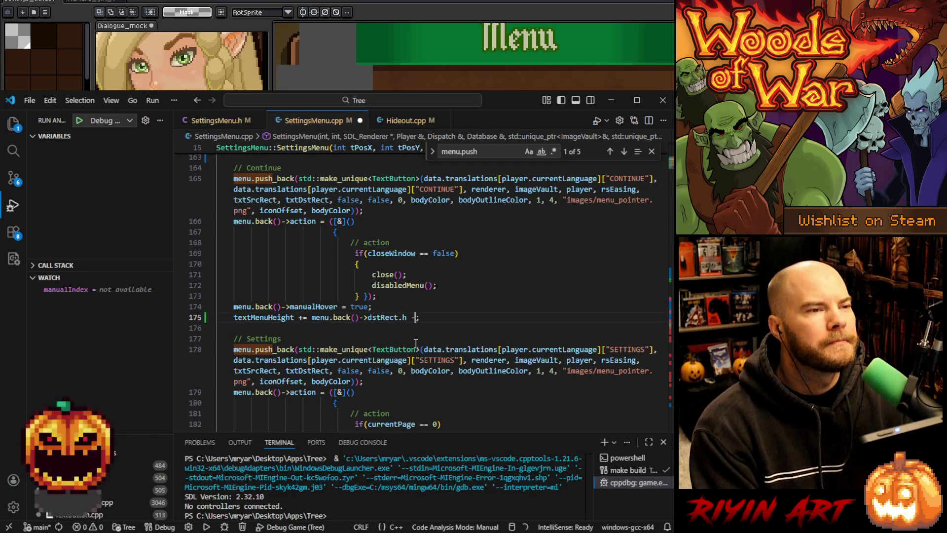
Save SettingsMenu.cpp with the minus-one height offsets removed.
{"action": "scroll", "coordinate": [416, 340], "scroll_direction": "up", "scroll_amount": 5}
{"action": "scroll", "coordinate": [416, 336], "scroll_direction": "down", "scroll_amount": 10}
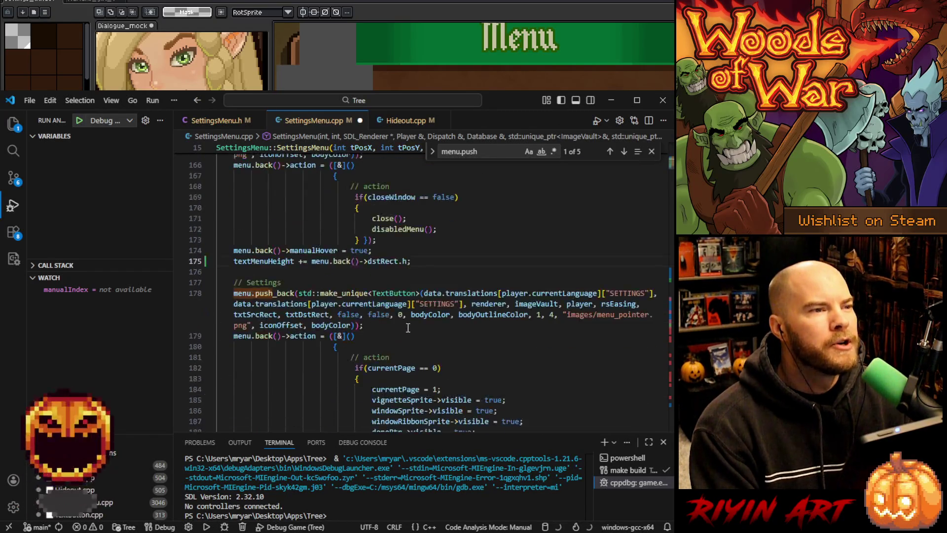
{"action": "scroll", "coordinate": [416, 332], "scroll_direction": "down", "scroll_amount": 15}
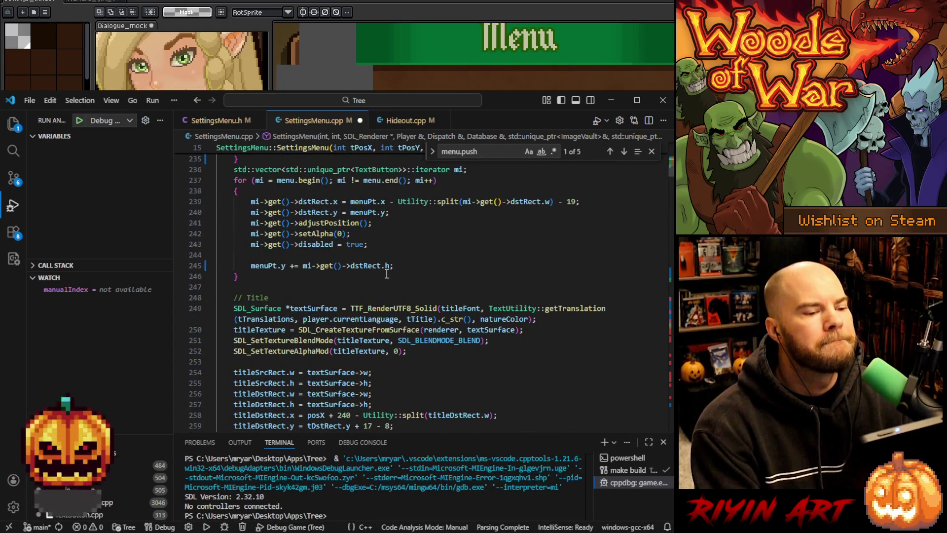
{"action": "left_click", "coordinate": [413, 247]}
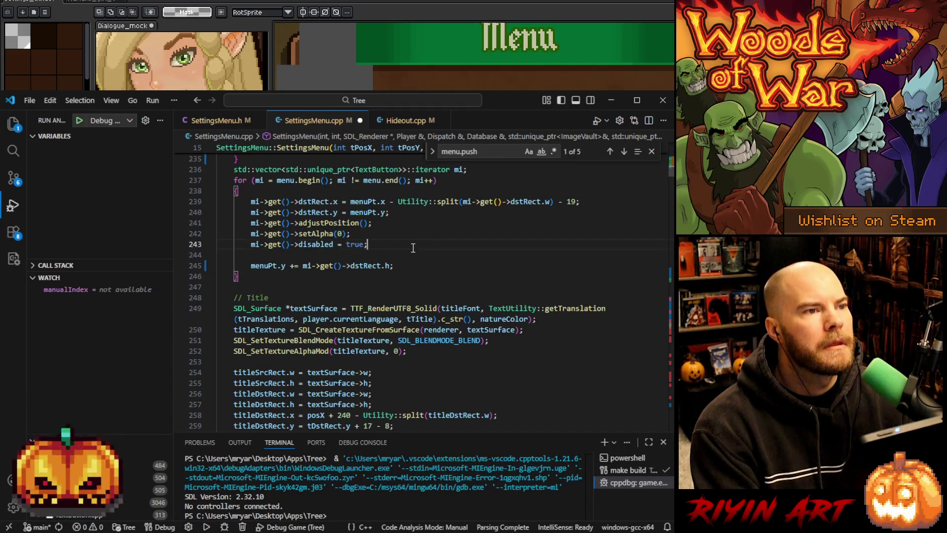
{"action": "scroll", "coordinate": [413, 248], "scroll_direction": "down", "scroll_amount": 2}
{"action": "key", "text": "ctrl+s"}
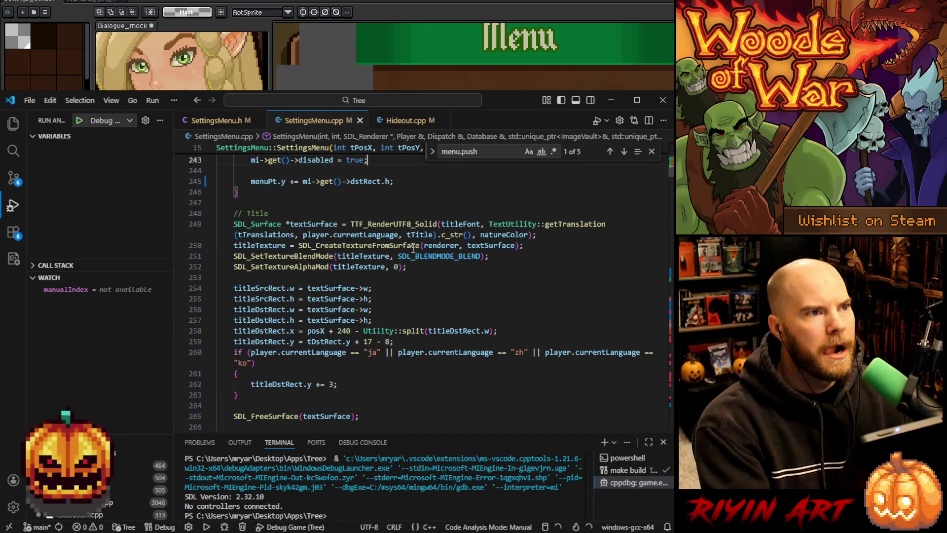
{"action": "scroll", "coordinate": [413, 248], "scroll_direction": "down", "scroll_amount": 10}
{"action": "scroll", "coordinate": [414, 248], "scroll_direction": "down", "scroll_amount": 7}
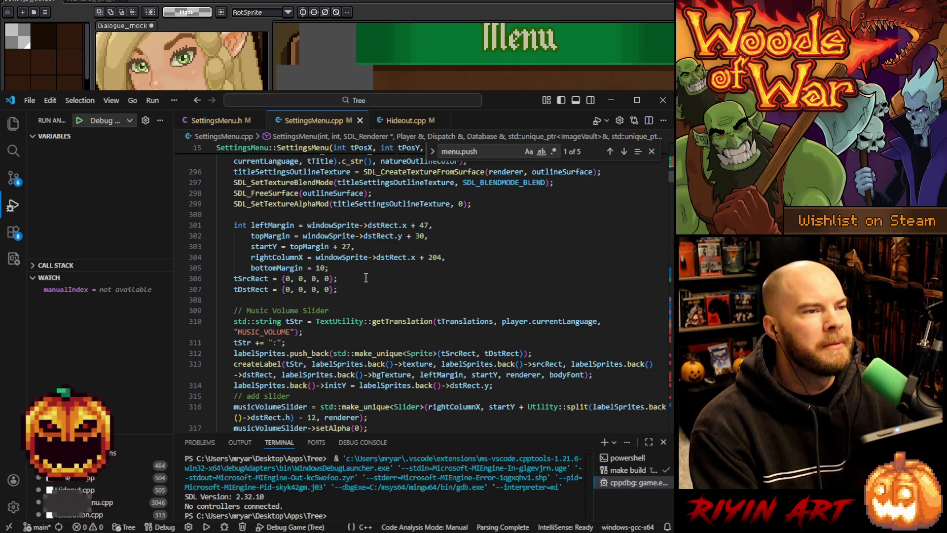
Build the game with F5, then launch it via Debug Game (Tree).
{"action": "left_click", "coordinate": [366, 278]}
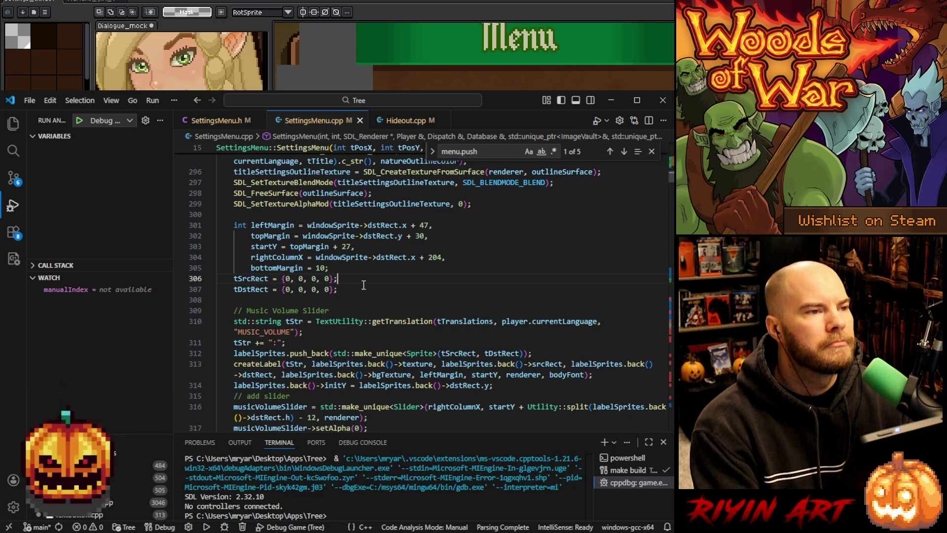
{"action": "scroll", "coordinate": [364, 285], "scroll_direction": "down", "scroll_amount": 1}
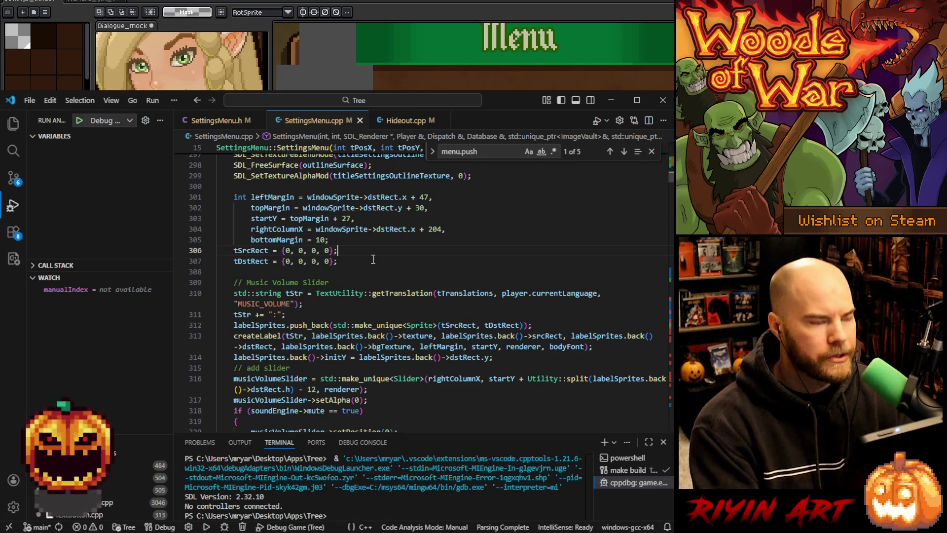
{"action": "key", "text": "F5"}
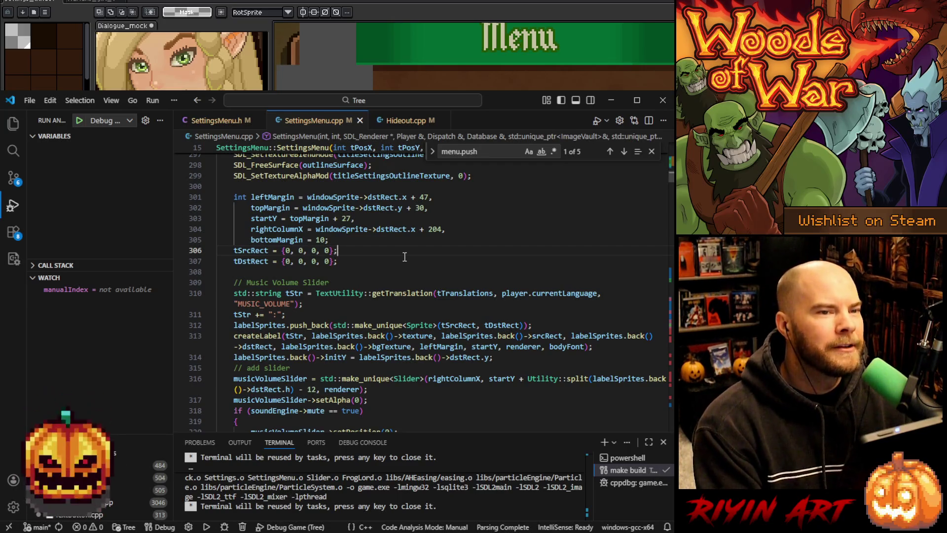
{"action": "left_click", "coordinate": [79, 120]}
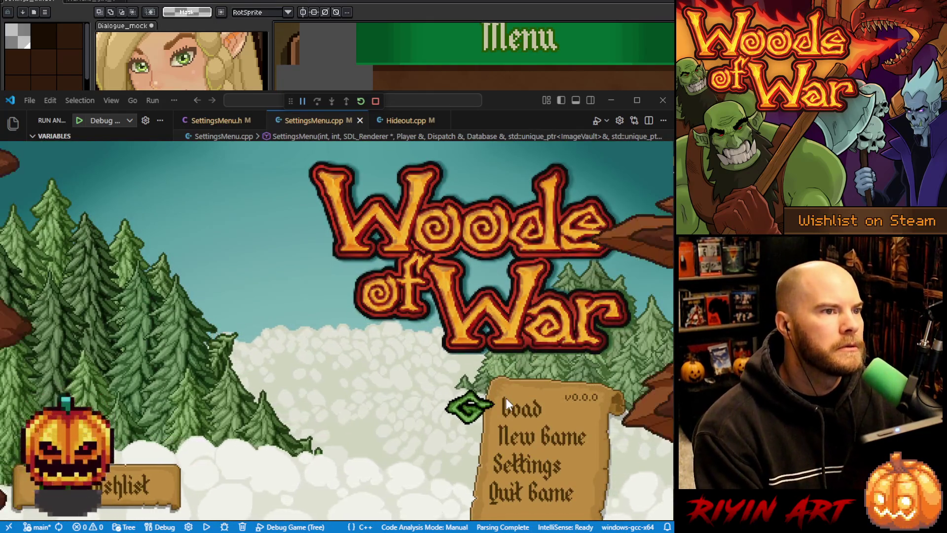
Load the save, open the pause menu to check spacing, then close the game and minimize VS Code.
{"action": "left_click", "coordinate": [505, 397]}
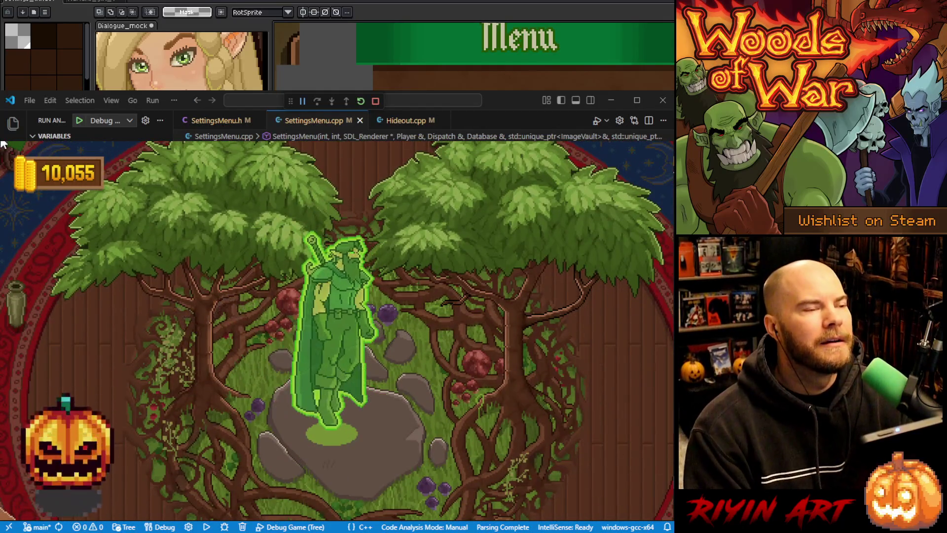
{"action": "key", "text": "Escape"}
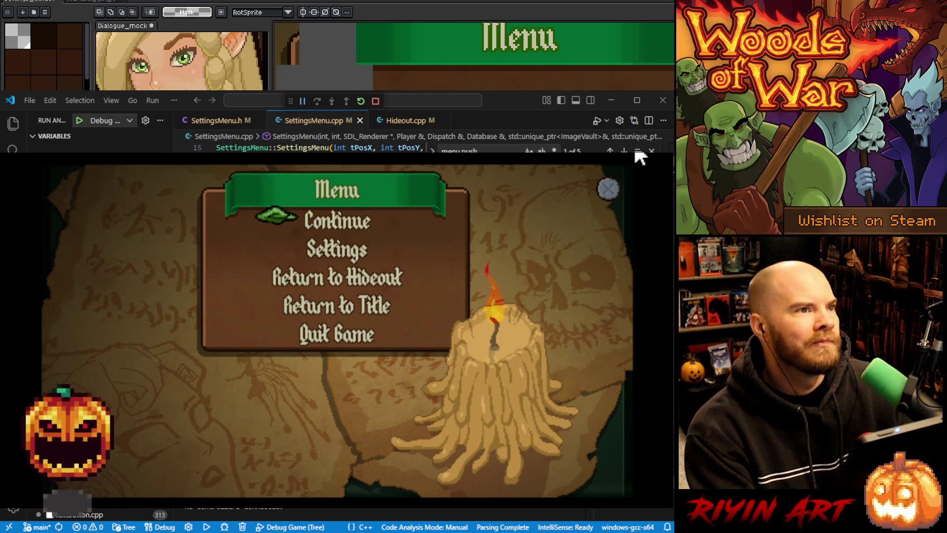
{"action": "key", "text": "alt+F4"}
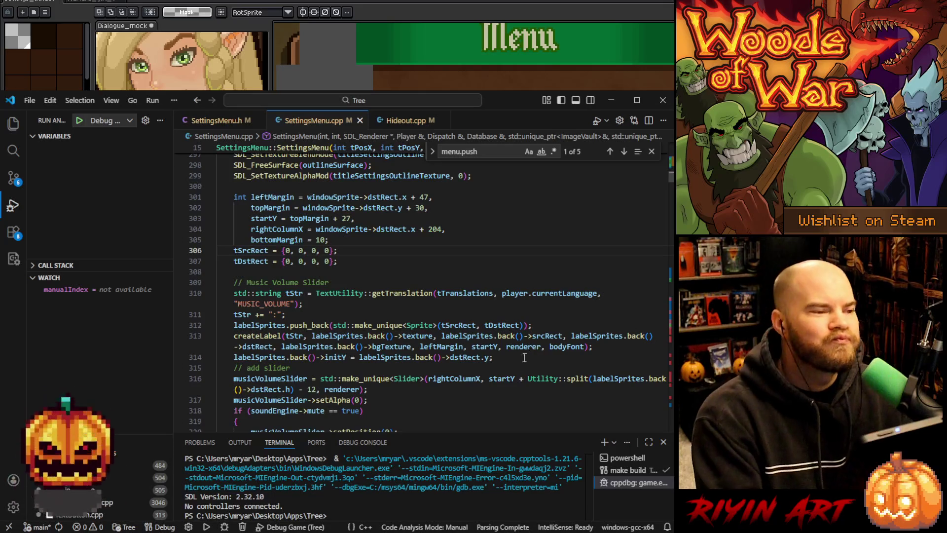
{"action": "left_click", "coordinate": [612, 100]}
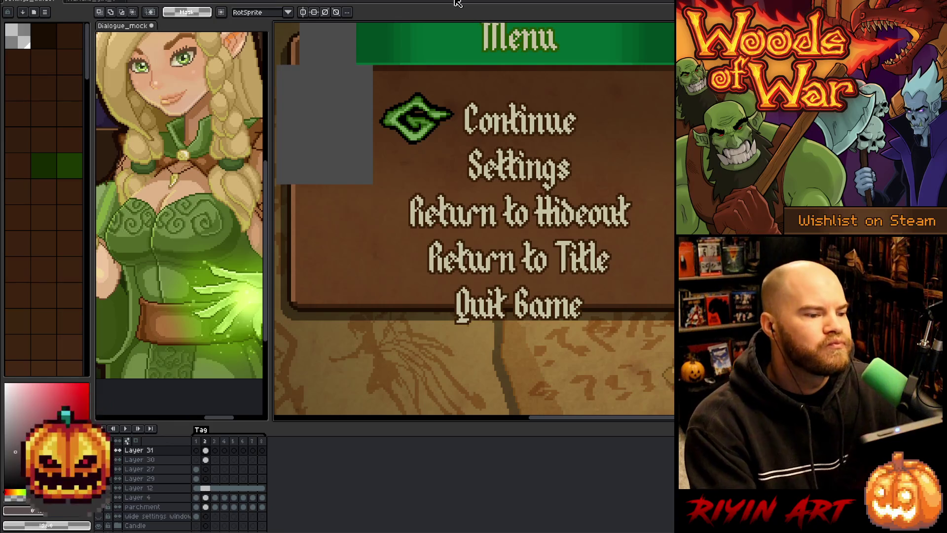
Add a new layer above Layer 30 and paste the game screenshot into it.
{"action": "left_click", "coordinate": [206, 460]}
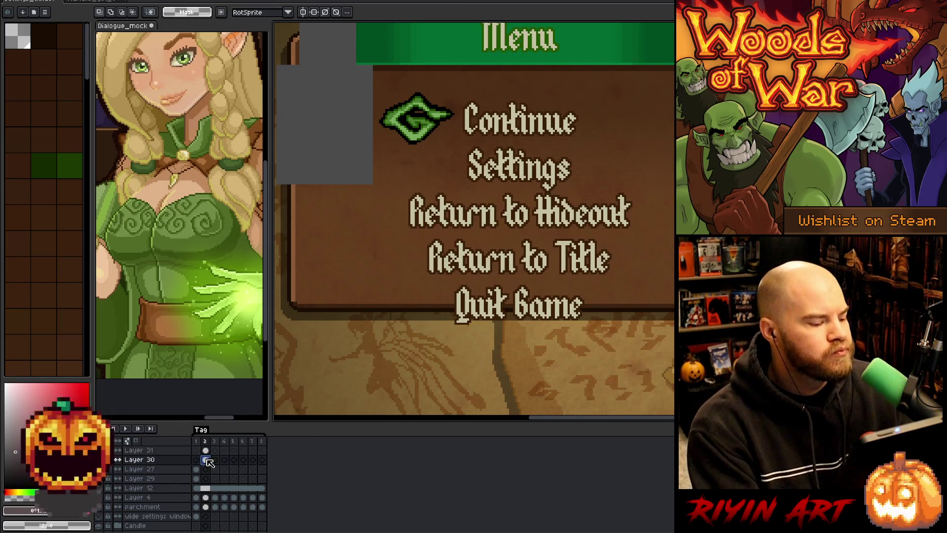
{"action": "key", "text": "shift+n"}
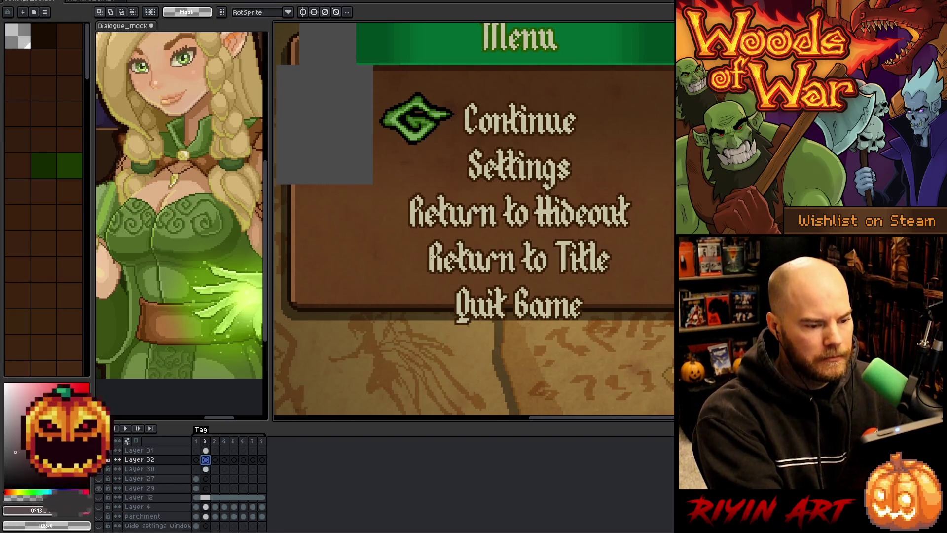
{"action": "scroll", "coordinate": [512, 261], "scroll_direction": "down", "scroll_amount": 3}
{"action": "key", "text": "ctrl+v"}
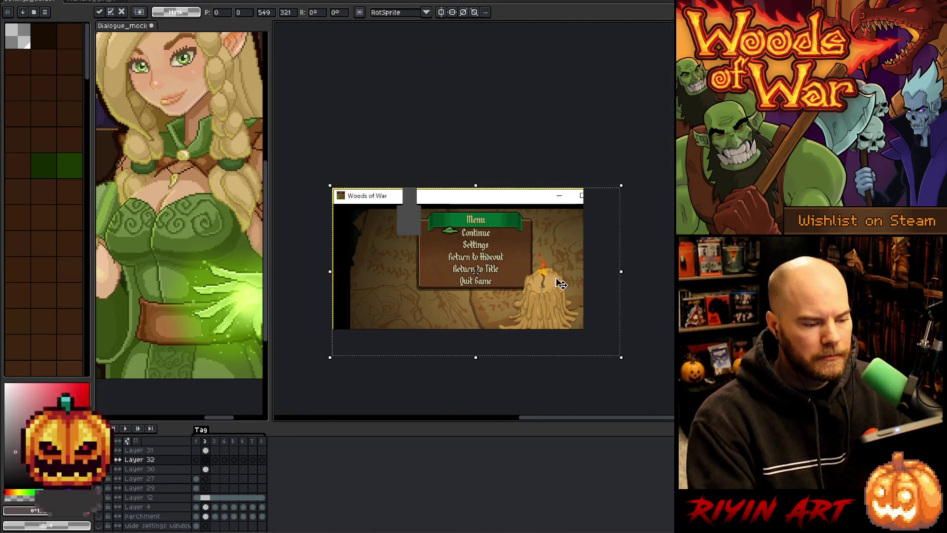
{"action": "mouse_move", "coordinate": [550, 272]}
{"action": "left_mouse_down"}
{"action": "mouse_move", "coordinate": [503, 236]}
{"action": "mouse_move", "coordinate": [513, 253]}
{"action": "mouse_move", "coordinate": [532, 253]}
{"action": "left_mouse_up"}
Nudge the pasted screenshot up two pixels to match the mockup and commit it.
{"action": "scroll", "coordinate": [595, 217], "scroll_direction": "up", "scroll_amount": 2}
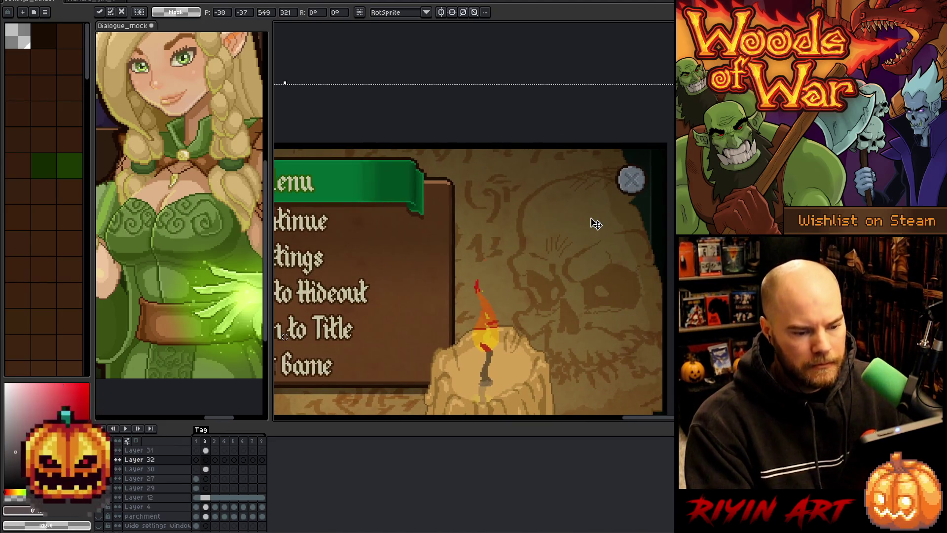
{"action": "scroll", "coordinate": [621, 227], "scroll_direction": "up", "scroll_amount": 3}
{"action": "scroll", "coordinate": [659, 279], "scroll_direction": "down", "scroll_amount": 3}
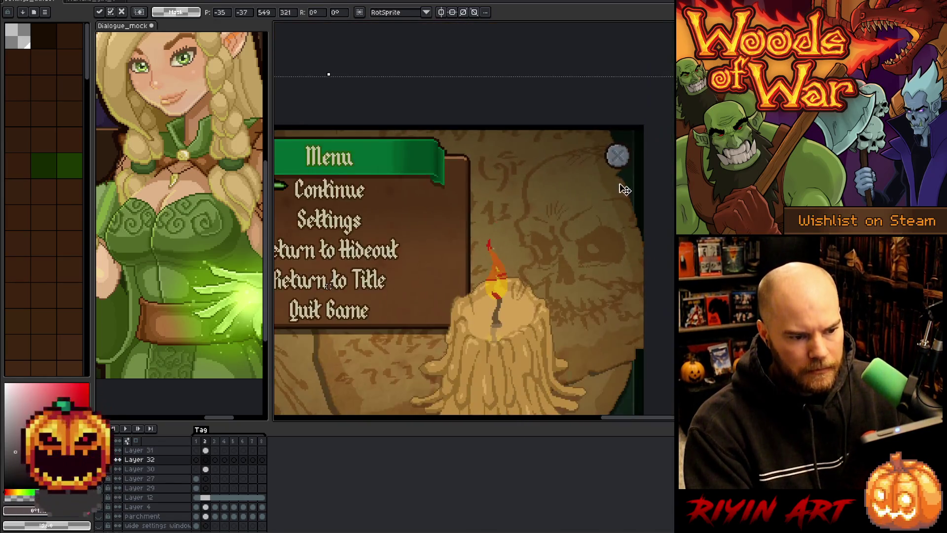
{"action": "scroll", "coordinate": [620, 152], "scroll_direction": "up", "scroll_amount": 3}
{"action": "key", "text": "Up"}
{"action": "key", "text": "Up"}
{"action": "scroll", "coordinate": [598, 143], "scroll_direction": "down", "scroll_amount": 4}
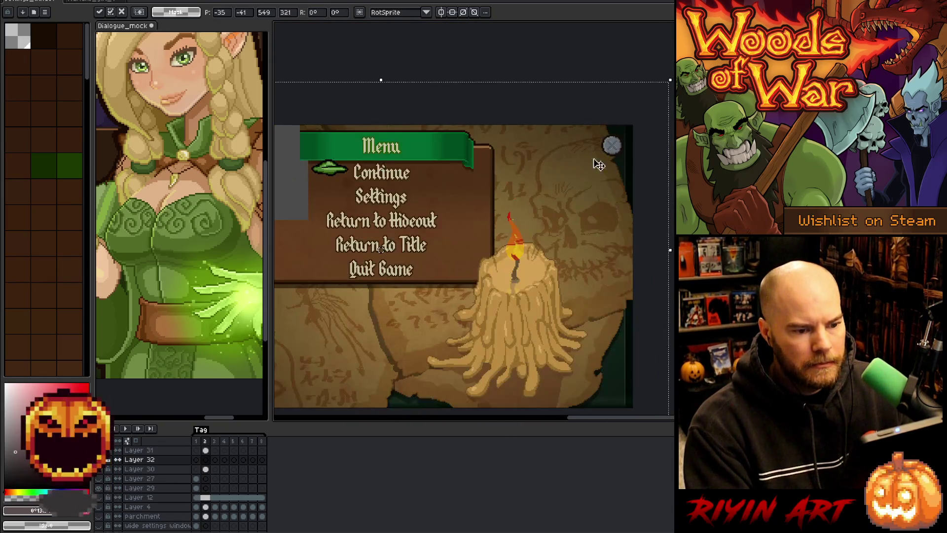
{"action": "key", "text": "Return"}
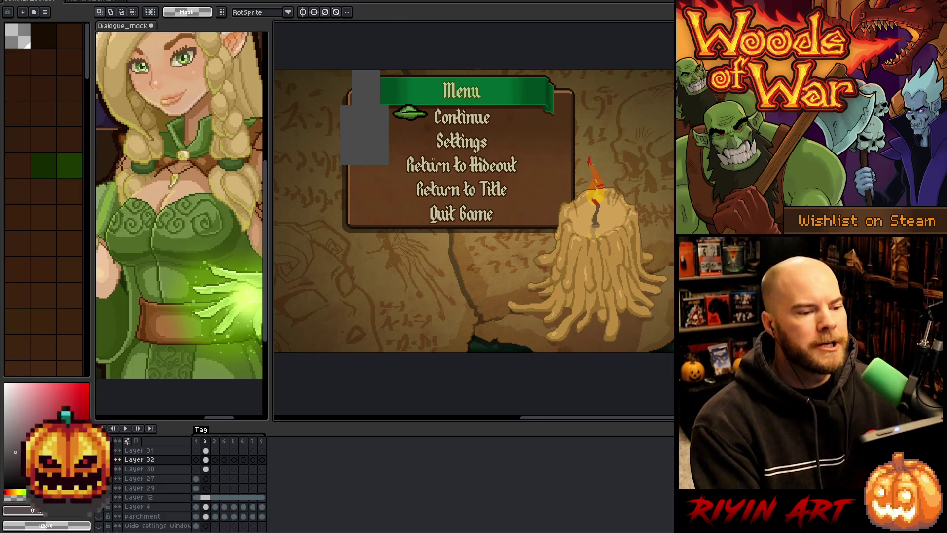
{"action": "scroll", "coordinate": [434, 112], "scroll_direction": "up", "scroll_amount": 1}
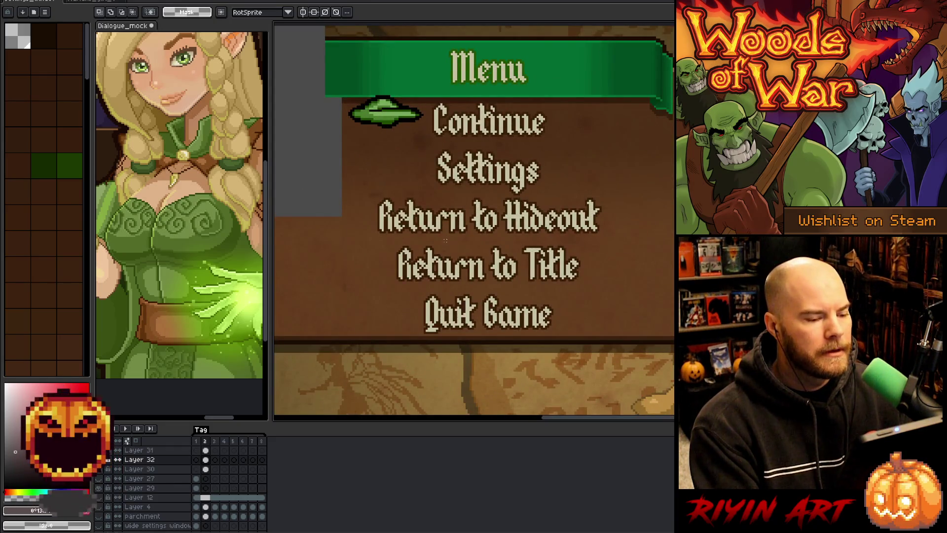
{"action": "scroll", "coordinate": [445, 240], "scroll_direction": "down", "scroll_amount": 1}
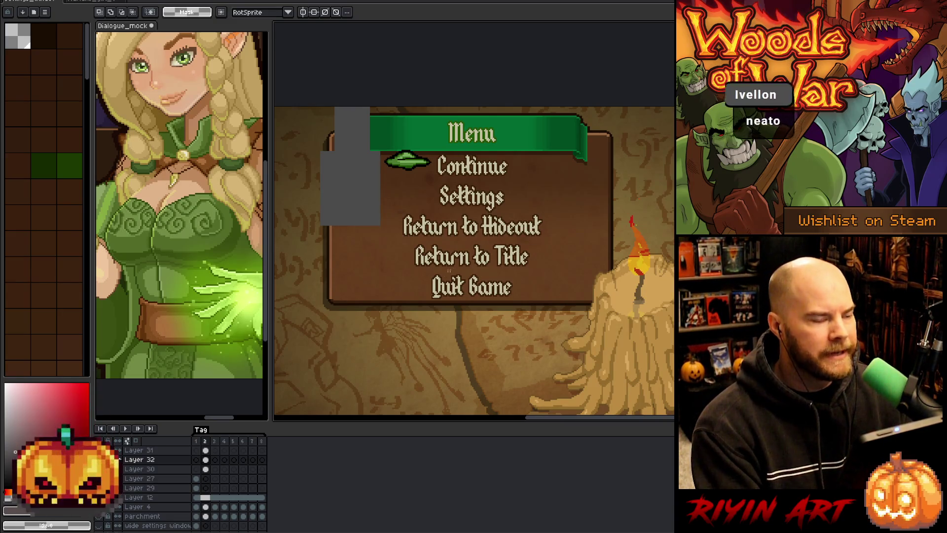
{"action": "scroll", "coordinate": [456, 266], "scroll_direction": "up", "scroll_amount": 1}
{"action": "scroll", "coordinate": [456, 266], "scroll_direction": "down", "scroll_amount": 1}
{"action": "scroll", "coordinate": [456, 264], "scroll_direction": "up", "scroll_amount": 1}
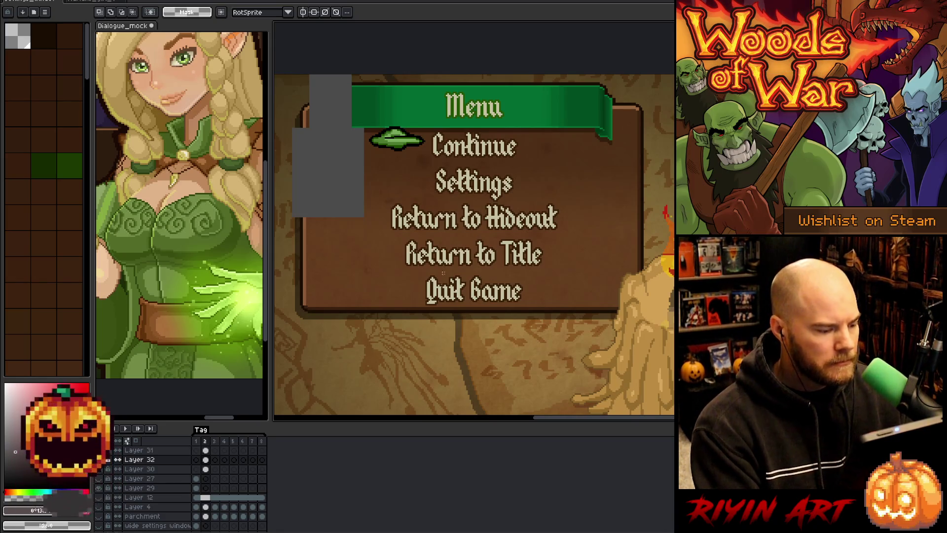
{"action": "left_click", "coordinate": [205, 450]}
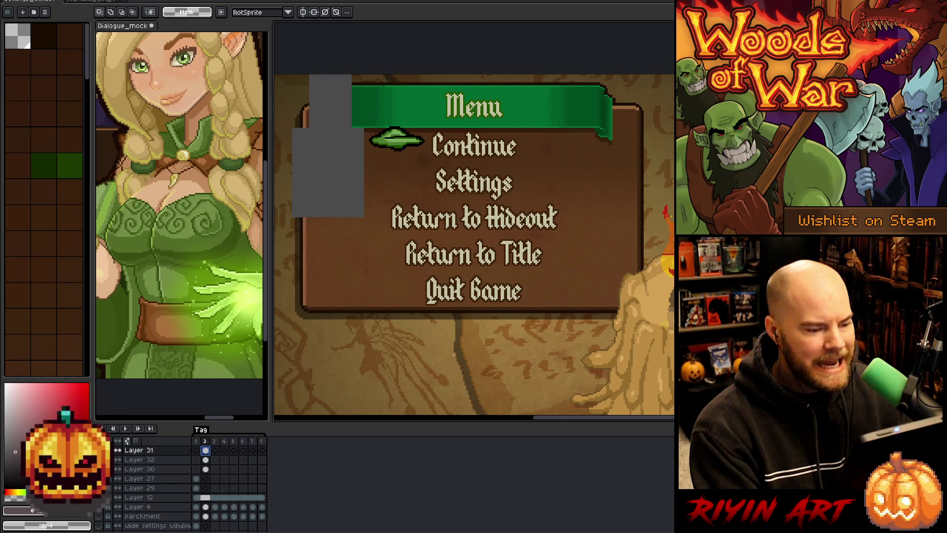
Draw and undo a test line, then marquee a narrow column near Settings.
{"action": "scroll", "coordinate": [437, 197], "scroll_direction": "up", "scroll_amount": 6}
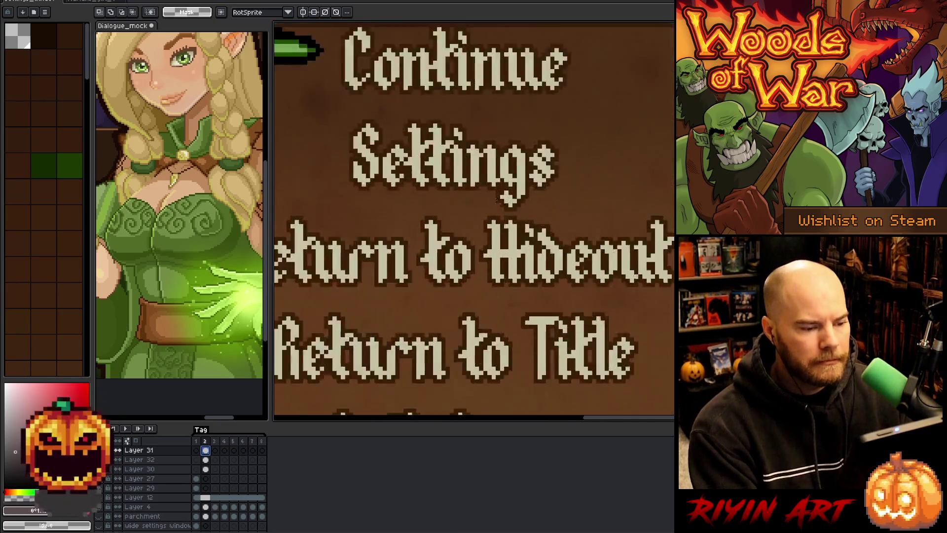
{"action": "left_click_drag", "start_coordinate": [524, 246], "coordinate": [576, 246]}
{"action": "key", "text": "ctrl+z"}
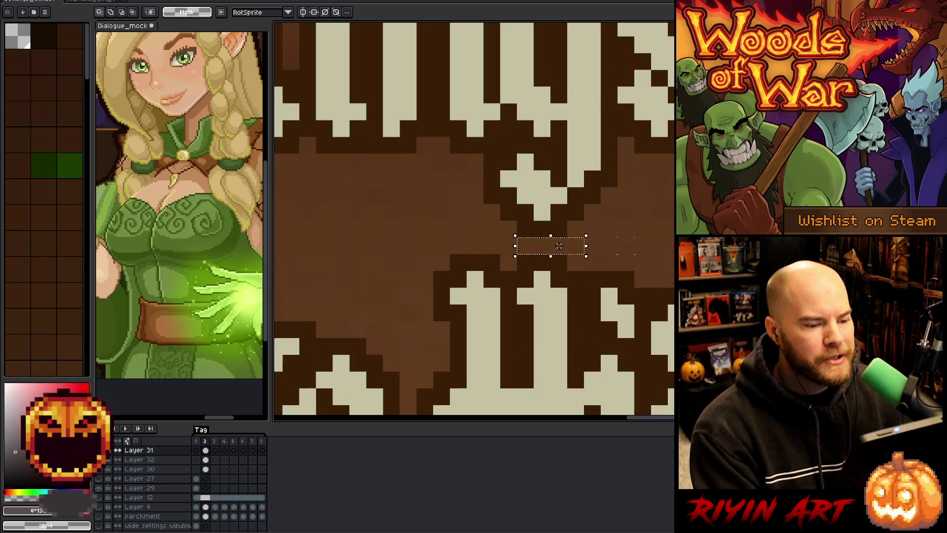
{"action": "scroll", "coordinate": [591, 245], "scroll_direction": "down", "scroll_amount": 5}
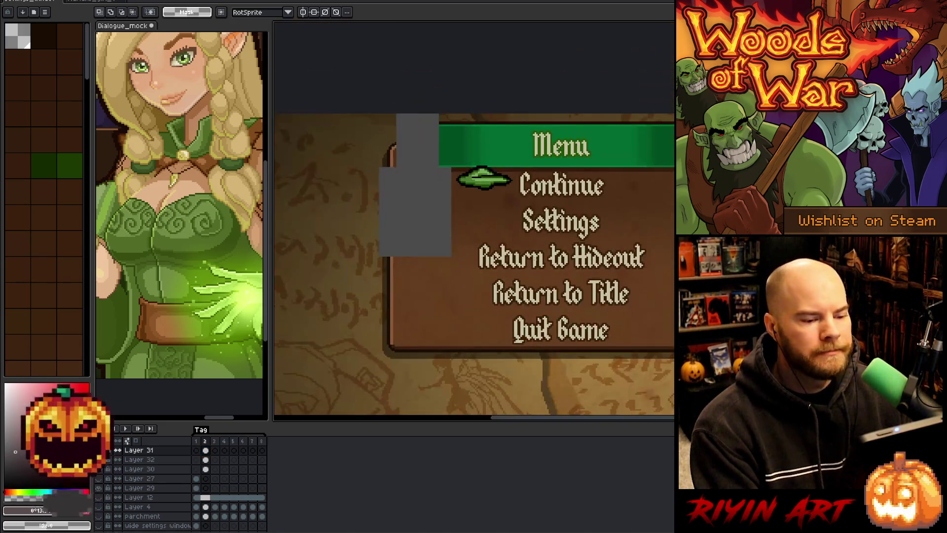
{"action": "left_click_drag", "start_coordinate": [506, 289], "coordinate": [411, 285]}
{"action": "key", "text": "m"}
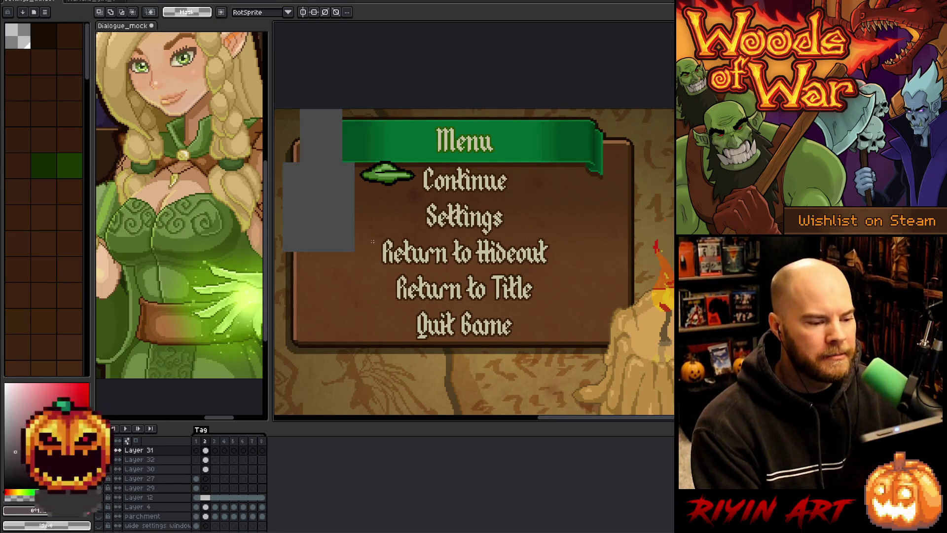
{"action": "scroll", "coordinate": [478, 232], "scroll_direction": "up", "scroll_amount": 3}
{"action": "left_click_drag", "start_coordinate": [559, 249], "coordinate": [627, 269]}
Reframe the menu box, then add a new Layer 33 above Layer 31.
{"action": "scroll", "coordinate": [602, 259], "scroll_direction": "down", "scroll_amount": 4}
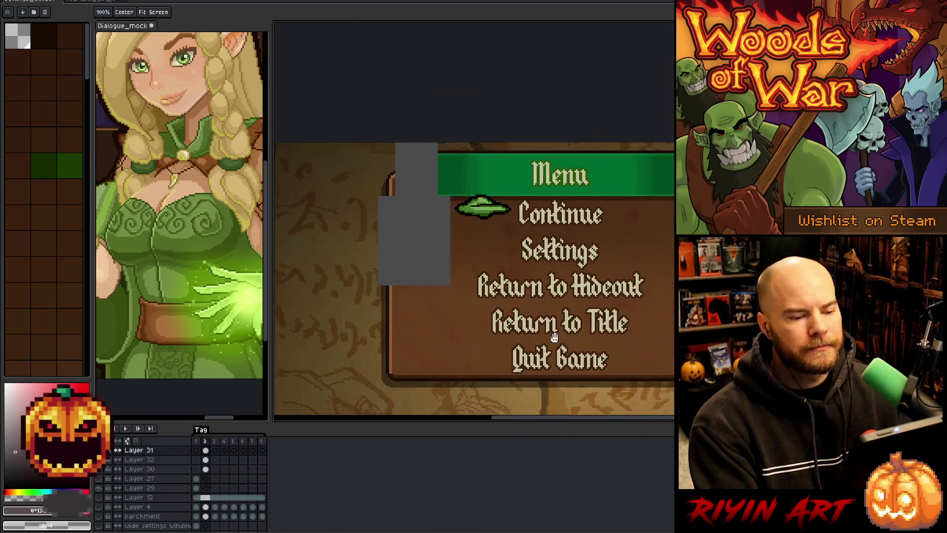
{"action": "scroll", "coordinate": [602, 259], "scroll_direction": "up", "scroll_amount": 1}
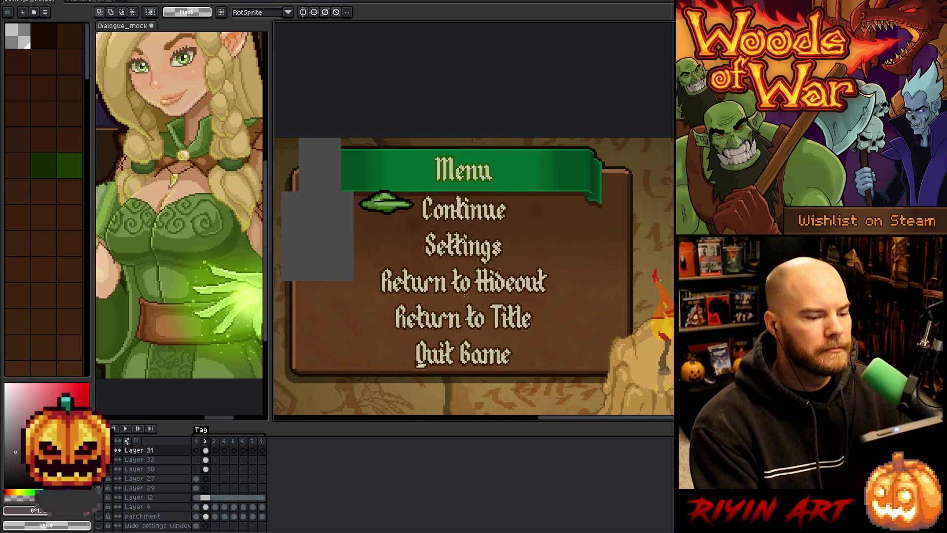
{"action": "scroll", "coordinate": [481, 191], "scroll_direction": "up", "scroll_amount": 3}
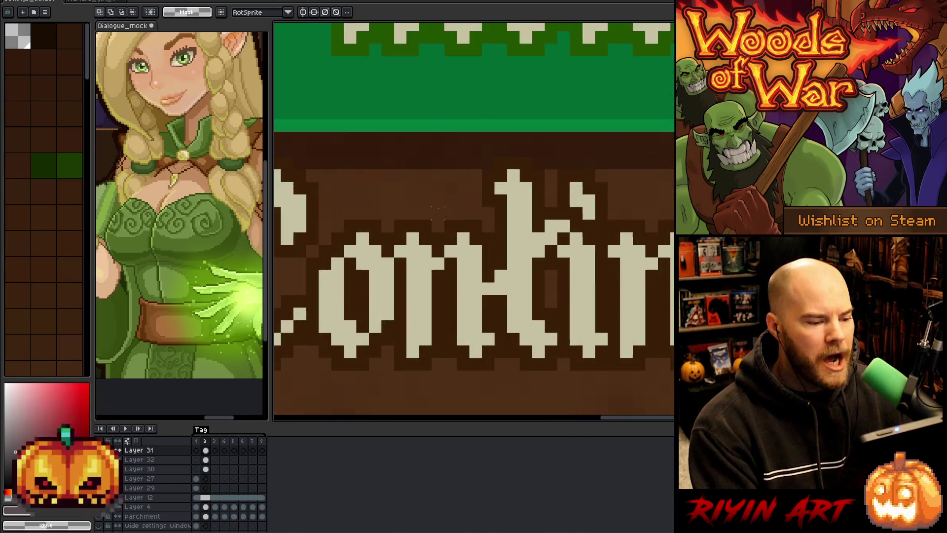
{"action": "scroll", "coordinate": [482, 190], "scroll_direction": "down", "scroll_amount": 2}
{"action": "scroll", "coordinate": [482, 190], "scroll_direction": "up", "scroll_amount": 2}
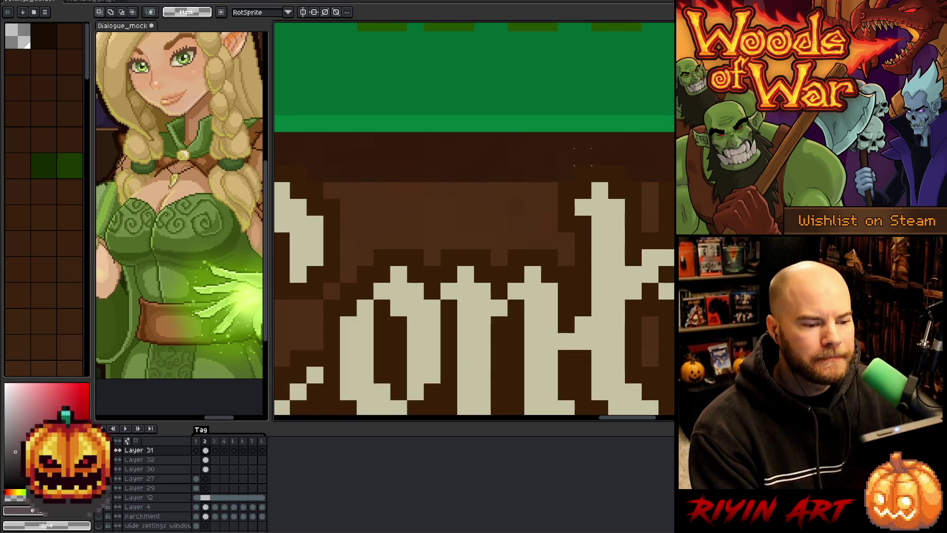
{"action": "scroll", "coordinate": [453, 301], "scroll_direction": "down", "scroll_amount": 3}
{"action": "scroll", "coordinate": [466, 346], "scroll_direction": "down", "scroll_amount": 1}
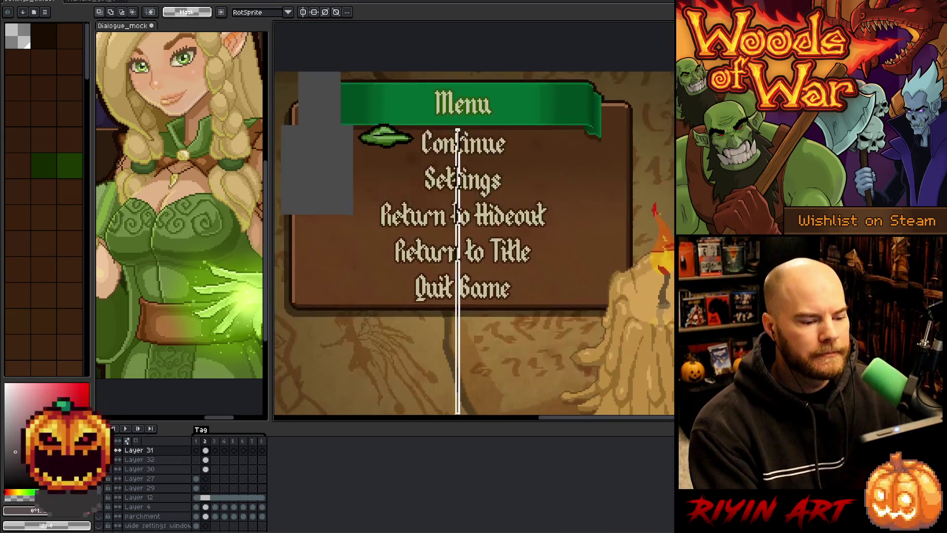
{"action": "scroll", "coordinate": [469, 296], "scroll_direction": "up", "scroll_amount": 3}
{"action": "scroll", "coordinate": [562, 227], "scroll_direction": "down", "scroll_amount": 4}
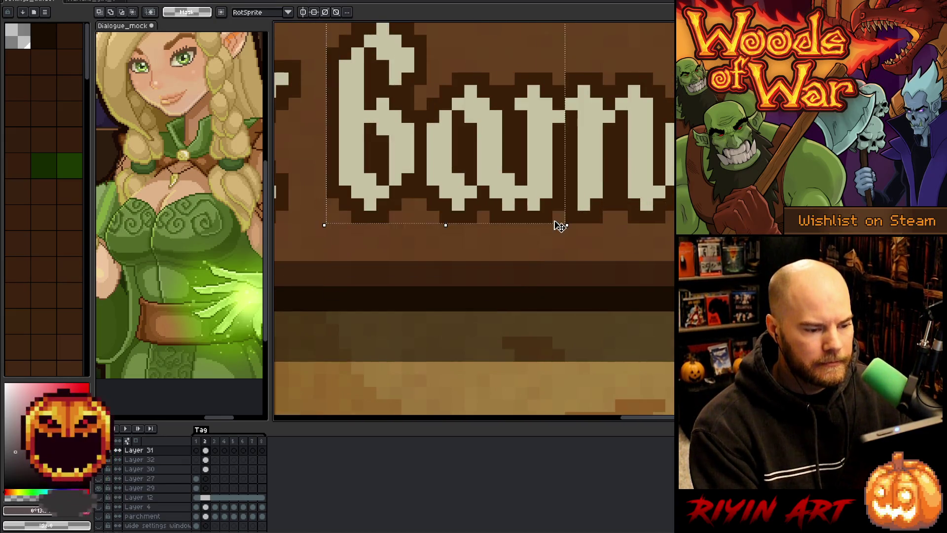
{"action": "left_click_drag", "start_coordinate": [516, 184], "coordinate": [509, 196]}
{"action": "key", "text": "m"}
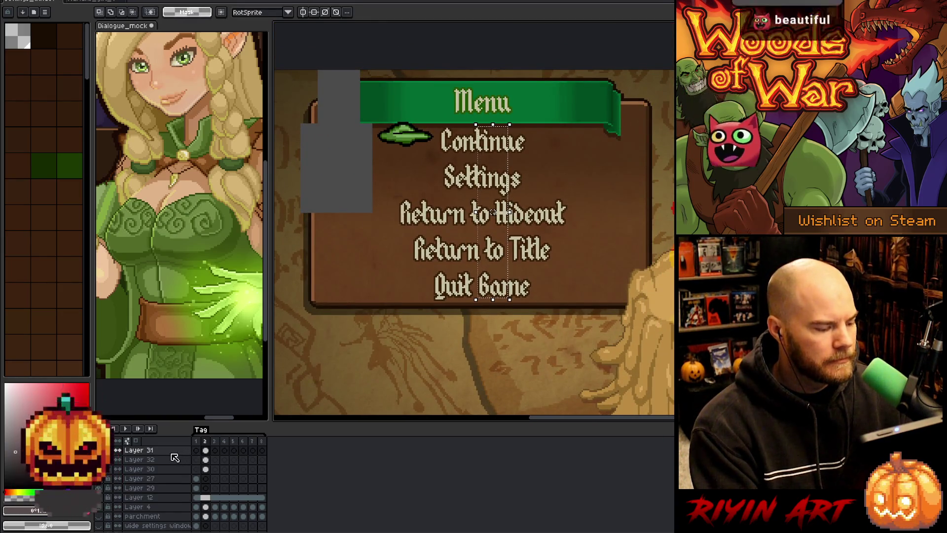
{"action": "left_click", "coordinate": [177, 451]}
{"action": "key", "text": "shift+n"}
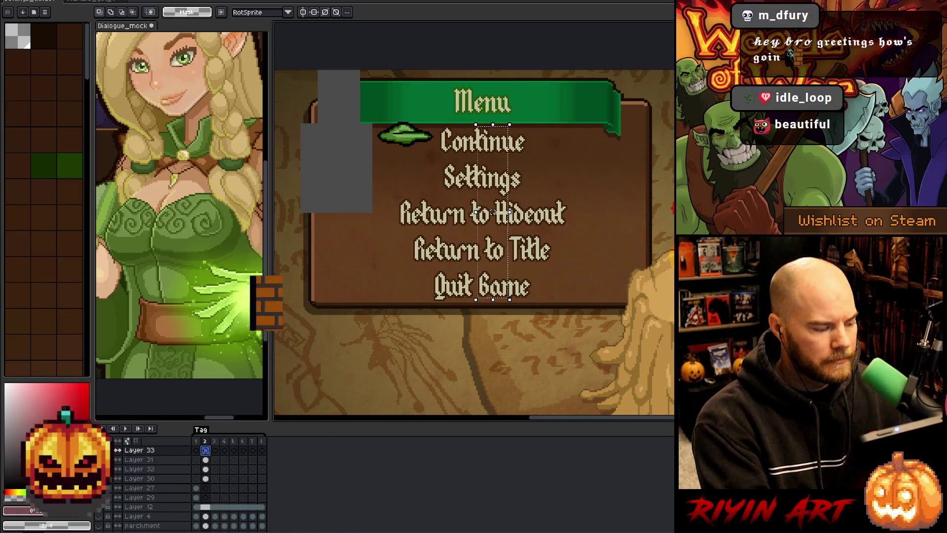
Fill the centre column with teal on Layer 33, then deselect and dismiss a stray popup.
{"action": "left_click", "coordinate": [20, 491]}
{"action": "left_click", "coordinate": [43, 491]}
{"action": "key", "text": "f"}
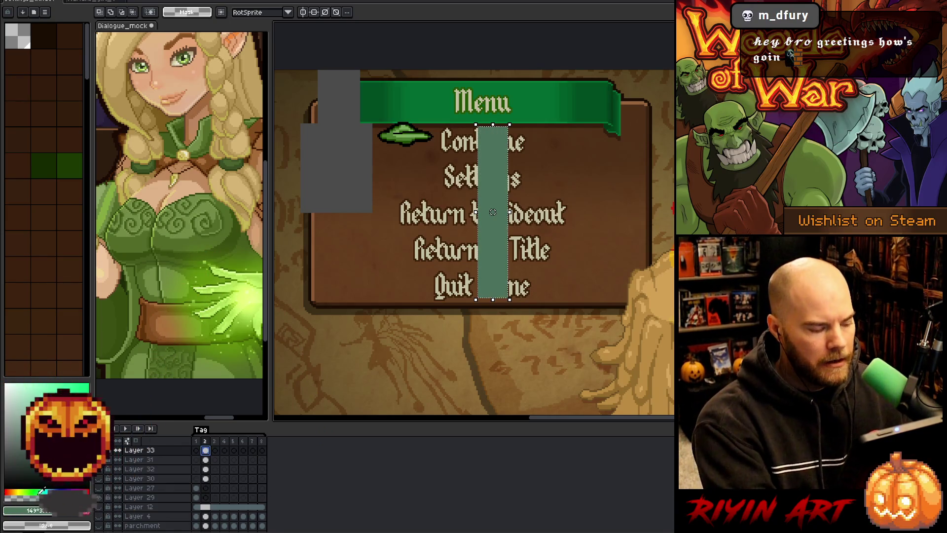
{"action": "key", "text": "ctrl+d"}
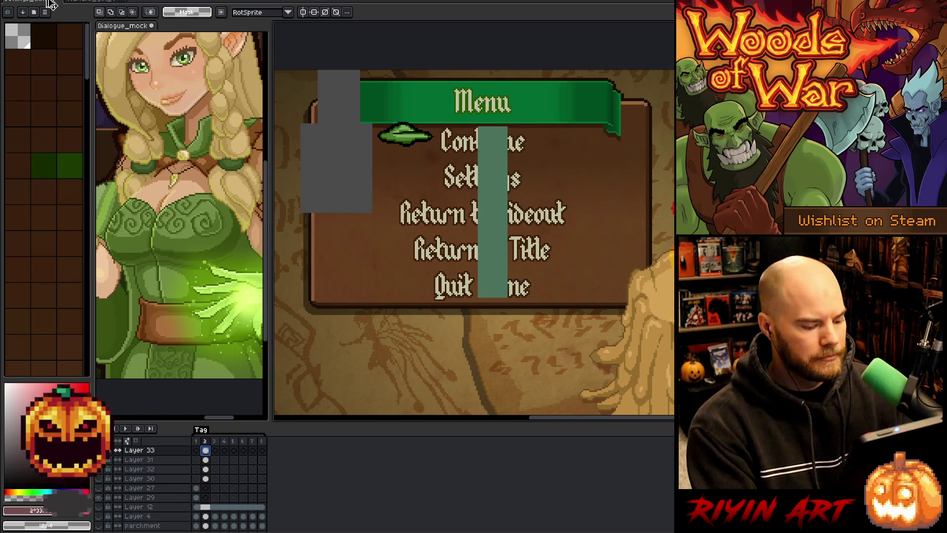
{"action": "right_click", "coordinate": [476, 233]}
{"action": "key", "text": "Escape"}
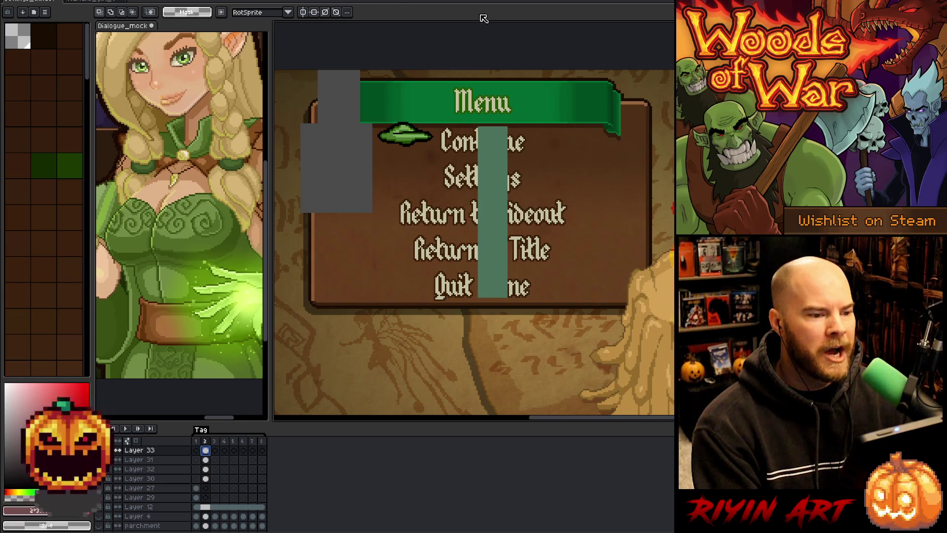
Fill a thin strip just below Quit Game with the teal bar's sampled colour.
{"action": "scroll", "coordinate": [503, 205], "scroll_direction": "up", "scroll_amount": 2}
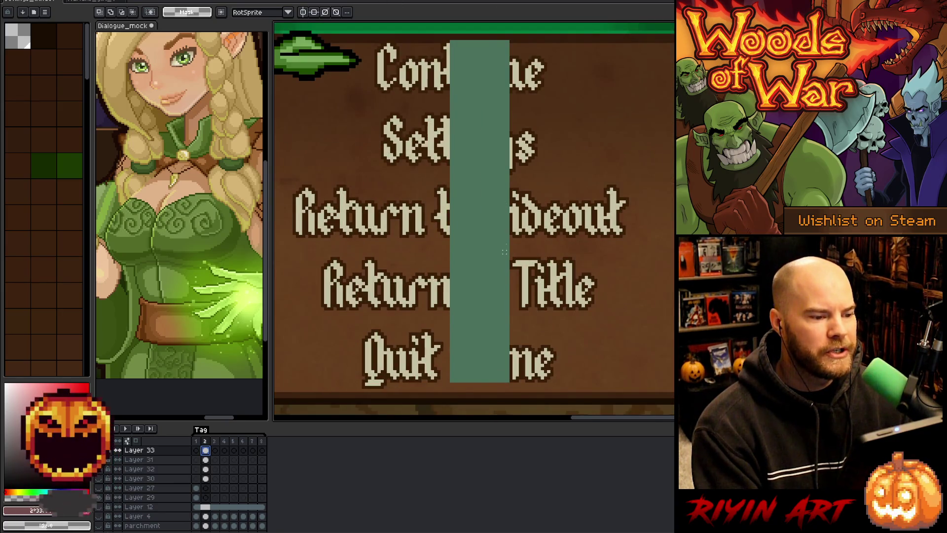
{"action": "scroll", "coordinate": [501, 232], "scroll_direction": "down", "scroll_amount": 2}
{"action": "scroll", "coordinate": [520, 320], "scroll_direction": "up", "scroll_amount": 4}
{"action": "left_click_drag", "start_coordinate": [460, 334], "coordinate": [547, 322]}
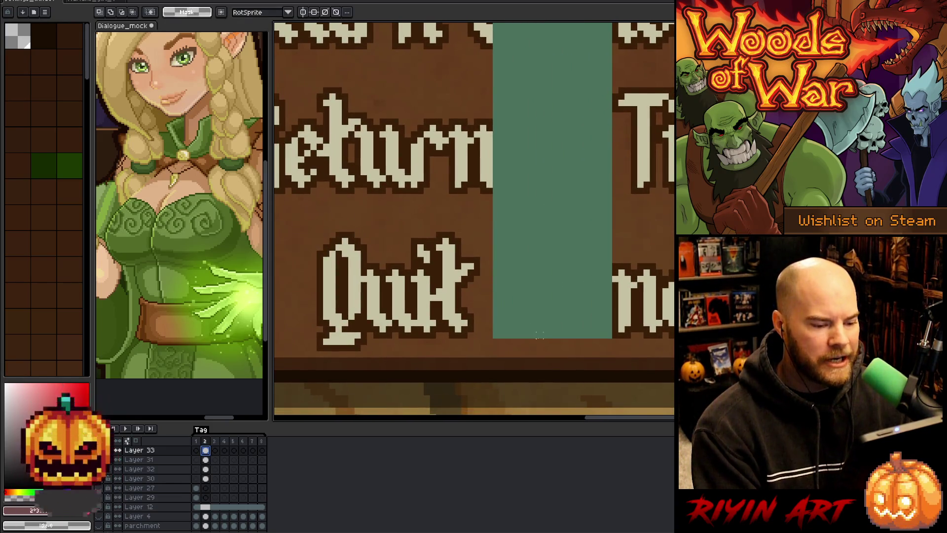
{"action": "left_click", "coordinate": [533, 341]}
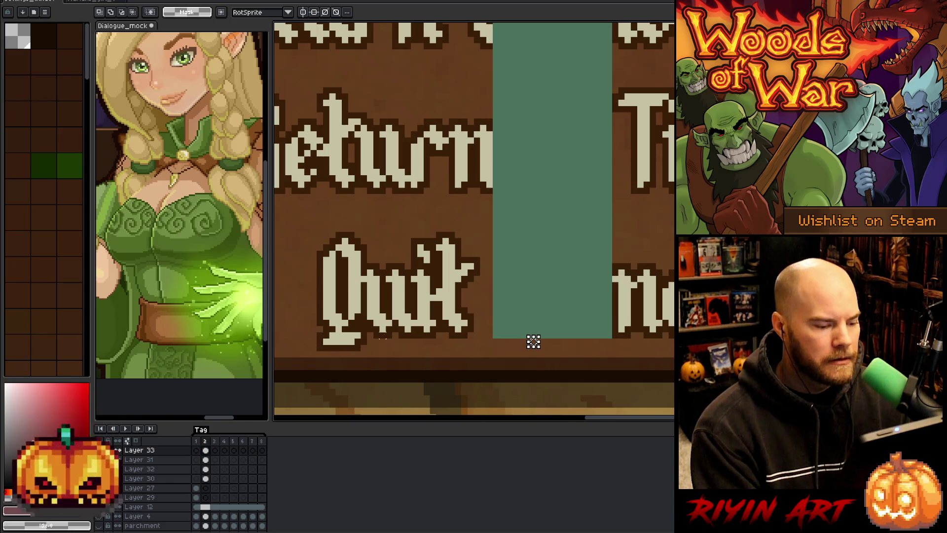
{"action": "left_click_drag", "start_coordinate": [340, 337], "coordinate": [595, 353]}
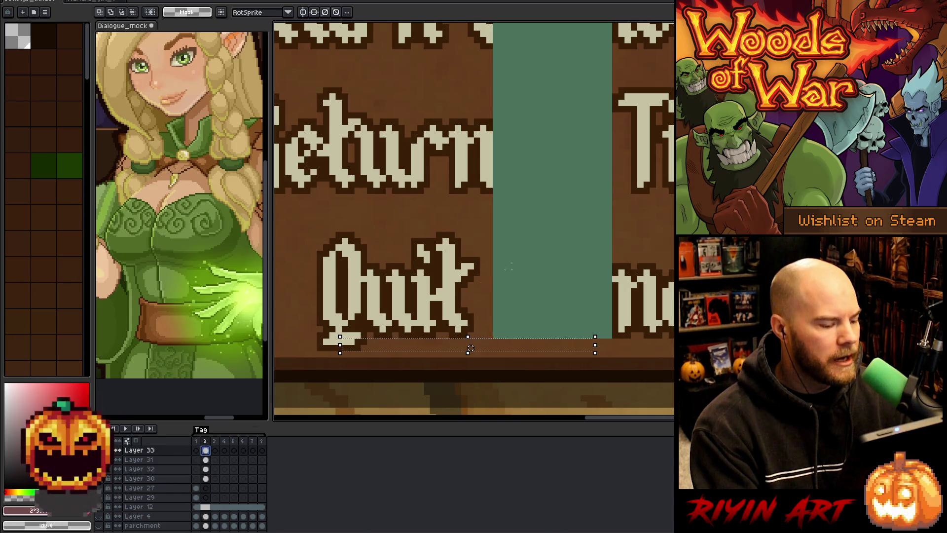
{"action": "key", "text": "i"}
{"action": "left_click", "coordinate": [542, 247]}
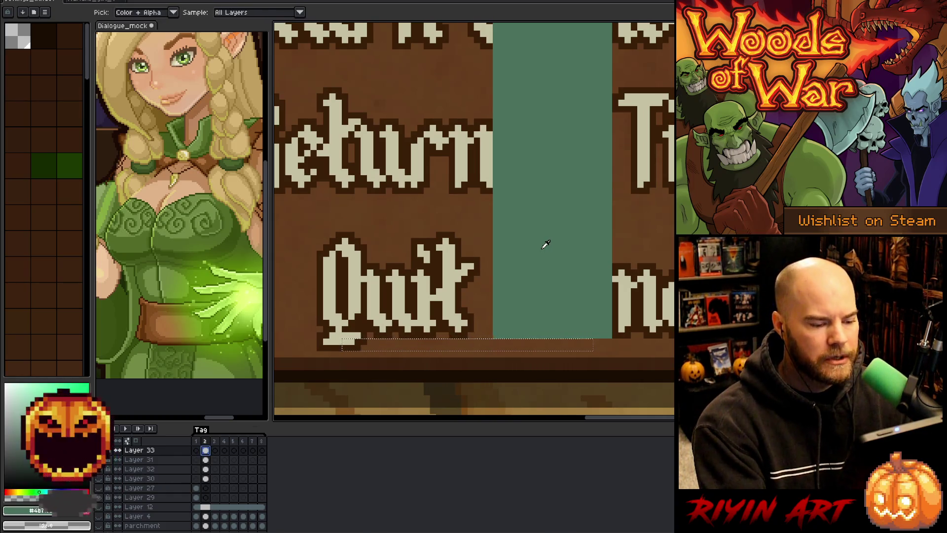
{"action": "key", "text": "f"}
Marquee an area near the Quit Game line and pan across the menu mockup.
{"action": "scroll", "coordinate": [523, 329], "scroll_direction": "down", "scroll_amount": 3}
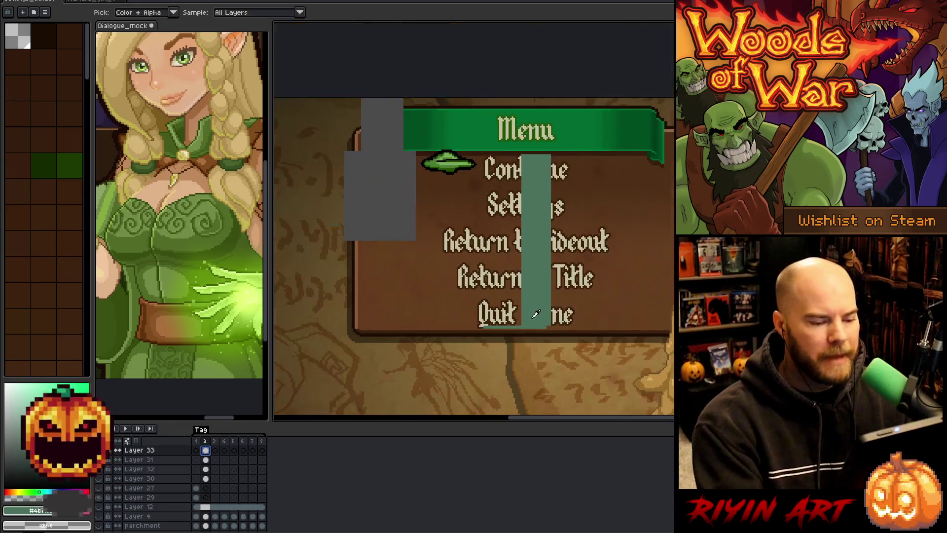
{"action": "scroll", "coordinate": [538, 303], "scroll_direction": "up", "scroll_amount": 2}
{"action": "scroll", "coordinate": [538, 303], "scroll_direction": "down", "scroll_amount": 2}
{"action": "scroll", "coordinate": [538, 303], "scroll_direction": "up", "scroll_amount": 1}
{"action": "key", "text": "m"}
{"action": "left_click_drag", "start_coordinate": [468, 317], "coordinate": [513, 359]}
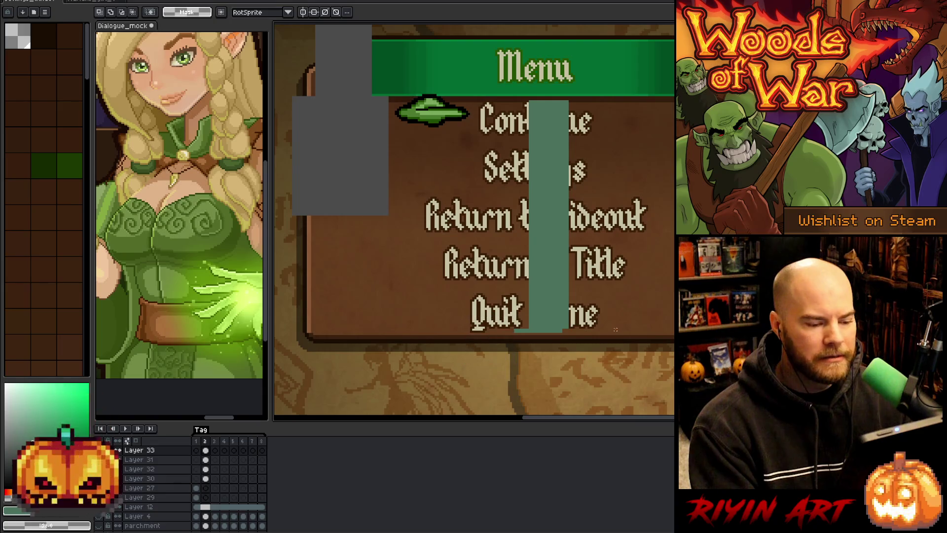
{"action": "left_click_drag", "start_coordinate": [630, 302], "coordinate": [541, 341]}
{"action": "scroll", "coordinate": [484, 143], "scroll_direction": "up", "scroll_amount": 3}
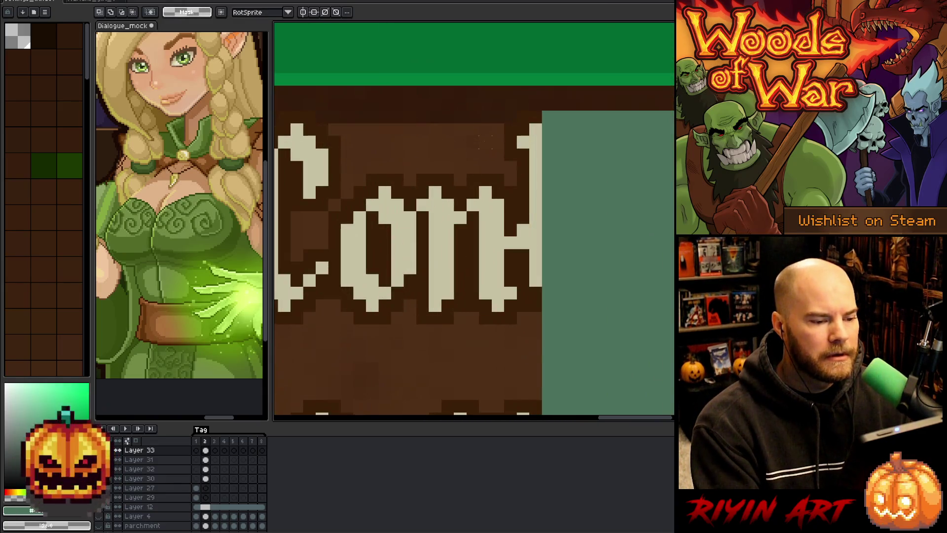
{"action": "scroll", "coordinate": [483, 142], "scroll_direction": "down", "scroll_amount": 4}
{"action": "scroll", "coordinate": [521, 209], "scroll_direction": "up", "scroll_amount": 1}
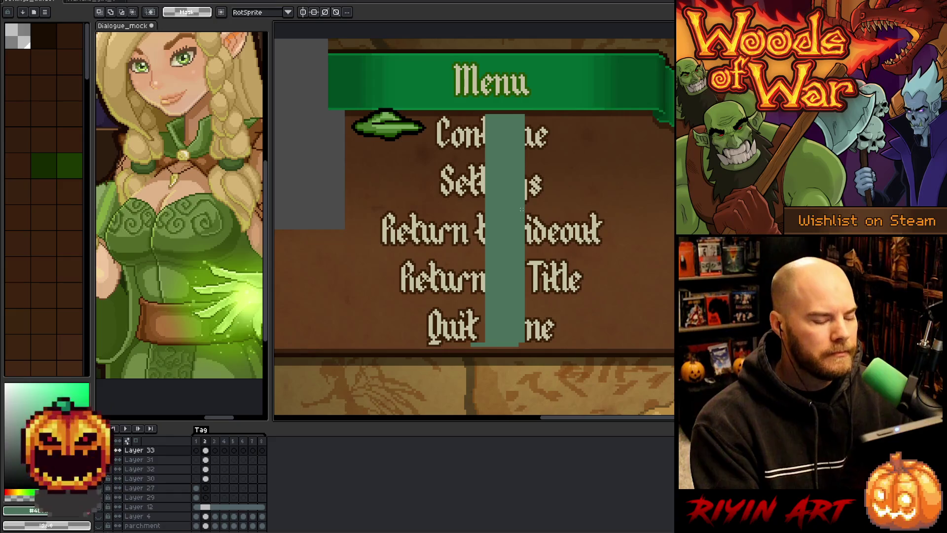
{"action": "scroll", "coordinate": [512, 234], "scroll_direction": "down", "scroll_amount": 1}
{"action": "scroll", "coordinate": [513, 235], "scroll_direction": "up", "scroll_amount": 2}
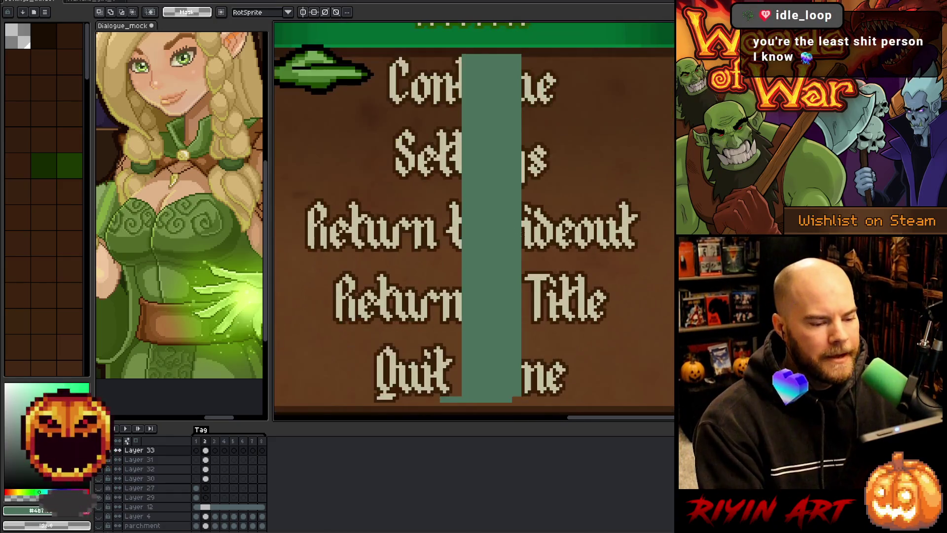
{"action": "scroll", "coordinate": [515, 235], "scroll_direction": "down", "scroll_amount": 1}
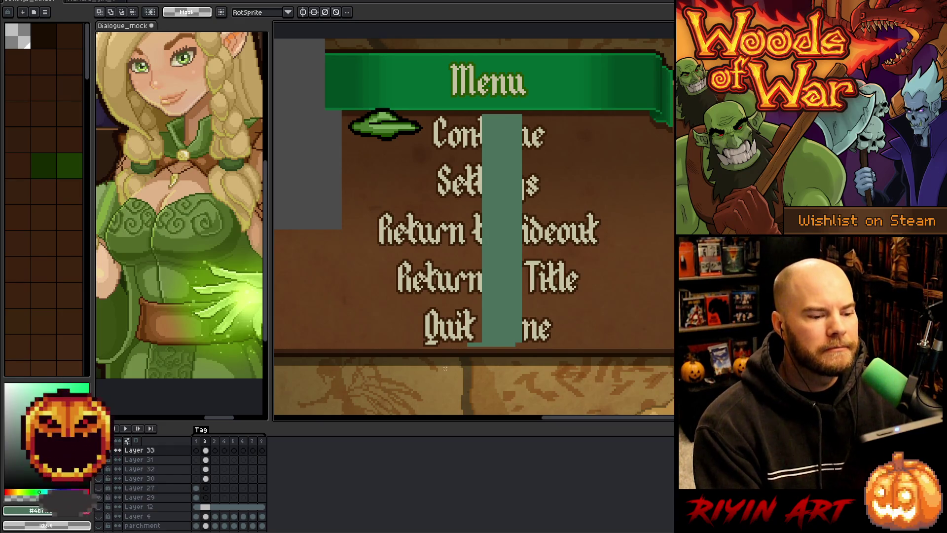
Shift the patch below Quit Game about 4 pixels right, commit it, then return to VS Code.
{"action": "left_click_drag", "start_coordinate": [425, 374], "coordinate": [548, 345]}
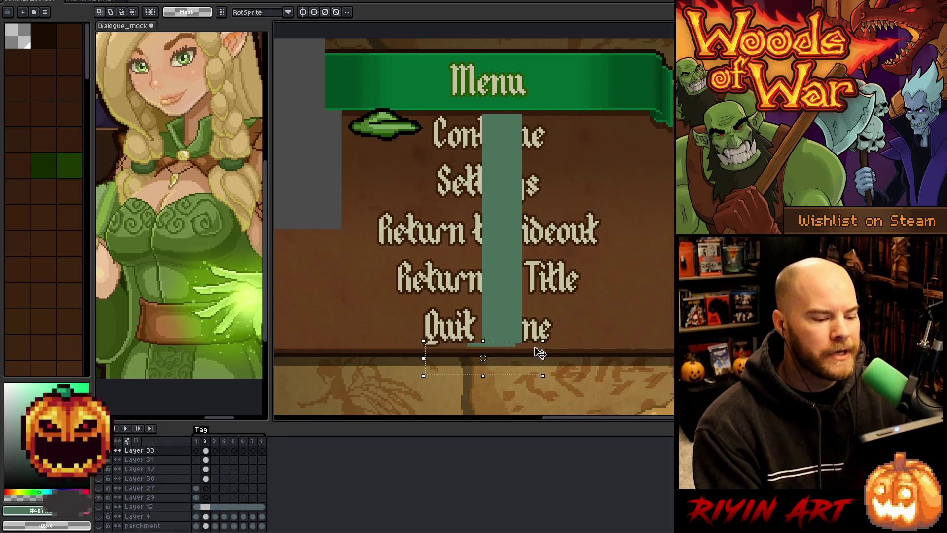
{"action": "scroll", "coordinate": [539, 349], "scroll_direction": "up", "scroll_amount": 3}
{"action": "key", "text": "Right"}
{"action": "key", "text": "Right"}
{"action": "key", "text": "Right"}
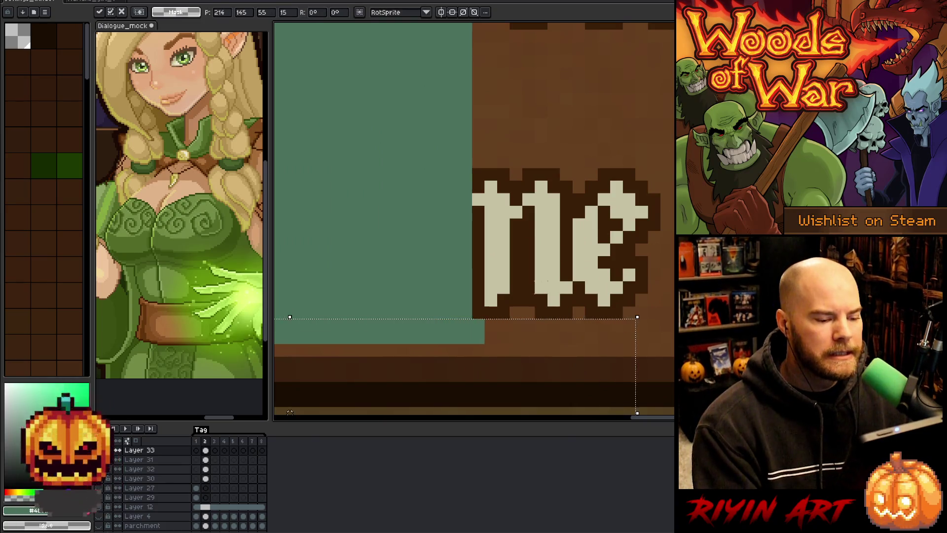
{"action": "scroll", "coordinate": [615, 230], "scroll_direction": "down", "scroll_amount": 3}
{"action": "key", "text": "Return"}
{"action": "left_click_drag", "start_coordinate": [502, 259], "coordinate": [463, 285]}
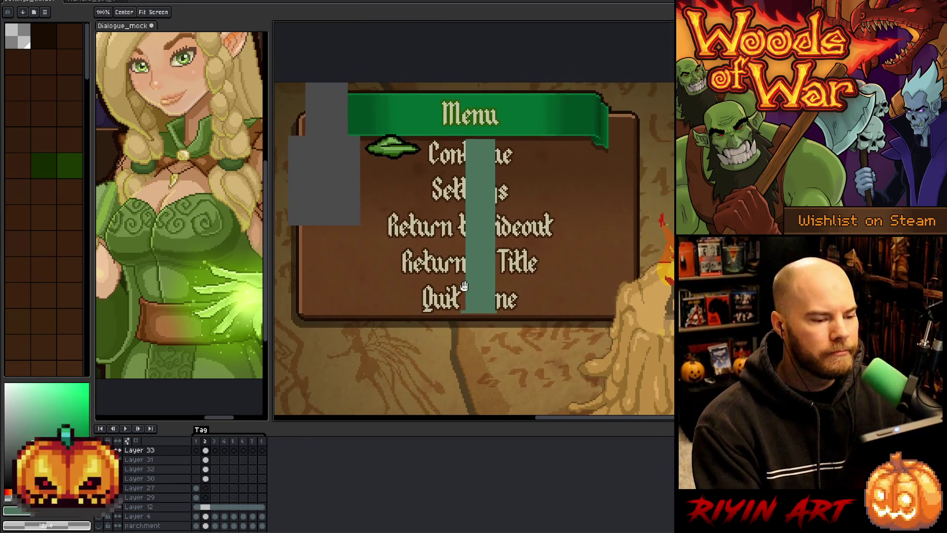
{"action": "key", "text": "m"}
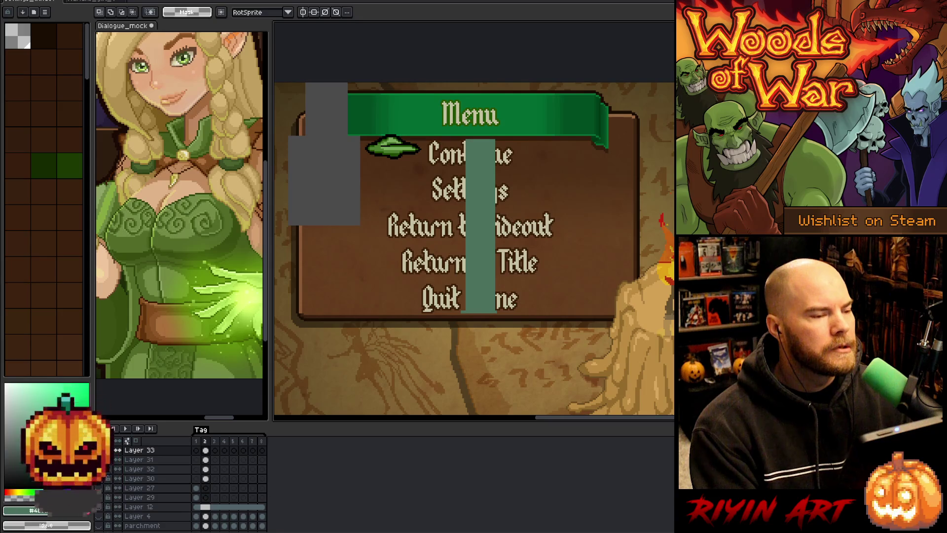
{"action": "key", "text": "alt+Tab"}
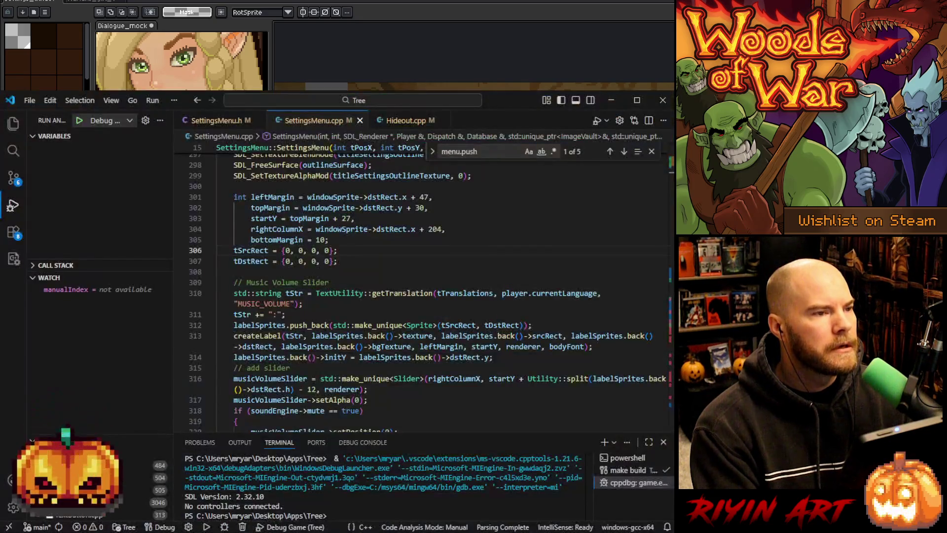
In Hideout.cpp, search for 'settingsMenuSprite ='.
{"action": "left_click", "coordinate": [404, 120]}
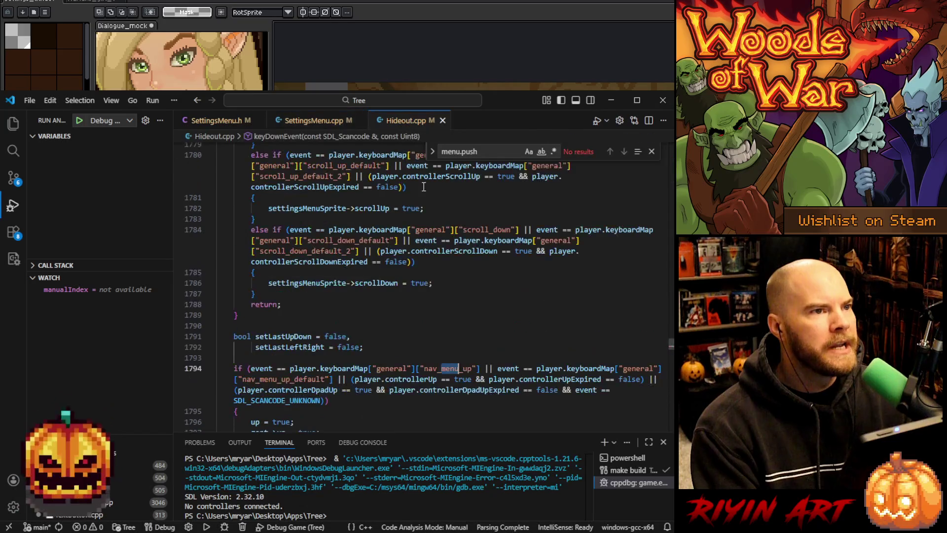
{"action": "key", "text": "ctrl+f"}
{"action": "type", "text": "settingsmenu ="}
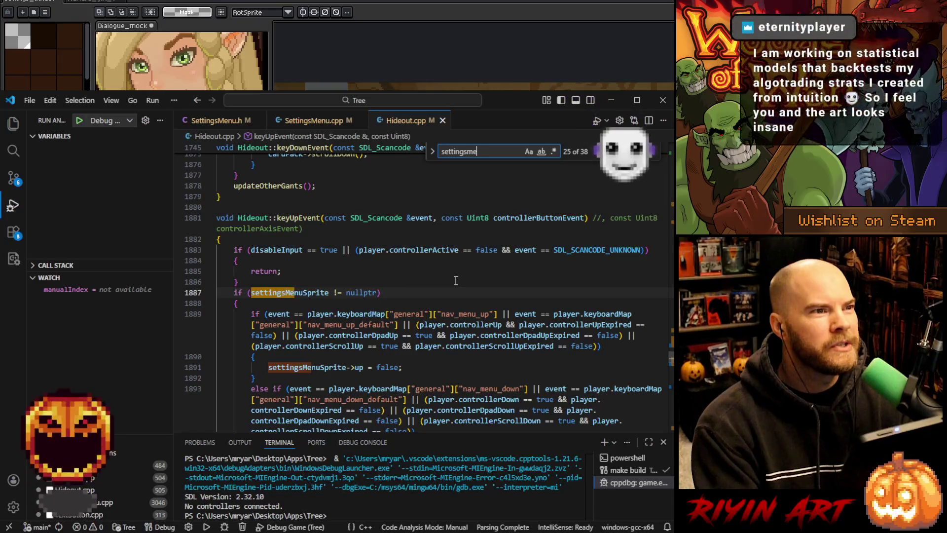
{"action": "key", "text": "BackSpace"}
{"action": "key", "text": "BackSpace"}
{"action": "key", "text": "BackSpace"}
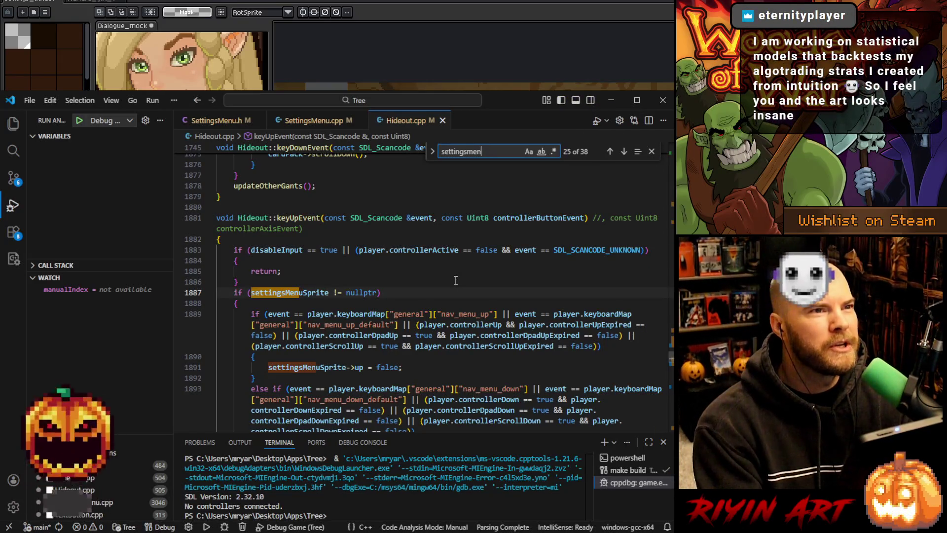
{"action": "type", "text": "uSprite ="}
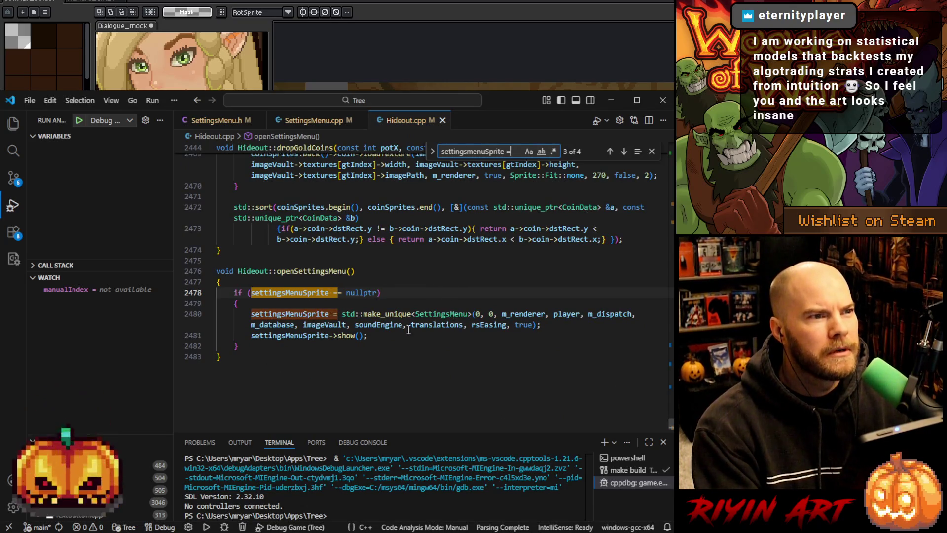
Change true to false on line 2480, save, and rebuild with F5.
{"action": "double_click", "coordinate": [518, 325]}
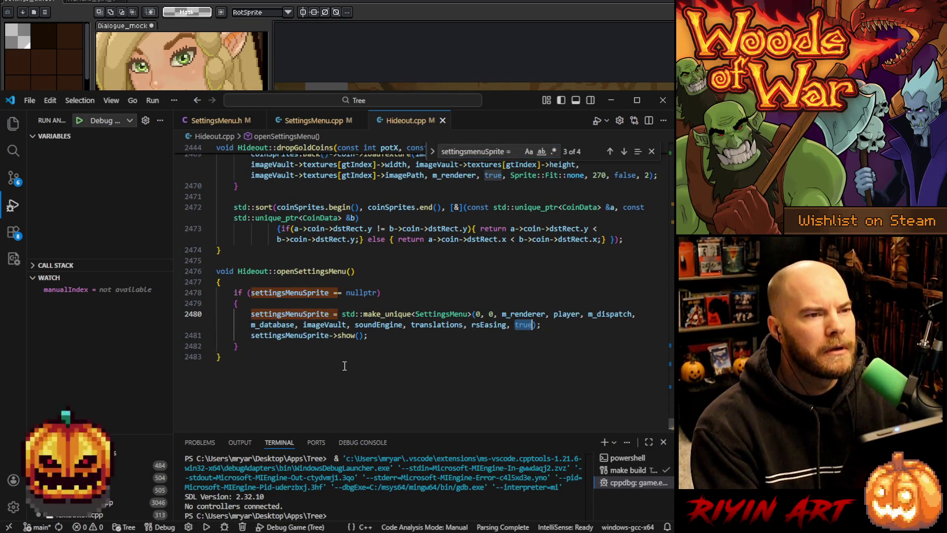
{"action": "type", "text": "false"}
{"action": "key", "text": "ctrl+s"}
{"action": "left_click", "coordinate": [431, 303]}
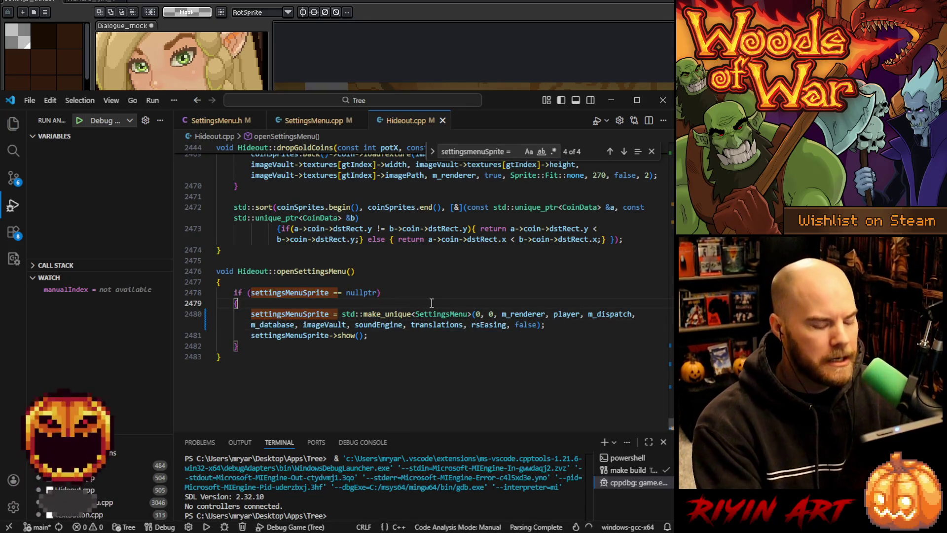
{"action": "key", "text": "F5"}
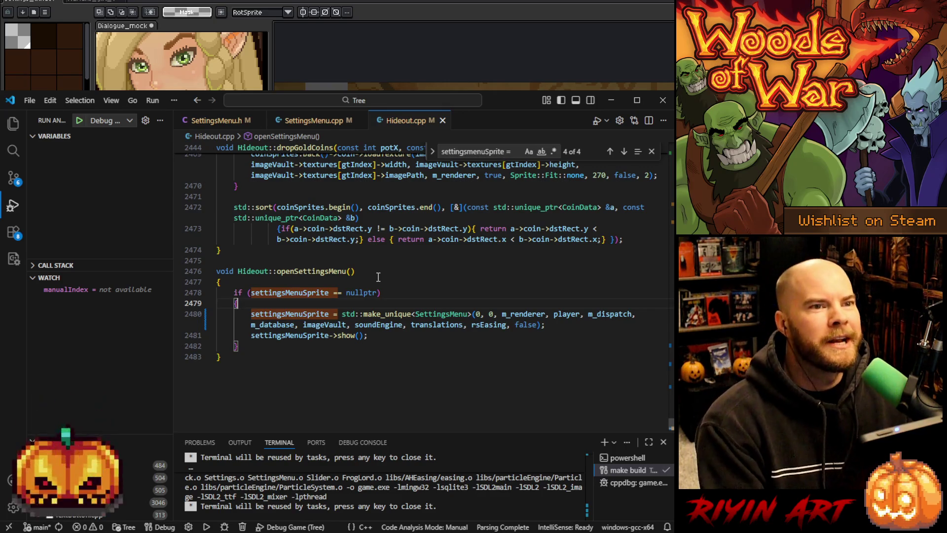
Remove the manualIndex watch expression from the debugger.
{"action": "left_click", "coordinate": [380, 335]}
{"action": "left_click", "coordinate": [167, 290]}
{"action": "left_click", "coordinate": [326, 350]}
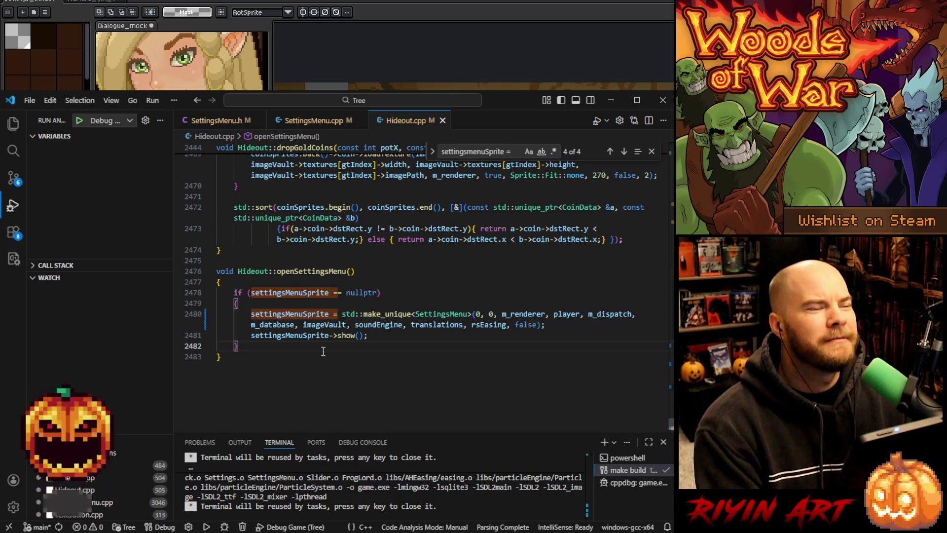
{"action": "left_click", "coordinate": [261, 351]}
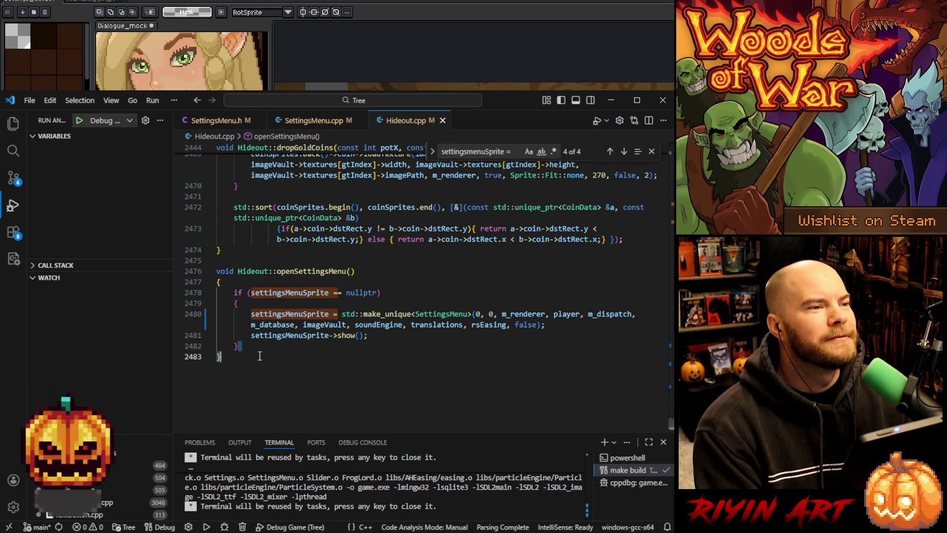
Debug-run the game, load the save, inspect the enlarged pause menu, then close it and minimize VS Code.
{"action": "left_click", "coordinate": [79, 121]}
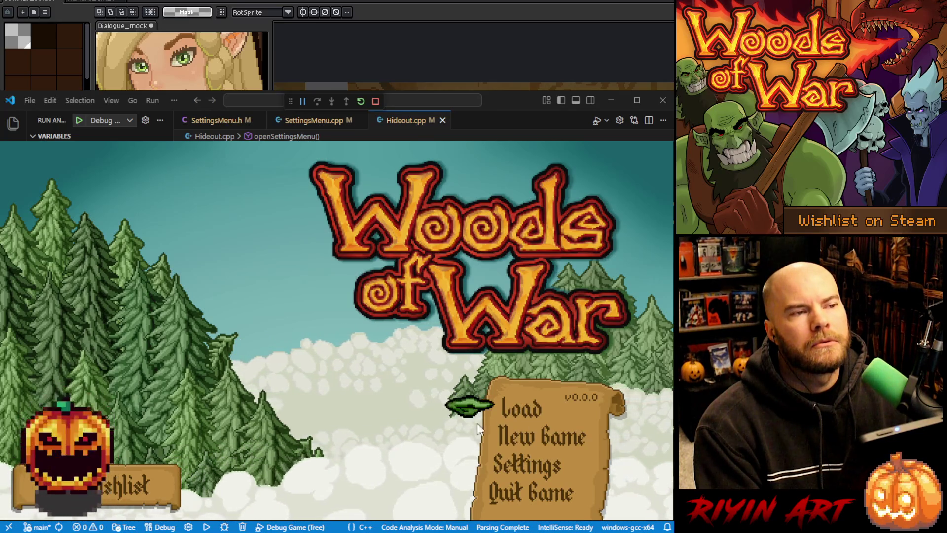
{"action": "left_click", "coordinate": [526, 407]}
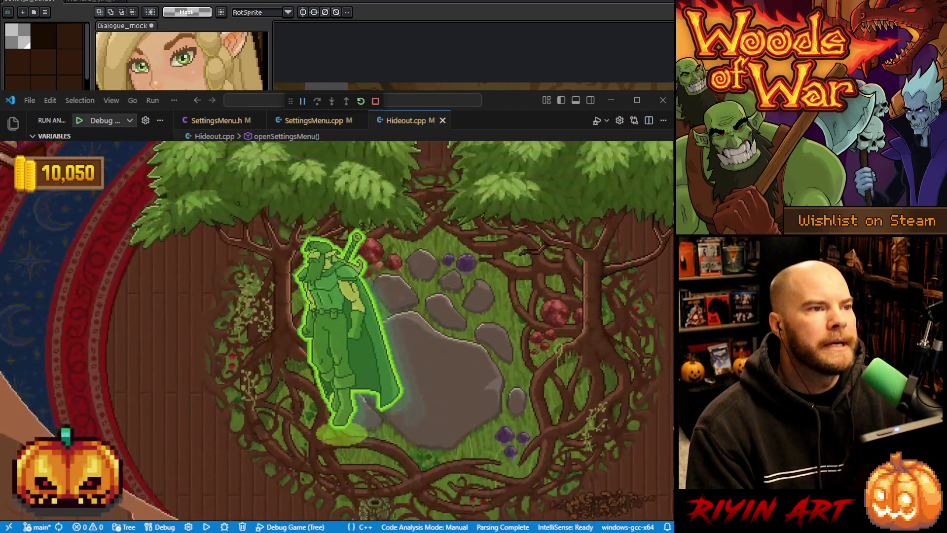
{"action": "key", "text": "Escape"}
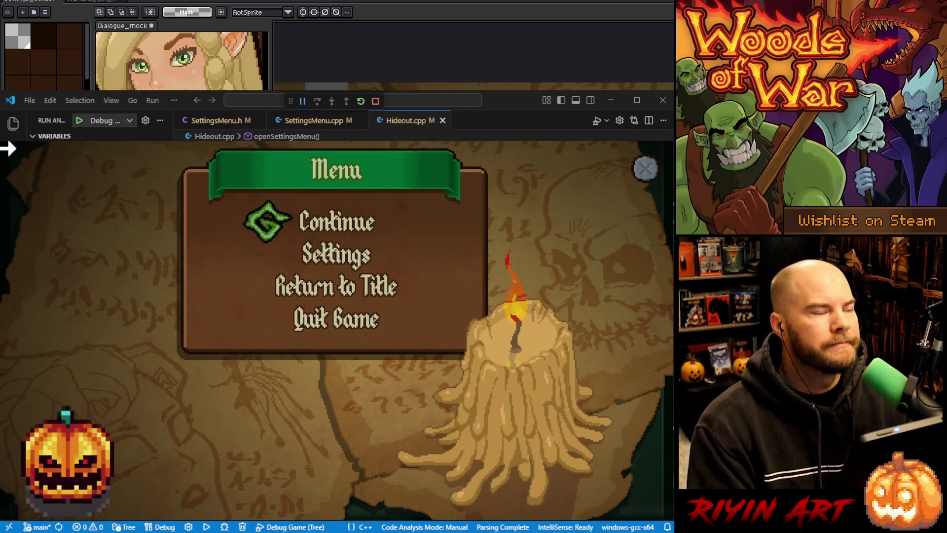
{"action": "left_click_drag", "start_coordinate": [607, 491], "coordinate": [620, 499]}
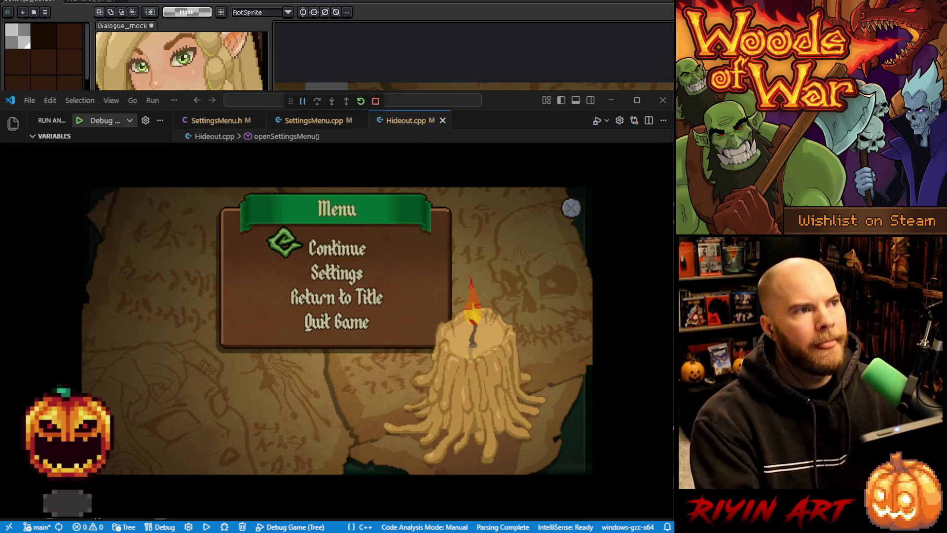
{"action": "left_click", "coordinate": [634, 249]}
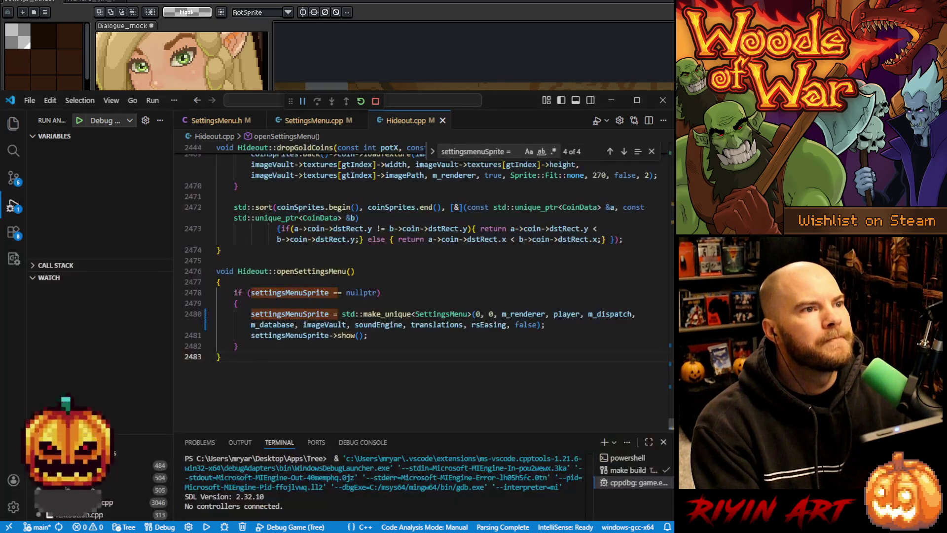
{"action": "left_click", "coordinate": [611, 101]}
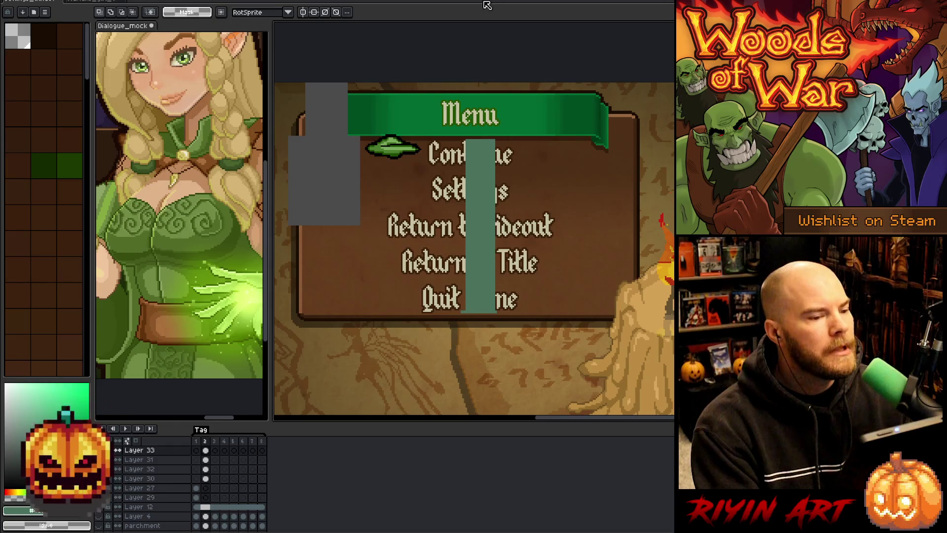
Add a new layer above Layer 30, hide the menu-text layer, and paste the menu screenshot.
{"action": "left_click", "coordinate": [150, 477]}
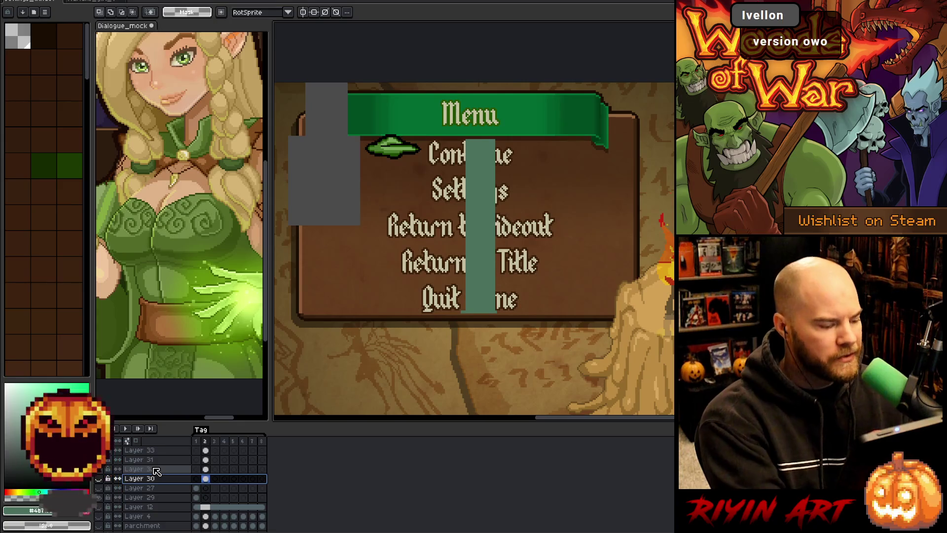
{"action": "key", "text": "shift+n"}
{"action": "left_click", "coordinate": [100, 469]}
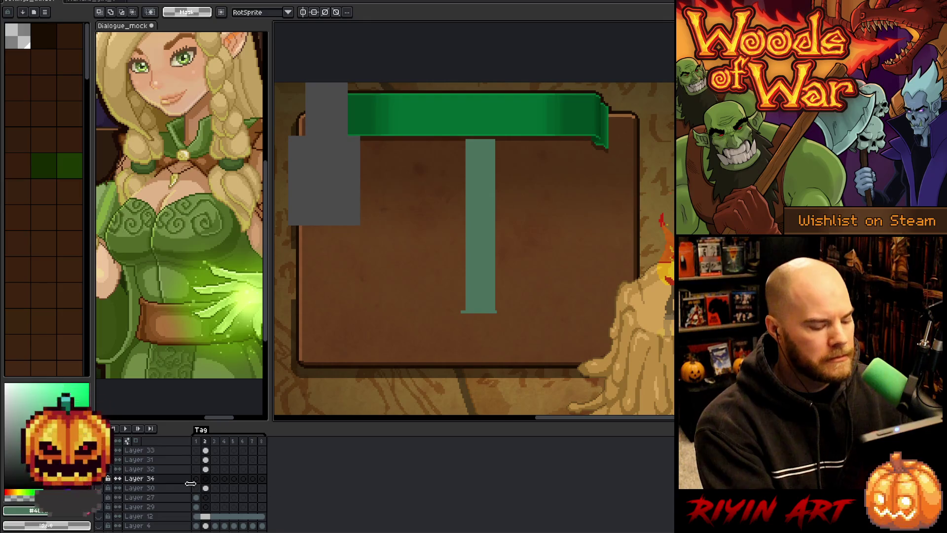
{"action": "key", "text": "ctrl+v"}
Drag the pasted menu up-left roughly over the screenshot's Menu panel.
{"action": "mouse_move", "coordinate": [570, 264]}
{"action": "left_mouse_down"}
{"action": "mouse_move", "coordinate": [427, 177]}
{"action": "mouse_move", "coordinate": [445, 148]}
{"action": "left_mouse_up"}
{"action": "left_click_drag", "start_coordinate": [584, 110], "coordinate": [580, 272]}
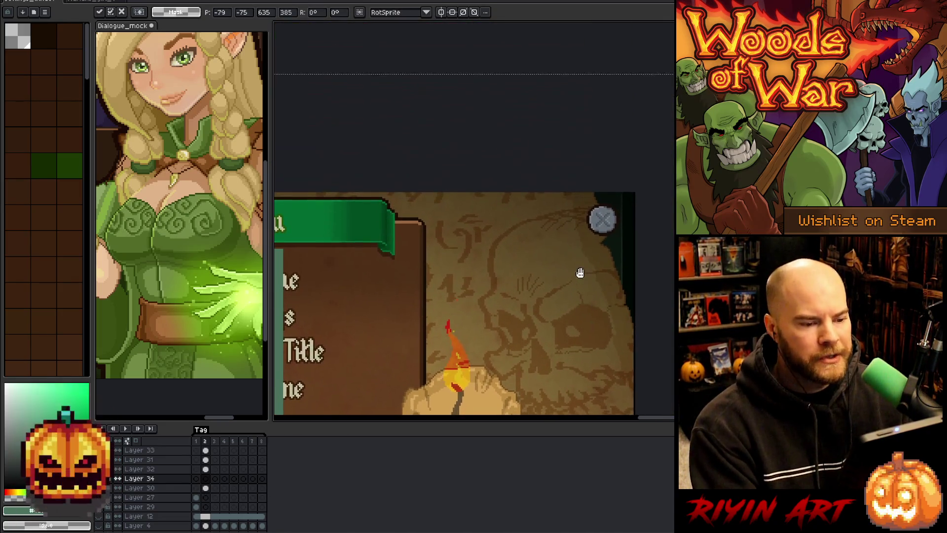
{"action": "scroll", "coordinate": [599, 302], "scroll_direction": "down", "scroll_amount": 2}
{"action": "scroll", "coordinate": [617, 315], "scroll_direction": "up", "scroll_amount": 4}
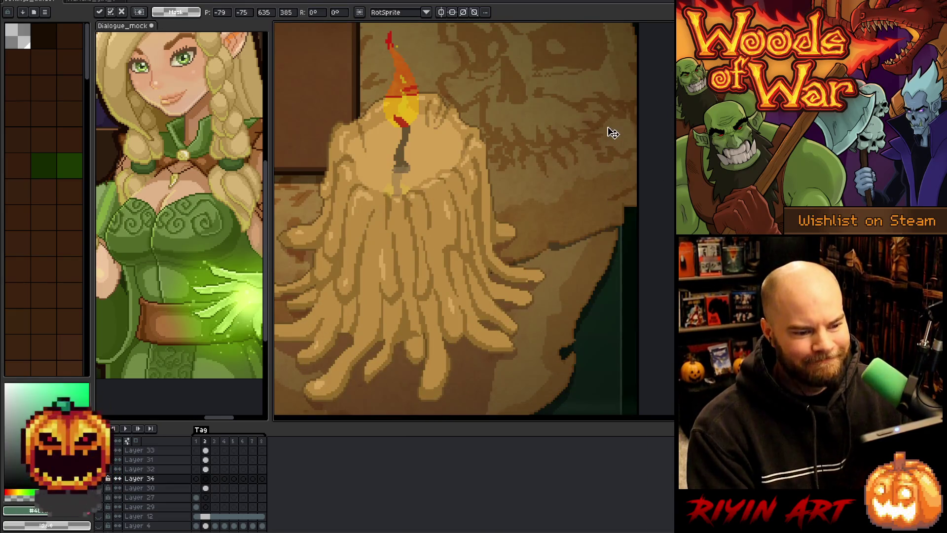
{"action": "scroll", "coordinate": [604, 114], "scroll_direction": "down", "scroll_amount": 3}
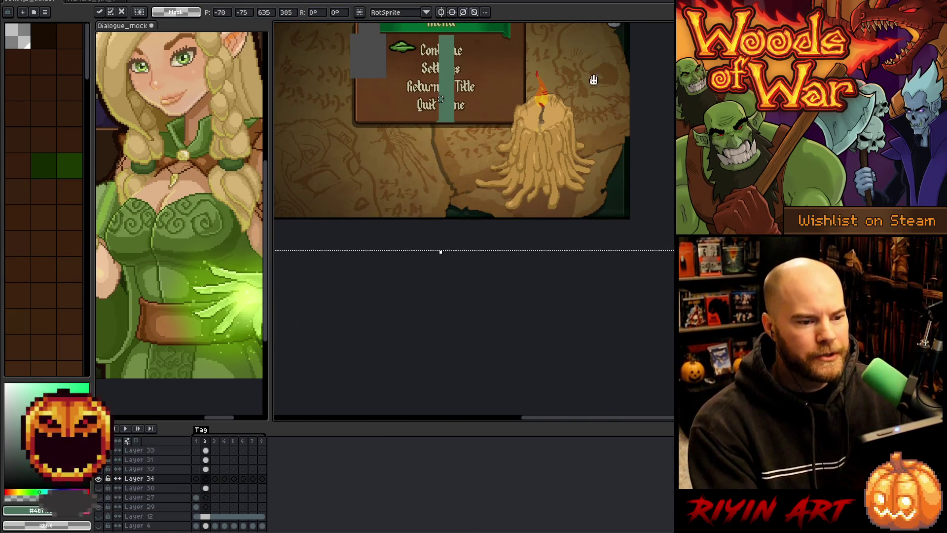
{"action": "left_click_drag", "start_coordinate": [593, 80], "coordinate": [613, 184]}
Nudge the pasted menu up pixel by pixel to position -78,-73 and commit it.
{"action": "scroll", "coordinate": [585, 186], "scroll_direction": "up", "scroll_amount": 2}
{"action": "scroll", "coordinate": [587, 196], "scroll_direction": "up", "scroll_amount": 2}
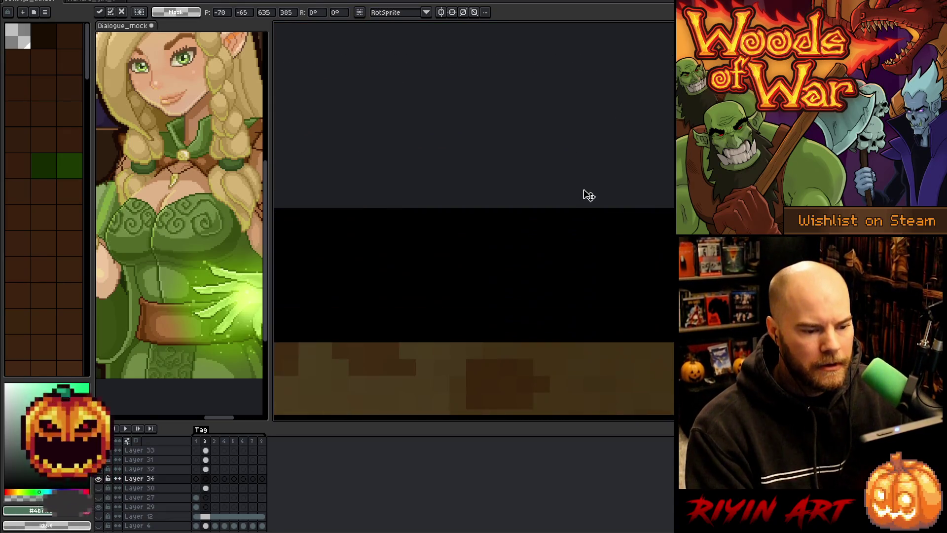
{"action": "key", "text": "Up"}
{"action": "key", "text": "Up"}
{"action": "key", "text": "Up"}
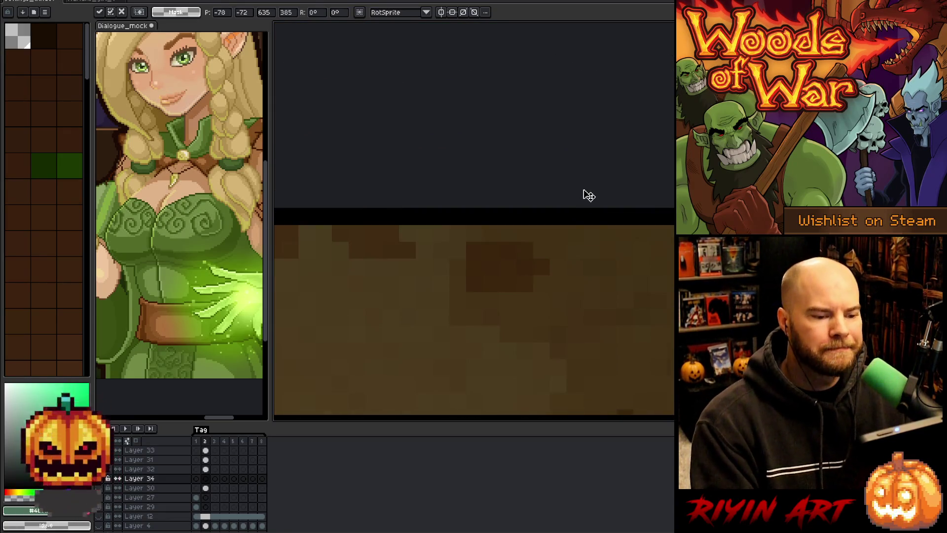
{"action": "scroll", "coordinate": [588, 196], "scroll_direction": "down", "scroll_amount": 3}
{"action": "key", "text": "Up"}
{"action": "scroll", "coordinate": [640, 220], "scroll_direction": "up", "scroll_amount": 1}
{"action": "scroll", "coordinate": [525, 243], "scroll_direction": "down", "scroll_amount": 1}
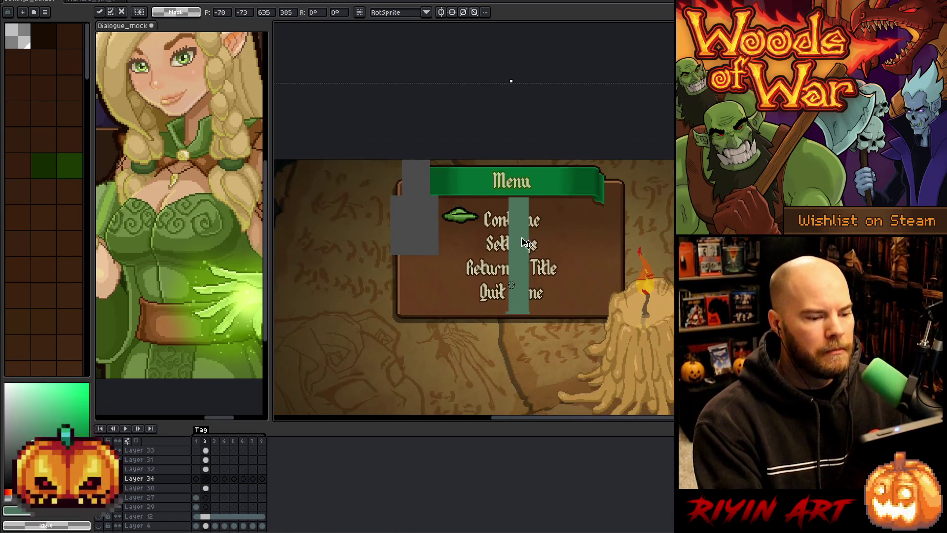
{"action": "scroll", "coordinate": [525, 242], "scroll_direction": "up", "scroll_amount": 1}
{"action": "key", "text": "Return"}
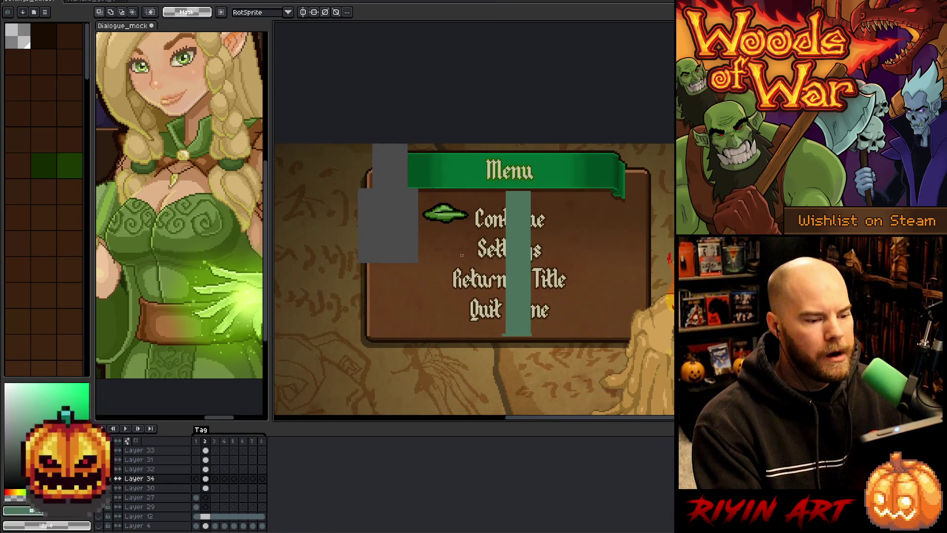
{"action": "left_click", "coordinate": [105, 474]}
{"action": "left_click", "coordinate": [101, 477]}
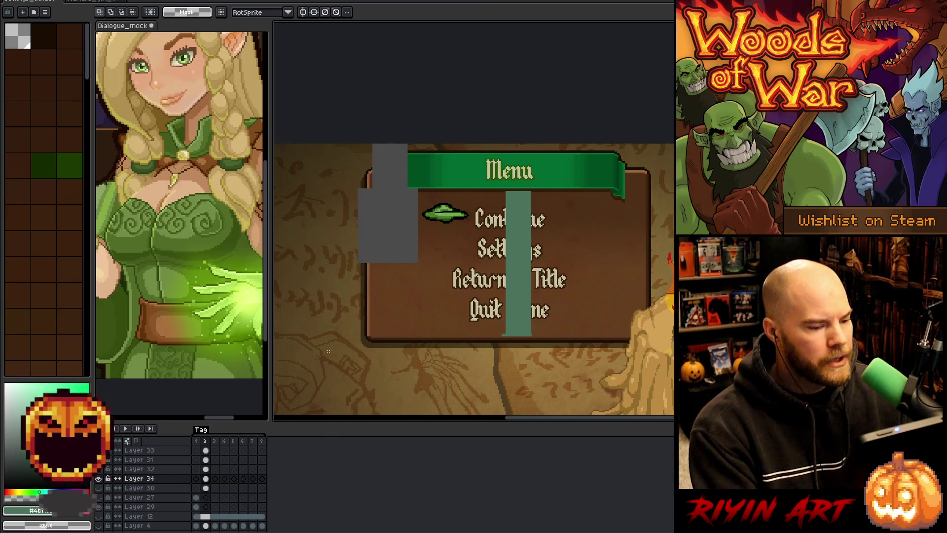
{"action": "scroll", "coordinate": [475, 168], "scroll_direction": "up", "scroll_amount": 4}
{"action": "mouse_move", "coordinate": [462, 118]}
{"action": "left_mouse_down"}
{"action": "mouse_move", "coordinate": [556, 283]}
{"action": "mouse_move", "coordinate": [553, 275]}
{"action": "left_mouse_up"}
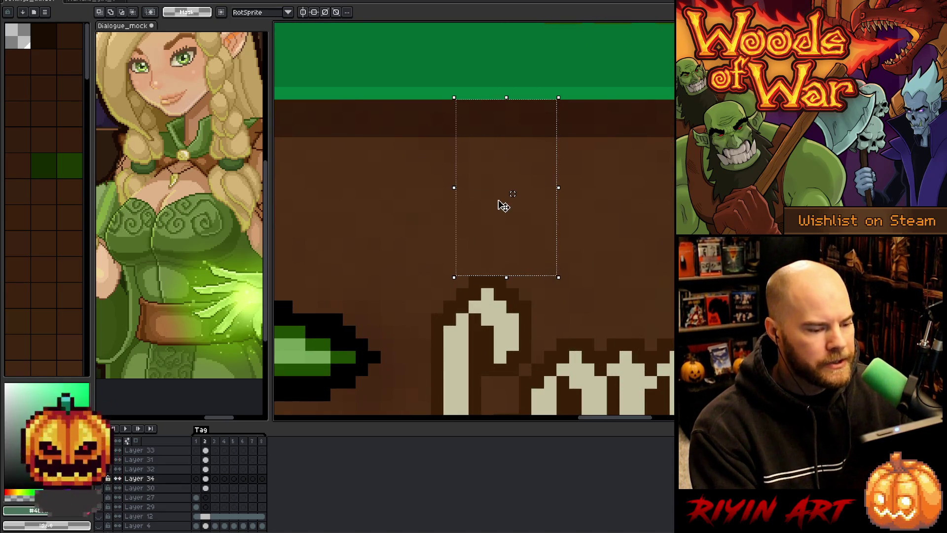
{"action": "scroll", "coordinate": [493, 214], "scroll_direction": "down", "scroll_amount": 3}
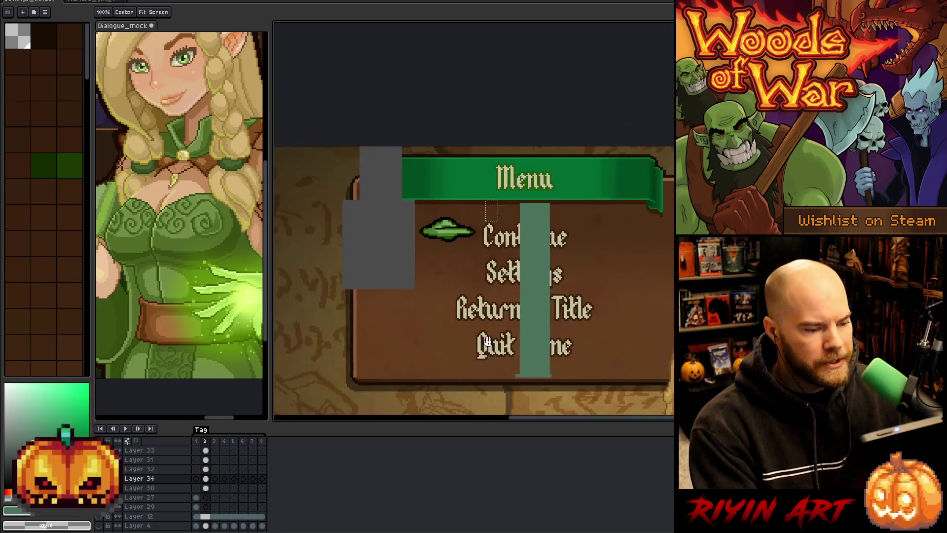
{"action": "scroll", "coordinate": [449, 321], "scroll_direction": "up", "scroll_amount": 3}
{"action": "mouse_move", "coordinate": [402, 292]}
{"action": "left_mouse_down"}
{"action": "mouse_move", "coordinate": [450, 349]}
{"action": "mouse_move", "coordinate": [463, 393]}
{"action": "left_mouse_up"}
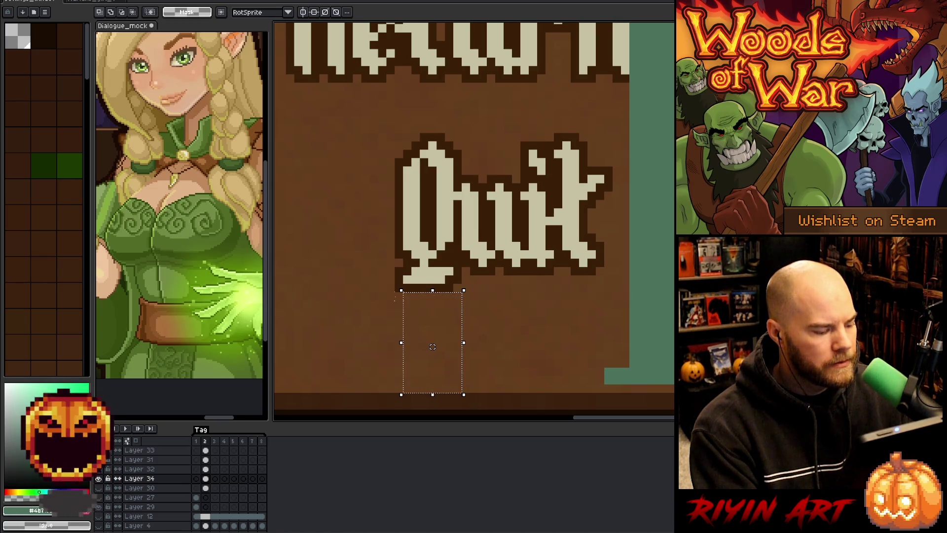
{"action": "scroll", "coordinate": [432, 347], "scroll_direction": "down", "scroll_amount": 3}
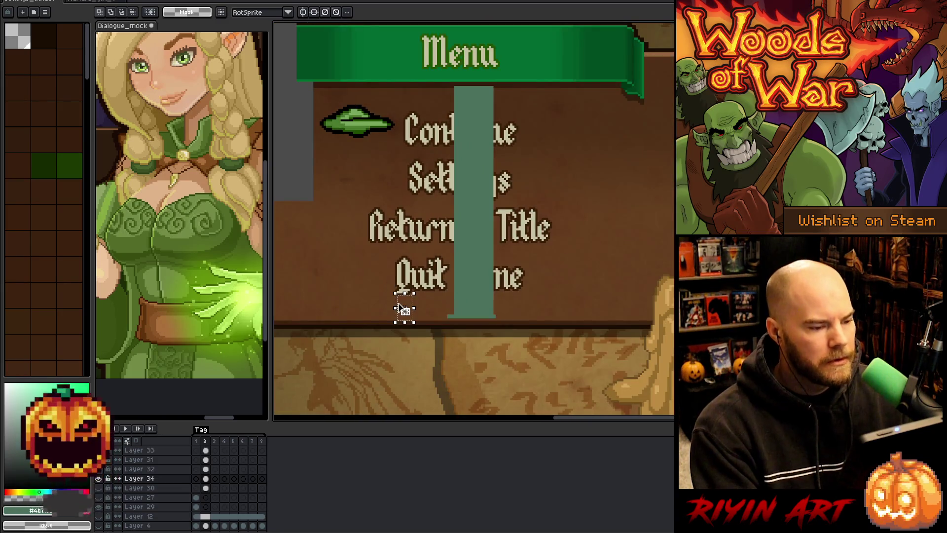
{"action": "scroll", "coordinate": [540, 267], "scroll_direction": "down", "scroll_amount": 2}
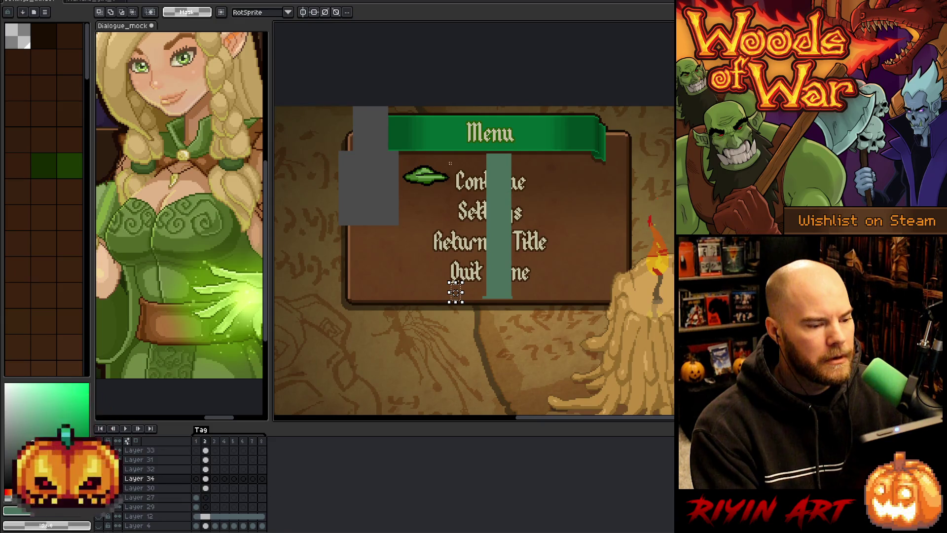
{"action": "scroll", "coordinate": [449, 163], "scroll_direction": "up", "scroll_amount": 3}
{"action": "scroll", "coordinate": [506, 165], "scroll_direction": "down", "scroll_amount": 4}
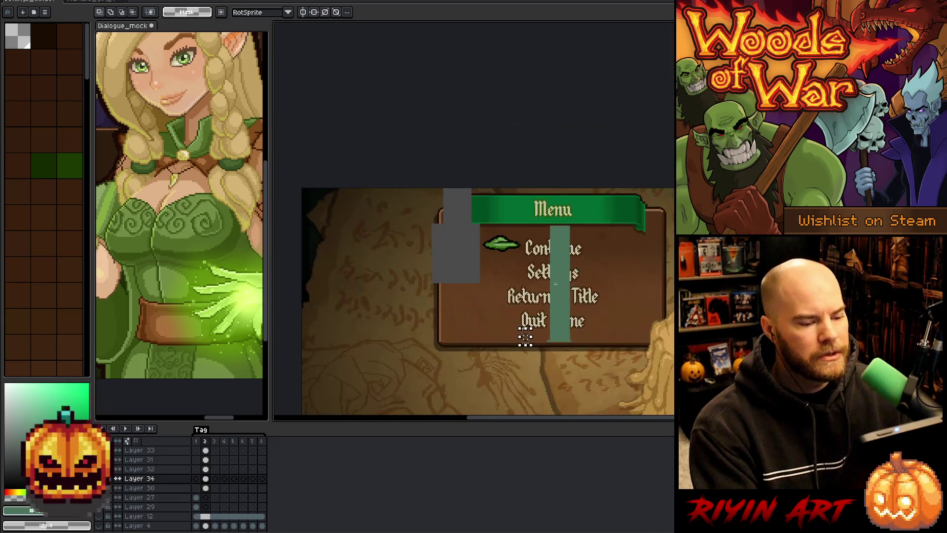
{"action": "scroll", "coordinate": [561, 284], "scroll_direction": "up", "scroll_amount": 2}
{"action": "key", "text": "ctrl+d"}
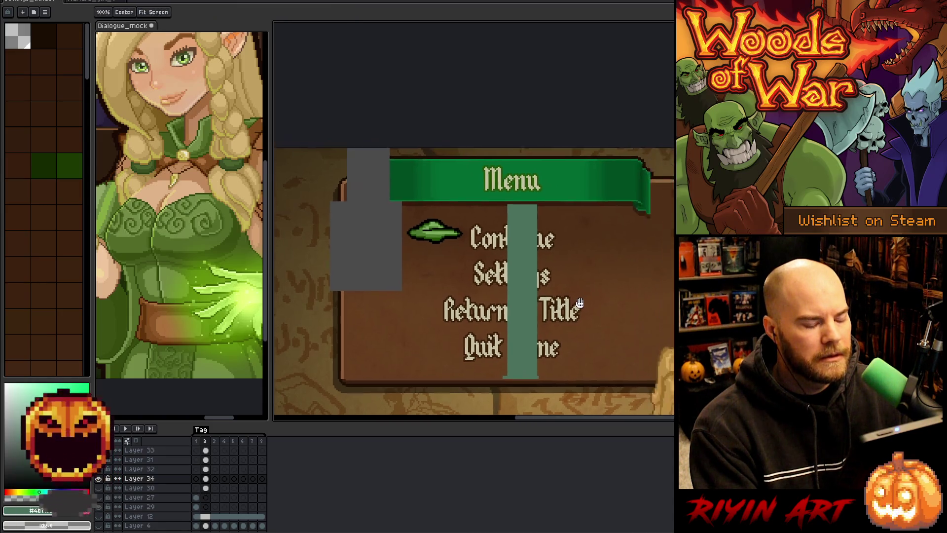
{"action": "scroll", "coordinate": [486, 284], "scroll_direction": "up", "scroll_amount": 3}
{"action": "scroll", "coordinate": [486, 284], "scroll_direction": "down", "scroll_amount": 1}
{"action": "scroll", "coordinate": [486, 284], "scroll_direction": "up", "scroll_amount": 2}
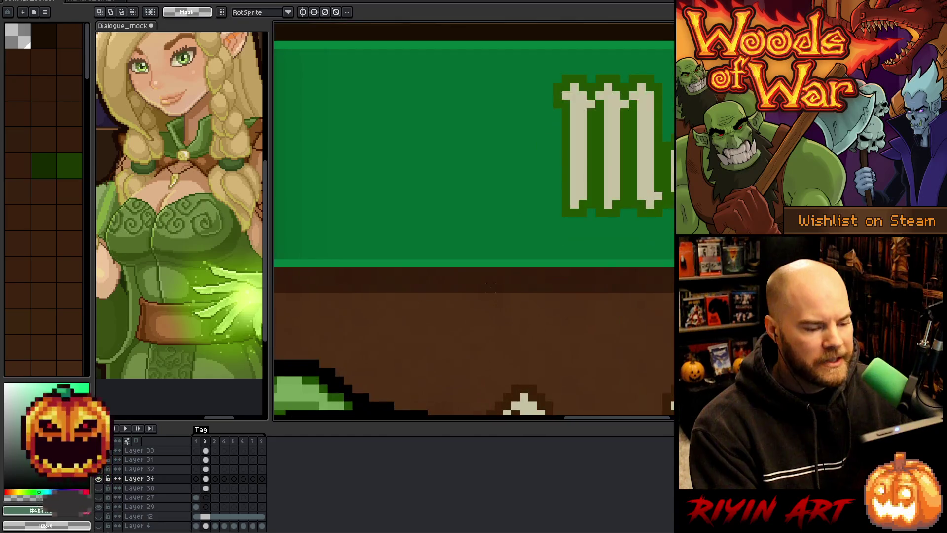
{"action": "left_click_drag", "start_coordinate": [490, 271], "coordinate": [567, 381]}
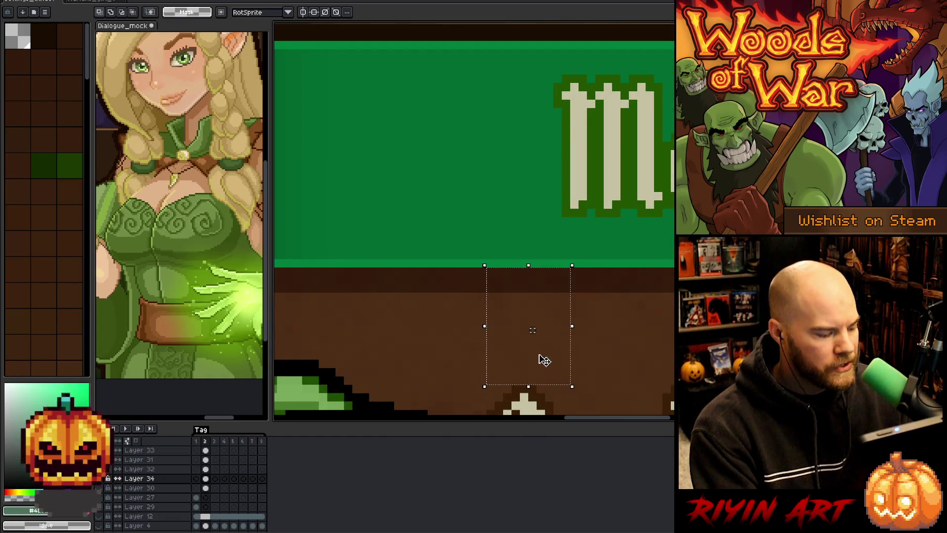
{"action": "scroll", "coordinate": [502, 314], "scroll_direction": "down", "scroll_amount": 2}
{"action": "left_click_drag", "start_coordinate": [502, 313], "coordinate": [414, 170]}
{"action": "scroll", "coordinate": [376, 259], "scroll_direction": "up", "scroll_amount": 2}
{"action": "mouse_move", "coordinate": [442, 314]}
{"action": "left_mouse_down"}
{"action": "mouse_move", "coordinate": [500, 390]}
{"action": "mouse_move", "coordinate": [489, 330]}
{"action": "mouse_move", "coordinate": [498, 302]}
{"action": "left_mouse_up"}
{"action": "scroll", "coordinate": [481, 378], "scroll_direction": "down", "scroll_amount": 2}
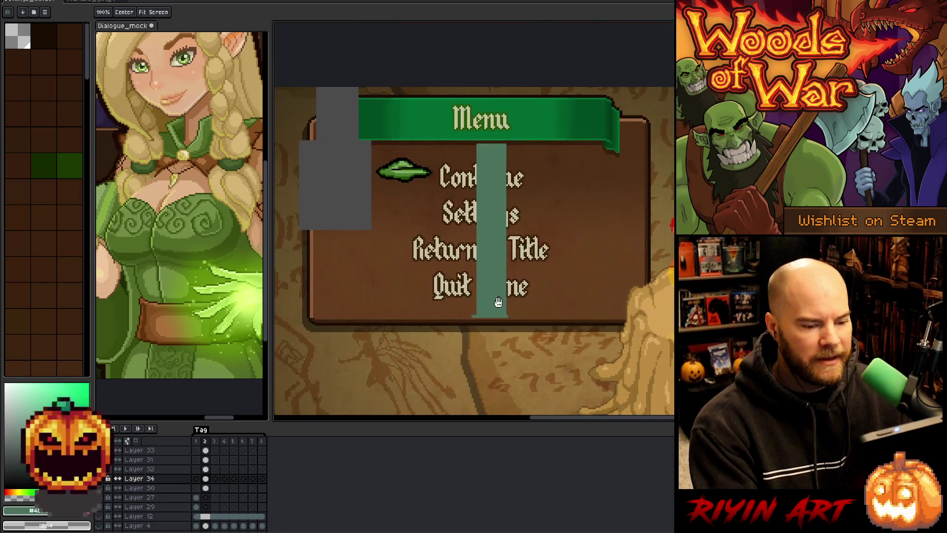
{"action": "key", "text": "space"}
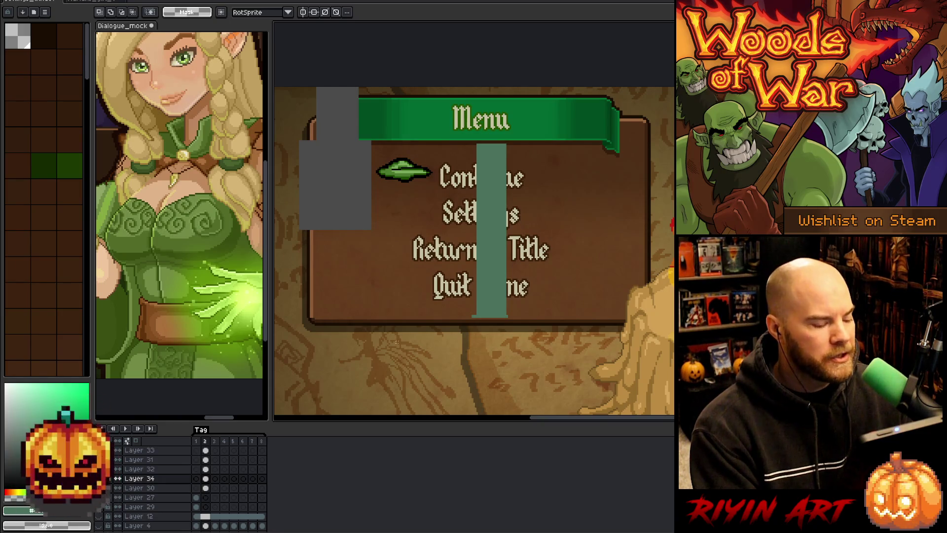
{"action": "left_click", "coordinate": [99, 479]}
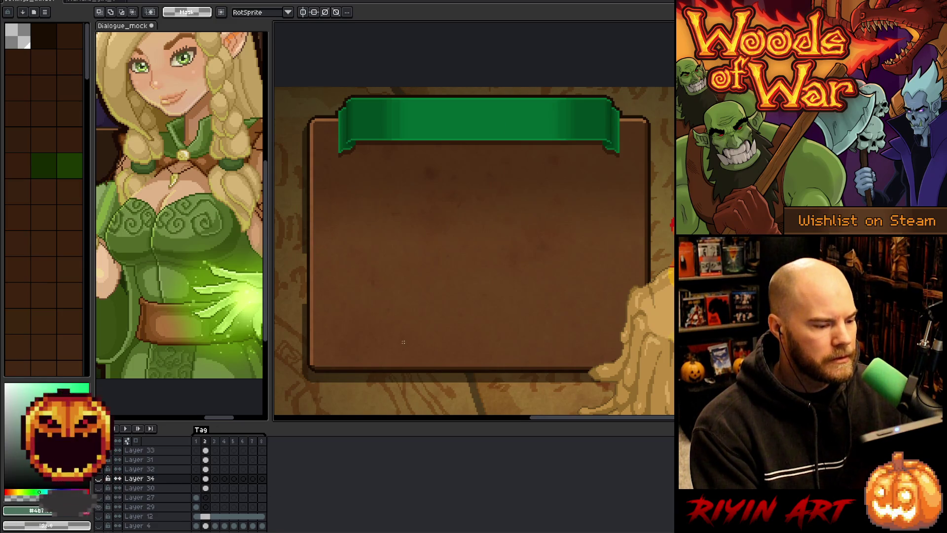
Open settings_window_mini_v3.aseprite from the Ctrl+O file list, jumping to it by typing 's'.
{"action": "scroll", "coordinate": [402, 342], "scroll_direction": "down", "scroll_amount": 1}
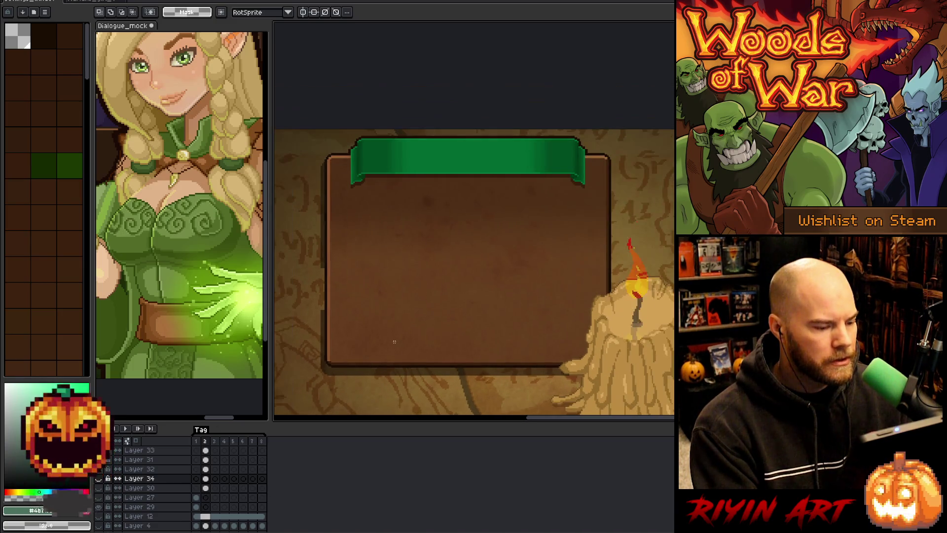
{"action": "scroll", "coordinate": [230, 488], "scroll_direction": "down", "scroll_amount": 1}
{"action": "scroll", "coordinate": [229, 488], "scroll_direction": "down", "scroll_amount": 1}
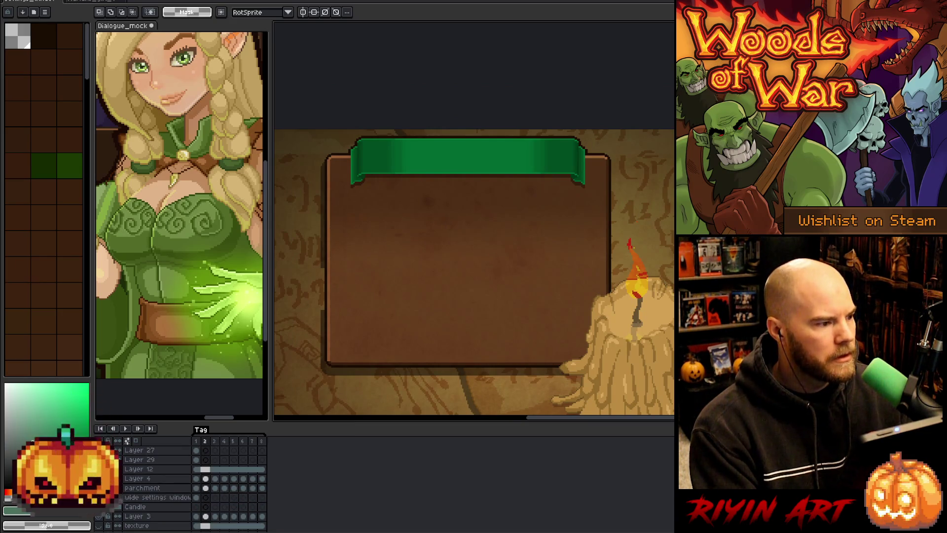
{"action": "key", "text": "alt+f"}
{"action": "key", "text": "ctrl+o"}
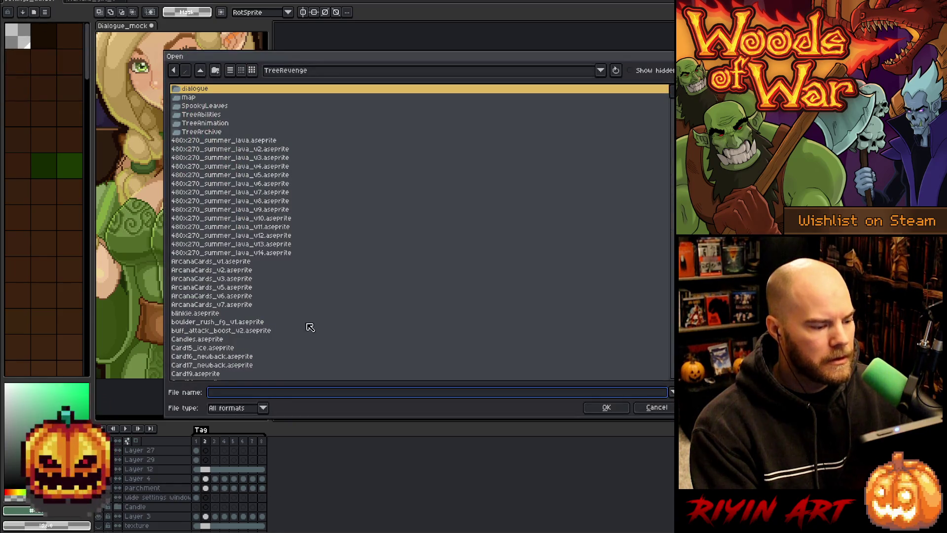
{"action": "left_click", "coordinate": [265, 251]}
{"action": "type", "text": "settings_window.aseprite"}
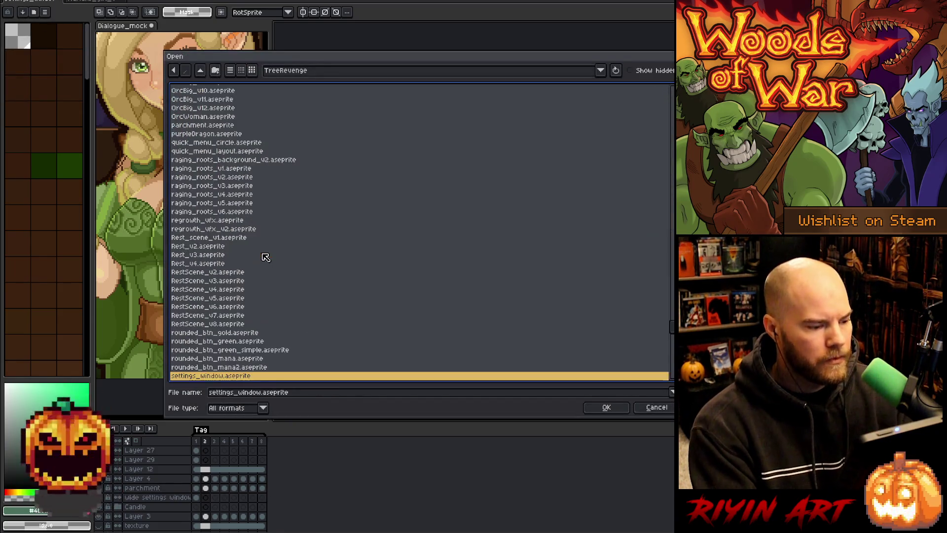
{"action": "scroll", "coordinate": [266, 259], "scroll_direction": "down", "scroll_amount": 2}
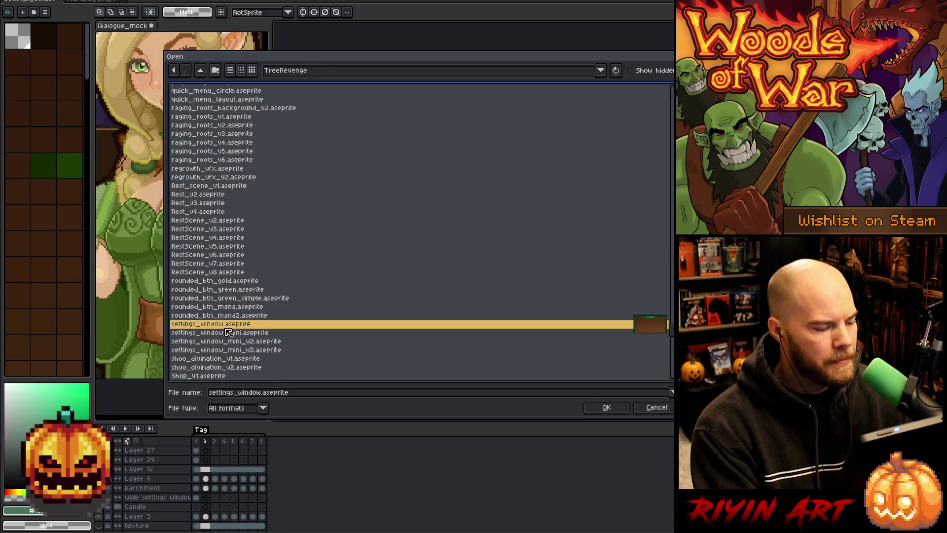
{"action": "left_click", "coordinate": [246, 351]}
{"action": "double_click", "coordinate": [252, 349]}
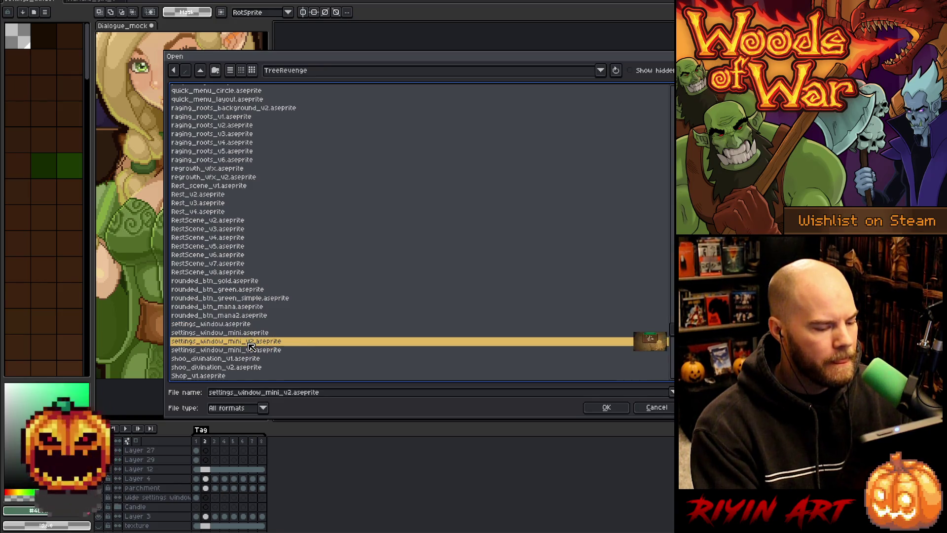
{"action": "scroll", "coordinate": [585, 258], "scroll_direction": "down", "scroll_amount": 3}
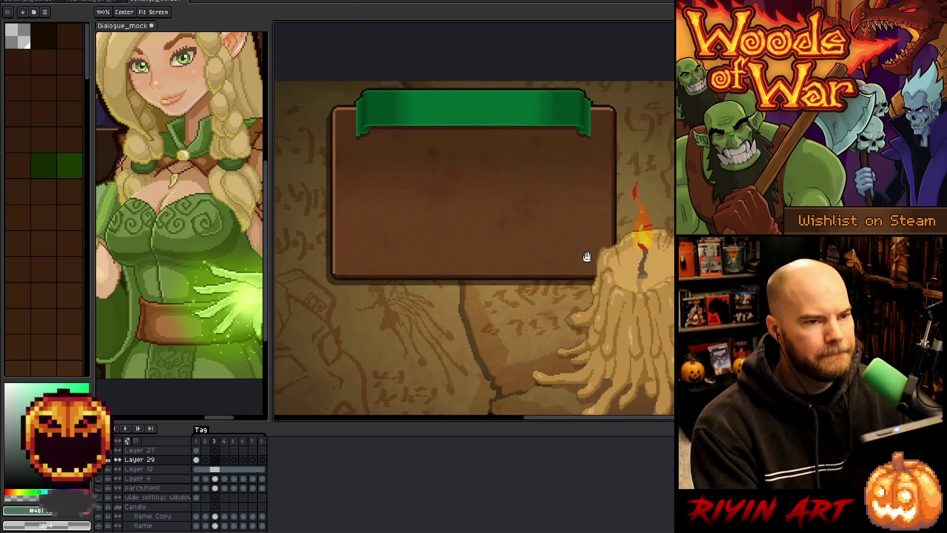
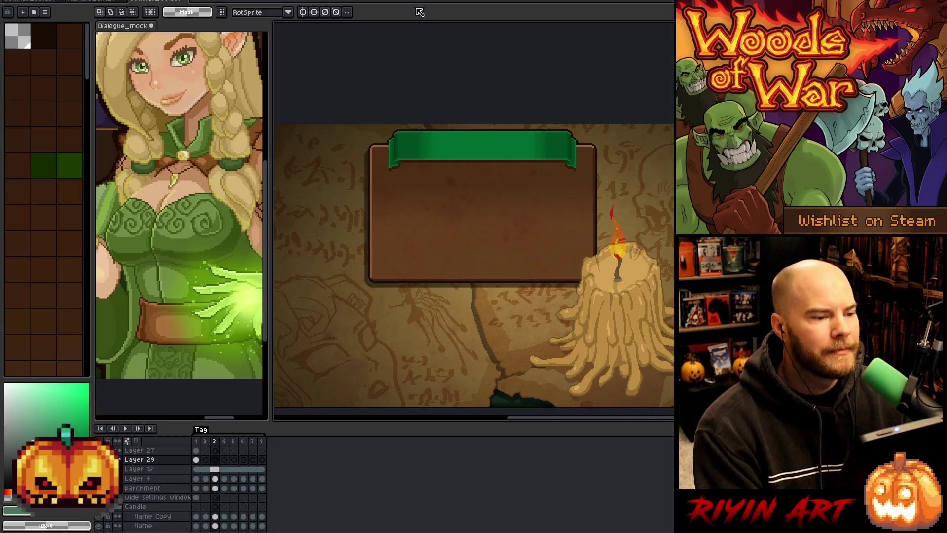
On Layer 28 in frame 2, select the lower part of the dialogue box.
{"action": "left_click_drag", "start_coordinate": [529, 237], "coordinate": [466, 216]}
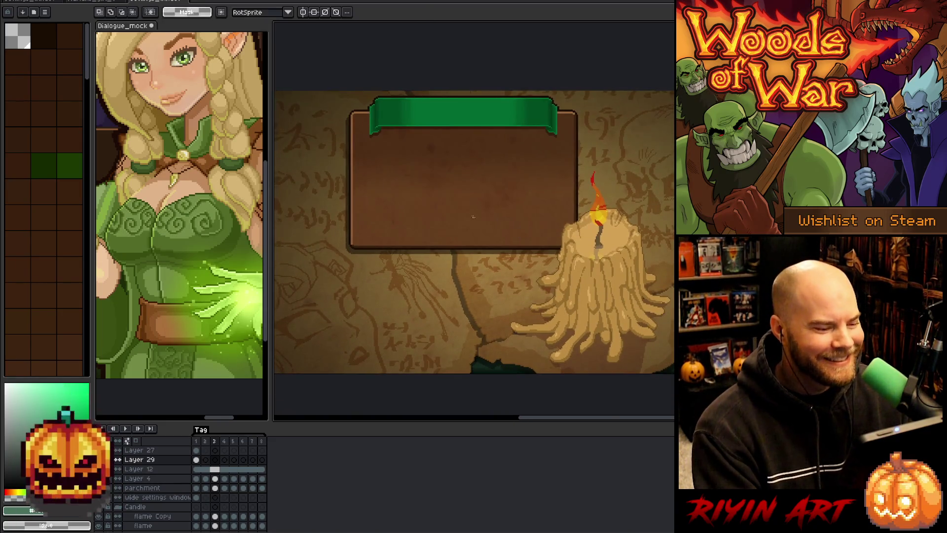
{"action": "key", "text": "v"}
{"action": "left_click", "coordinate": [466, 215]}
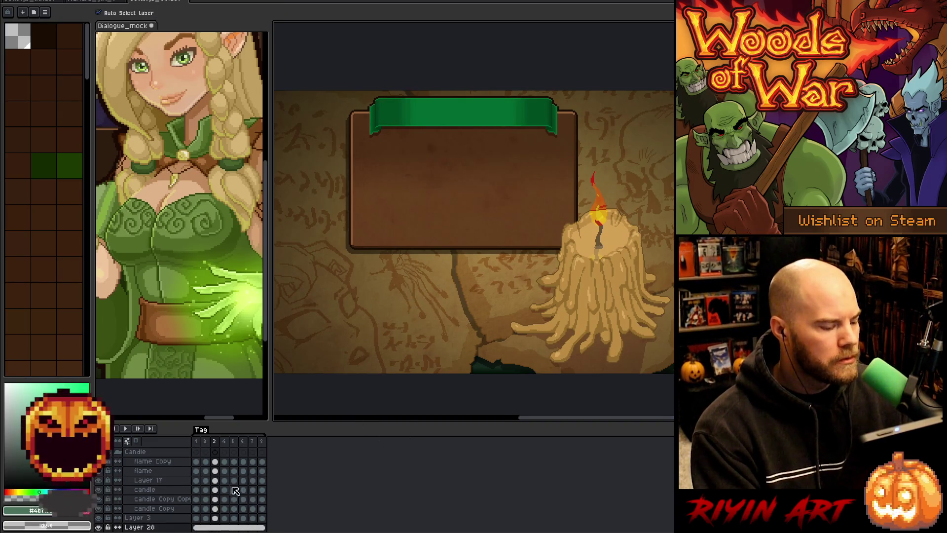
{"action": "scroll", "coordinate": [232, 489], "scroll_direction": "down", "scroll_amount": 2}
{"action": "key", "text": "Left"}
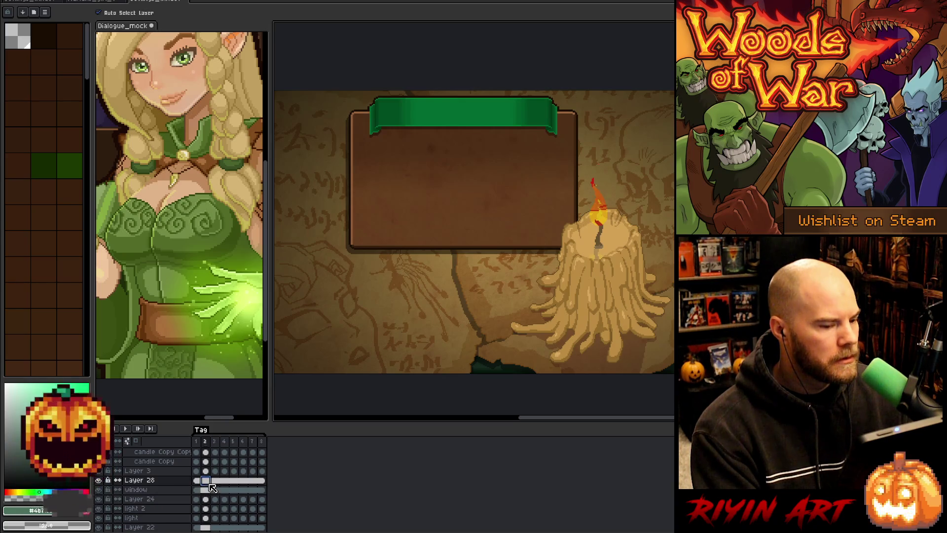
{"action": "key", "text": "m"}
{"action": "key", "text": "v"}
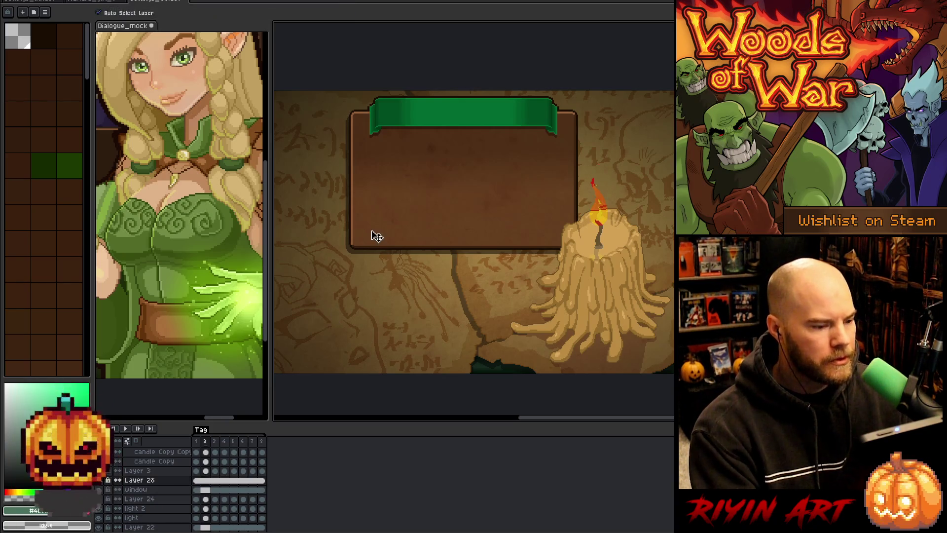
{"action": "key", "text": "m"}
{"action": "mouse_move", "coordinate": [311, 298]}
{"action": "left_mouse_down"}
{"action": "mouse_move", "coordinate": [497, 239]}
{"action": "mouse_move", "coordinate": [580, 194]}
{"action": "mouse_move", "coordinate": [607, 200]}
{"action": "left_mouse_up"}
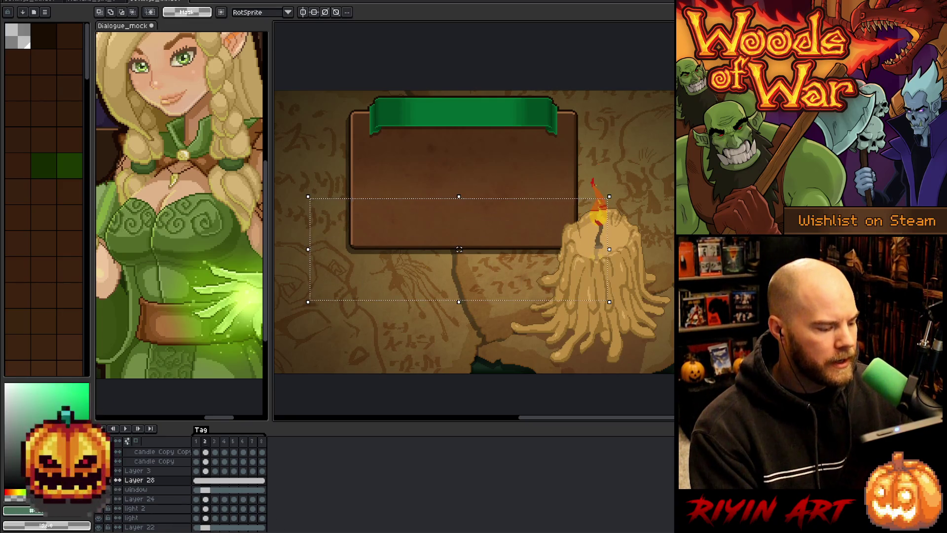
Rename Layer 28 to 'texture'.
{"action": "double_click", "coordinate": [152, 481]}
{"action": "type", "text": "texture"}
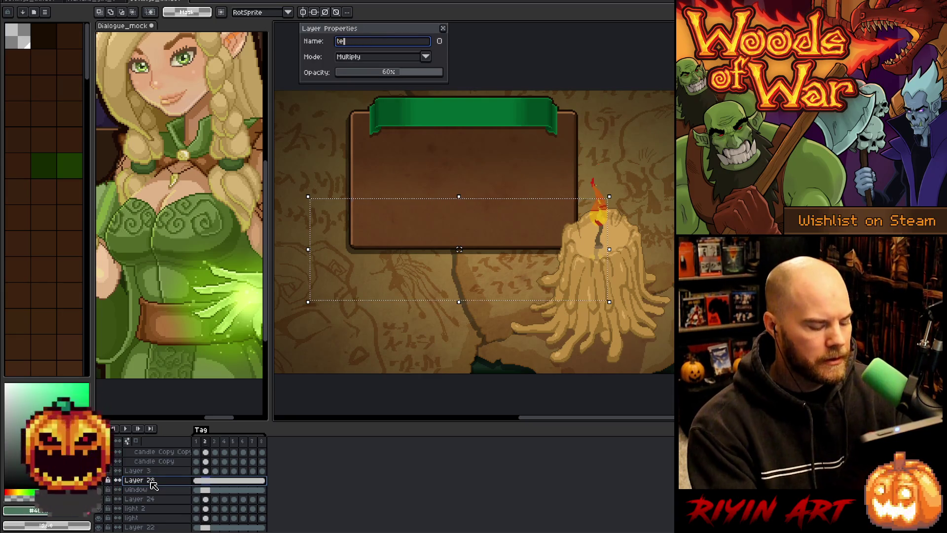
{"action": "key", "text": "Return"}
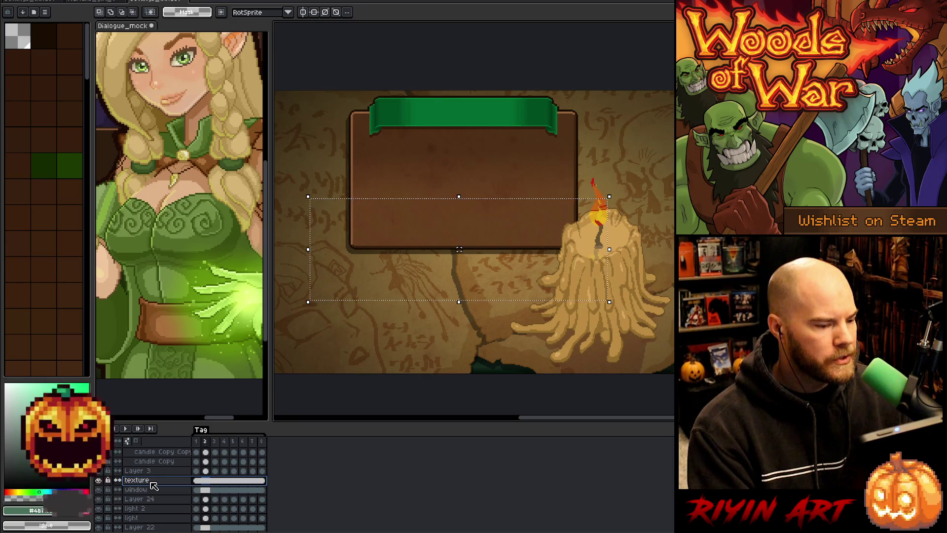
Nudge the selected area of the window layer down a pixel.
{"action": "left_click", "coordinate": [153, 488]}
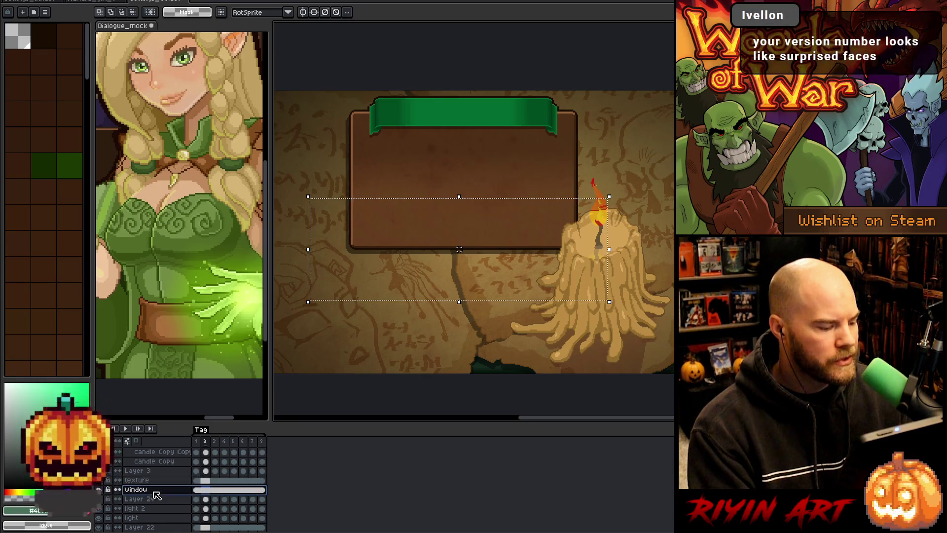
{"action": "key", "text": "Down"}
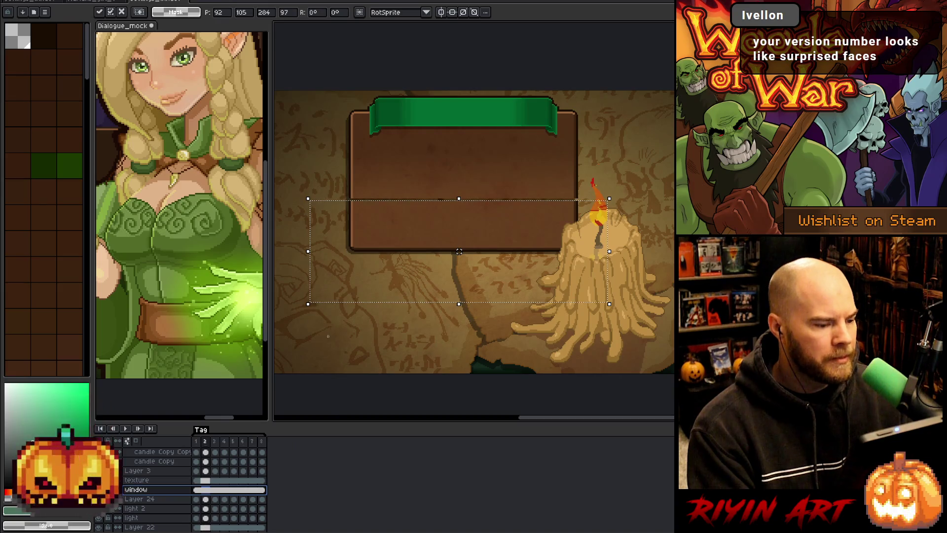
{"action": "left_click", "coordinate": [206, 499]}
Link Layer 24's cels across all frames and shift the selected area down a few pixels.
{"action": "left_click_drag", "start_coordinate": [197, 499], "coordinate": [262, 499]}
{"action": "right_click", "coordinate": [262, 499]}
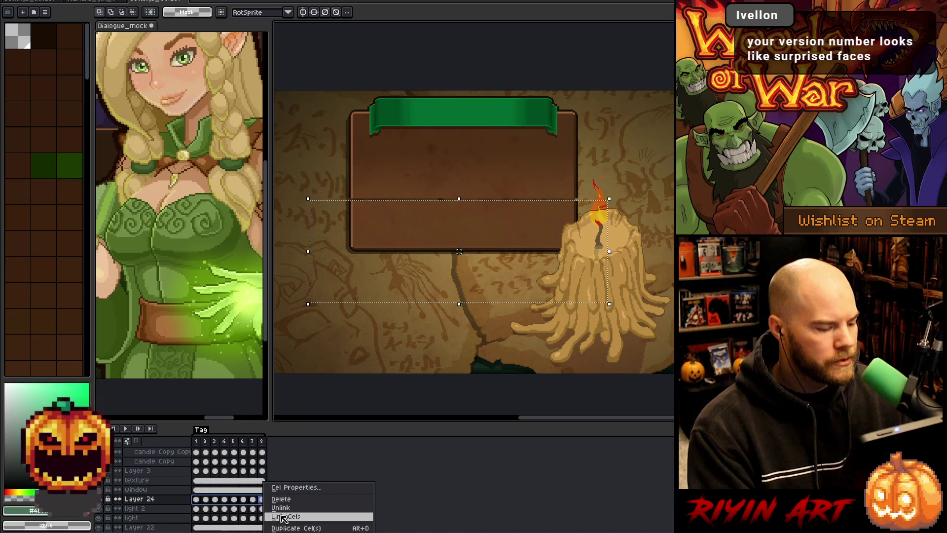
{"action": "left_click", "coordinate": [284, 517]}
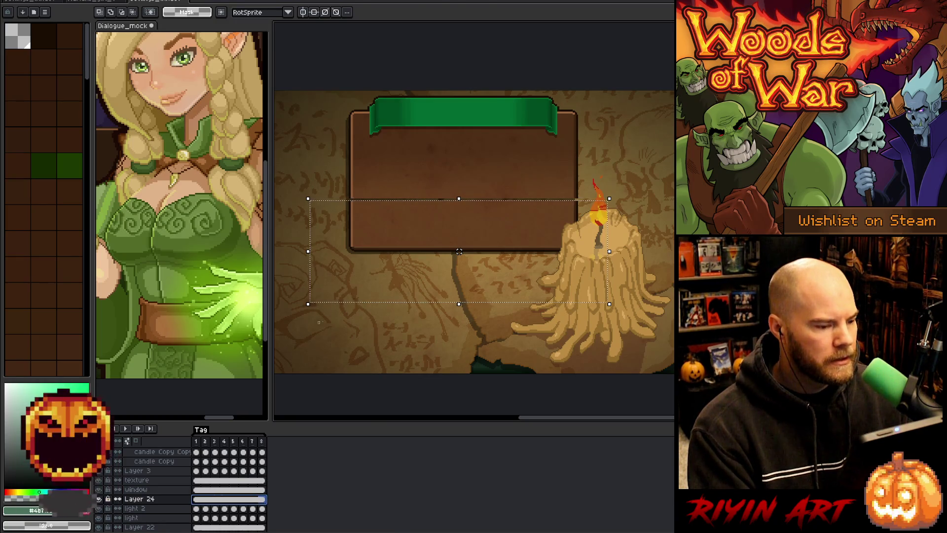
{"action": "left_click_drag", "start_coordinate": [459, 252], "coordinate": [459, 254]}
Select the band around the window's divider line, extending the selection up over it.
{"action": "scroll", "coordinate": [350, 196], "scroll_direction": "up", "scroll_amount": 3}
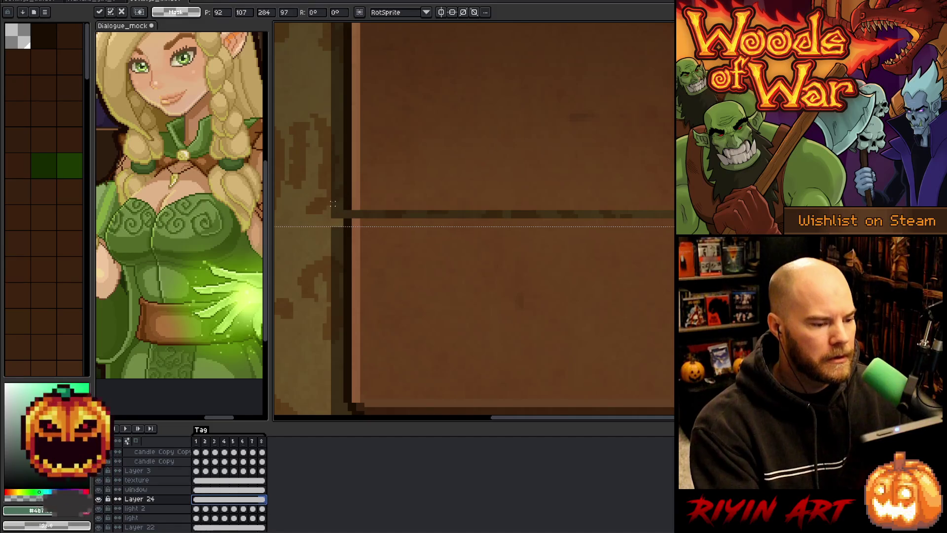
{"action": "mouse_move", "coordinate": [343, 217]}
{"action": "left_mouse_down"}
{"action": "mouse_move", "coordinate": [894, 239]}
{"action": "mouse_move", "coordinate": [894, 279]}
{"action": "mouse_move", "coordinate": [894, 271]}
{"action": "left_mouse_up"}
{"action": "left_click", "coordinate": [312, 232]}
{"action": "mouse_move", "coordinate": [333, 229]}
{"action": "left_mouse_down"}
{"action": "mouse_move", "coordinate": [674, 249]}
{"action": "mouse_move", "coordinate": [673, 217]}
{"action": "mouse_move", "coordinate": [639, 228]}
{"action": "left_mouse_up"}
{"action": "key", "text": "space"}
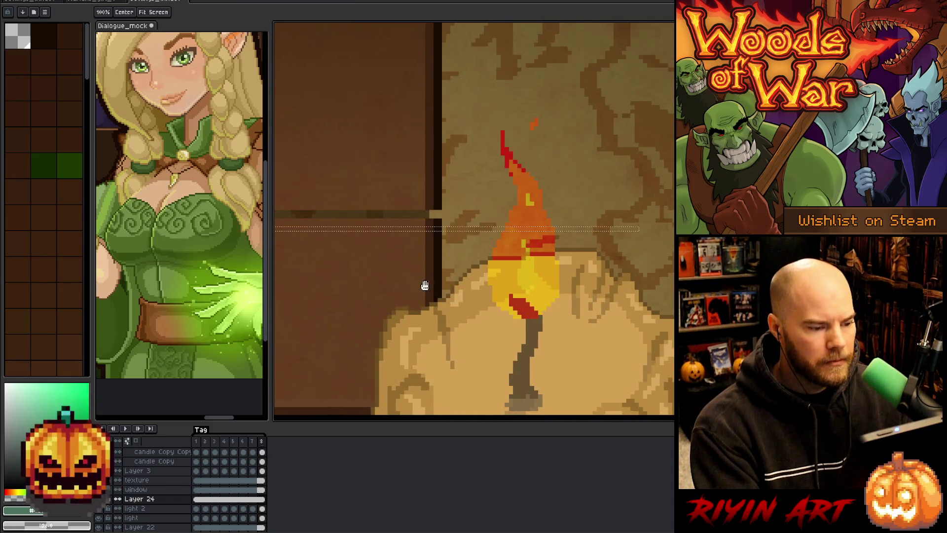
{"action": "scroll", "coordinate": [425, 285], "scroll_direction": "up", "scroll_amount": 3}
{"action": "mouse_move", "coordinate": [357, 317]}
{"action": "left_mouse_down"}
{"action": "mouse_move", "coordinate": [619, 313]}
{"action": "mouse_move", "coordinate": [581, 256]}
{"action": "mouse_move", "coordinate": [473, 231]}
{"action": "left_mouse_up"}
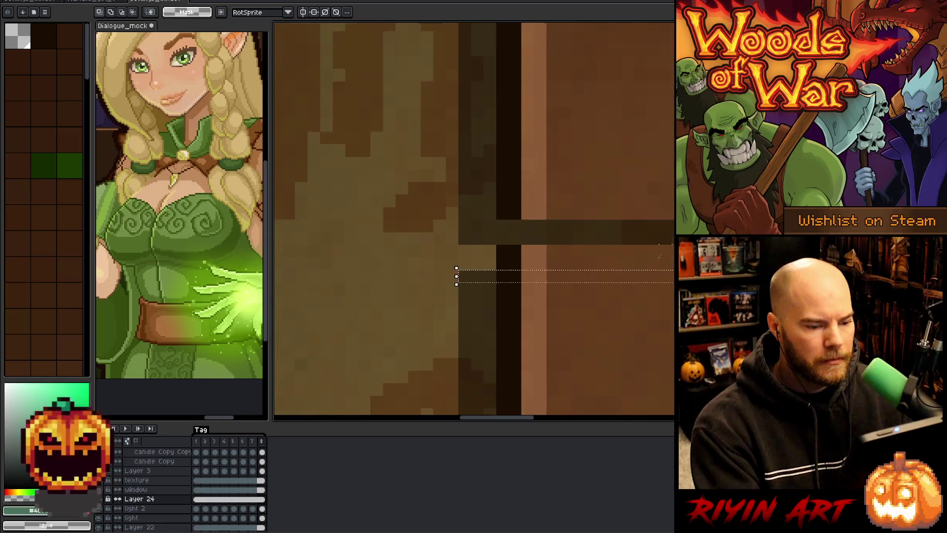
{"action": "scroll", "coordinate": [661, 255], "scroll_direction": "up", "scroll_amount": 1}
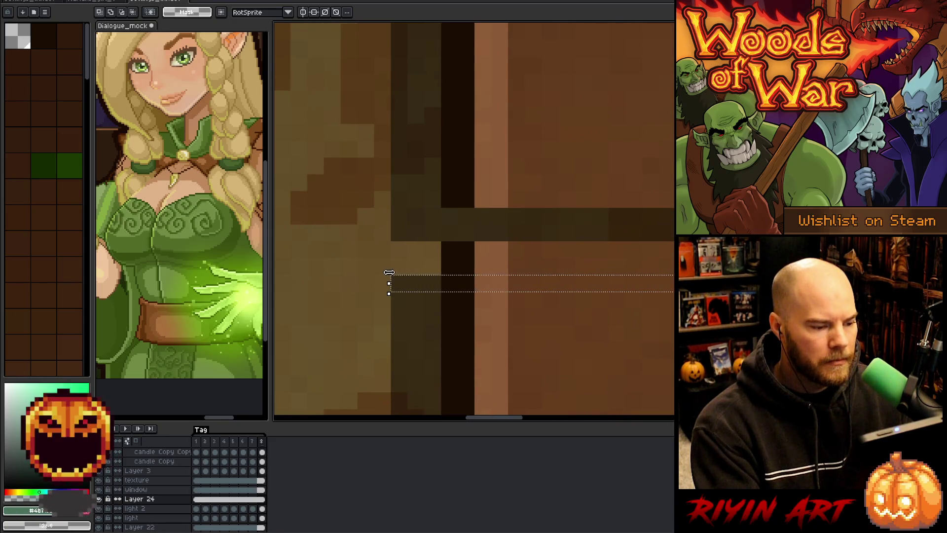
{"action": "left_click_drag", "start_coordinate": [390, 272], "coordinate": [395, 227]}
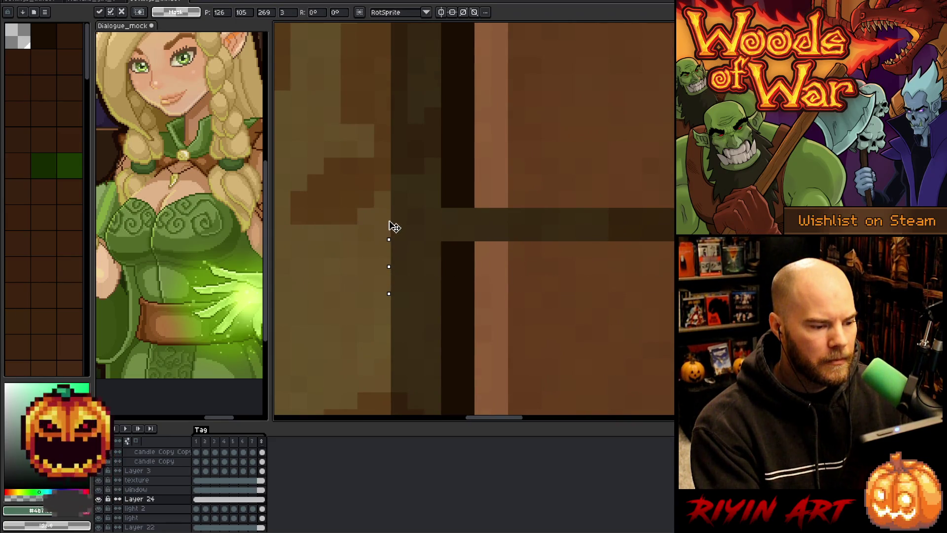
{"action": "scroll", "coordinate": [434, 238], "scroll_direction": "down", "scroll_amount": 8}
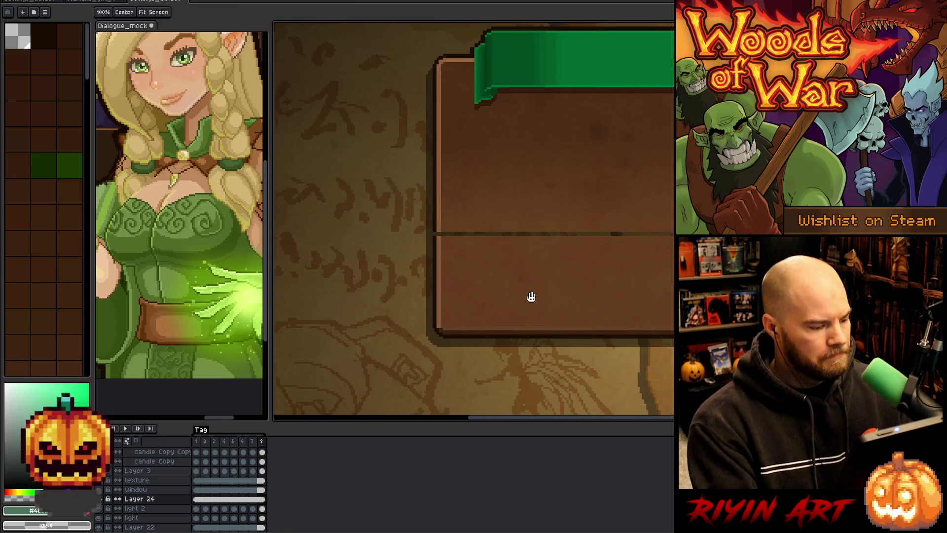
{"action": "left_click_drag", "start_coordinate": [530, 296], "coordinate": [383, 302]}
On the window layer's frame 2 cel, stretch the divider line to three pixels tall.
{"action": "left_click", "coordinate": [205, 489]}
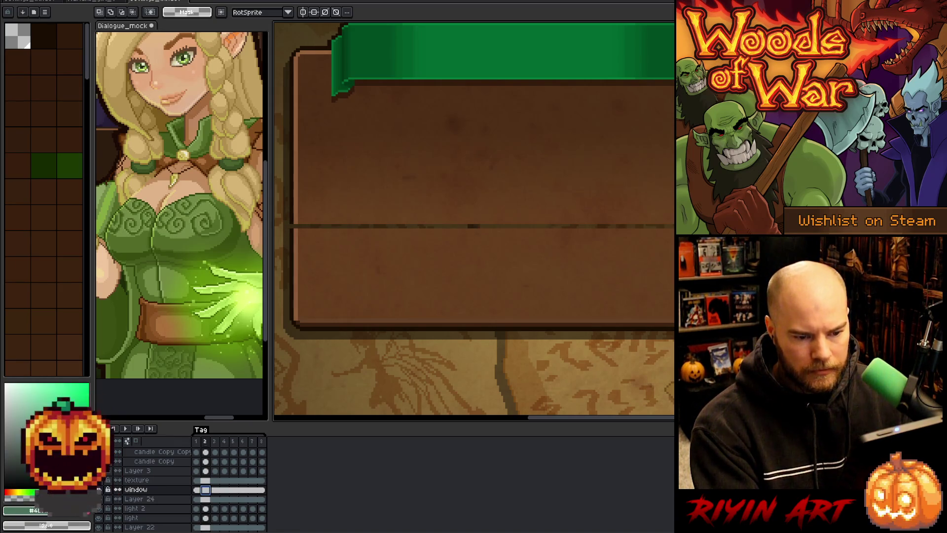
{"action": "left_click_drag", "start_coordinate": [671, 227], "coordinate": [278, 232]}
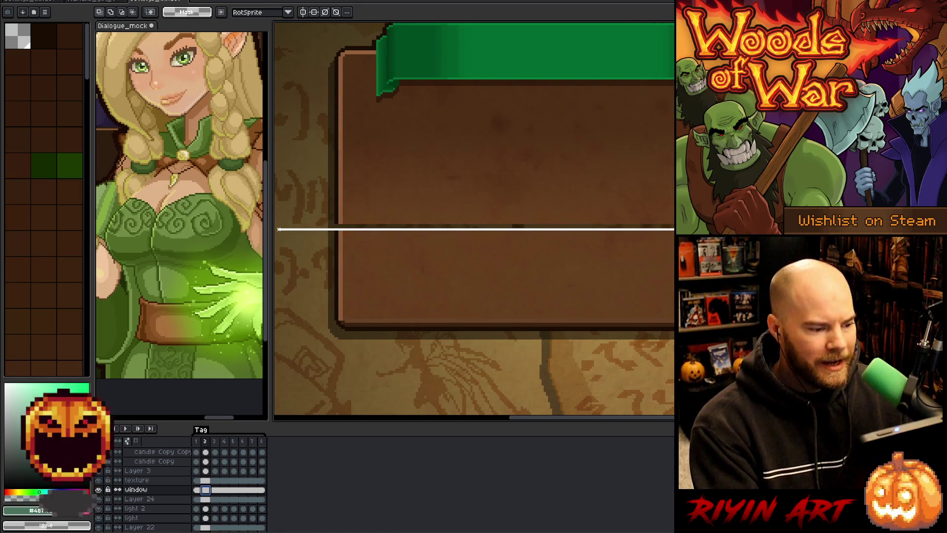
{"action": "scroll", "coordinate": [536, 229], "scroll_direction": "up", "scroll_amount": 3}
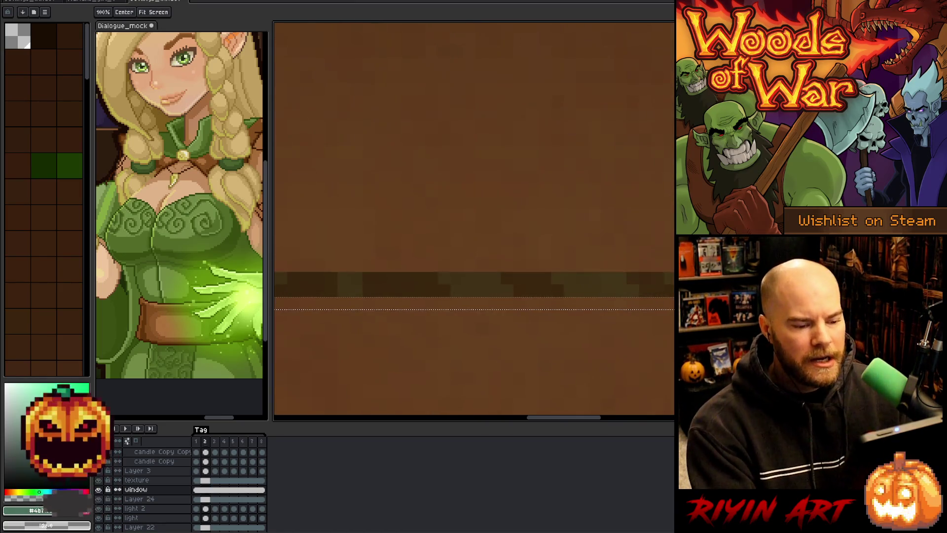
{"action": "scroll", "coordinate": [564, 301], "scroll_direction": "down", "scroll_amount": 1}
{"action": "scroll", "coordinate": [542, 306], "scroll_direction": "up", "scroll_amount": 3}
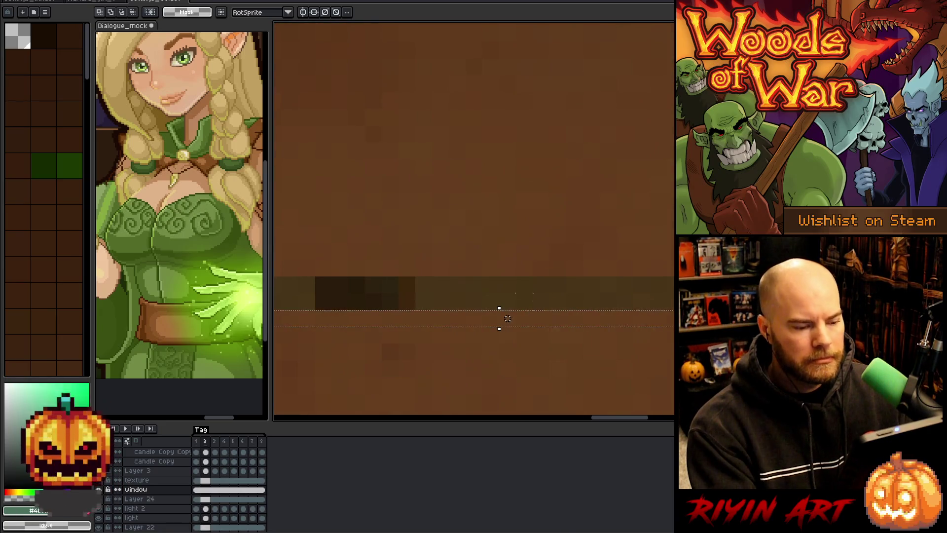
{"action": "left_click", "coordinate": [499, 306]}
{"action": "left_click_drag", "start_coordinate": [499, 308], "coordinate": [496, 255]}
{"action": "scroll", "coordinate": [499, 260], "scroll_direction": "down", "scroll_amount": 3}
{"action": "key", "text": "Return"}
Make the texture layer the active layer.
{"action": "scroll", "coordinate": [567, 243], "scroll_direction": "up", "scroll_amount": 1}
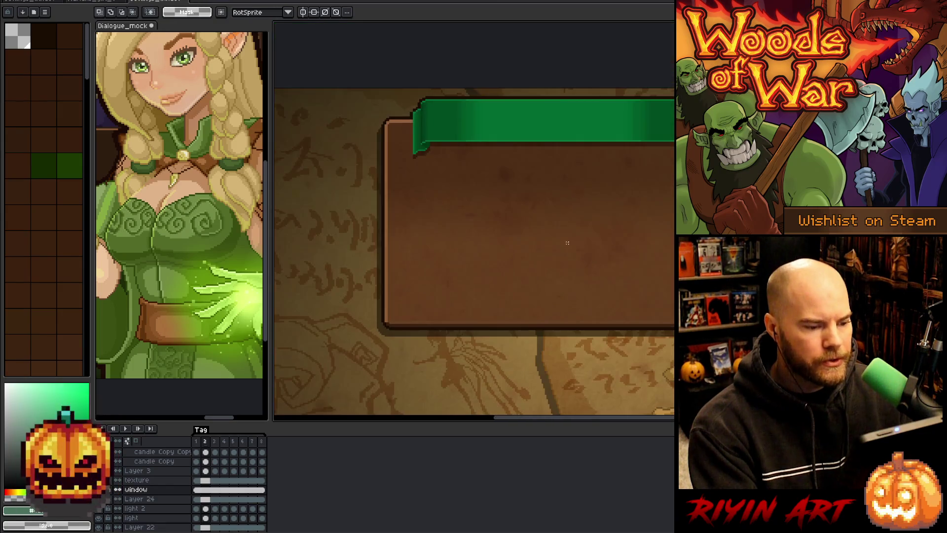
{"action": "scroll", "coordinate": [533, 334], "scroll_direction": "up", "scroll_amount": 3}
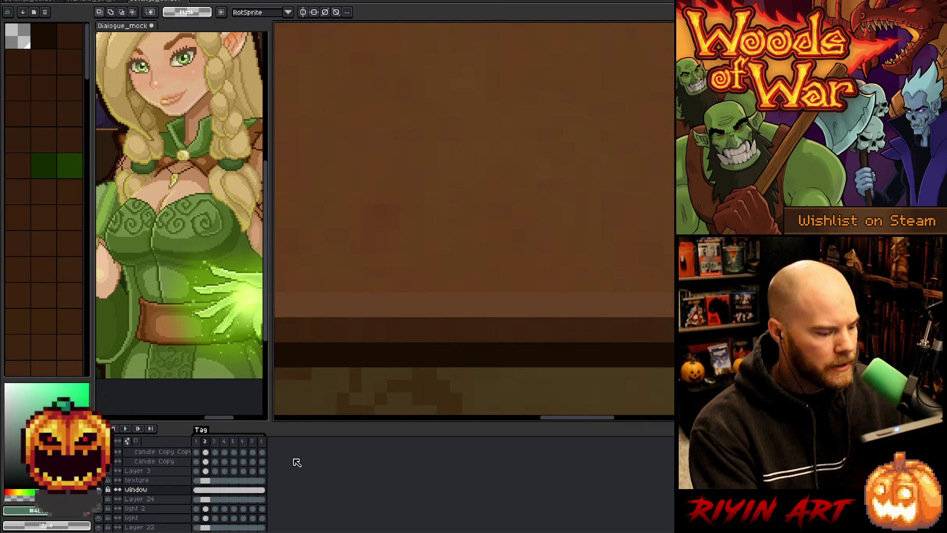
{"action": "left_click", "coordinate": [210, 481]}
{"action": "scroll", "coordinate": [543, 310], "scroll_direction": "down", "scroll_amount": 3}
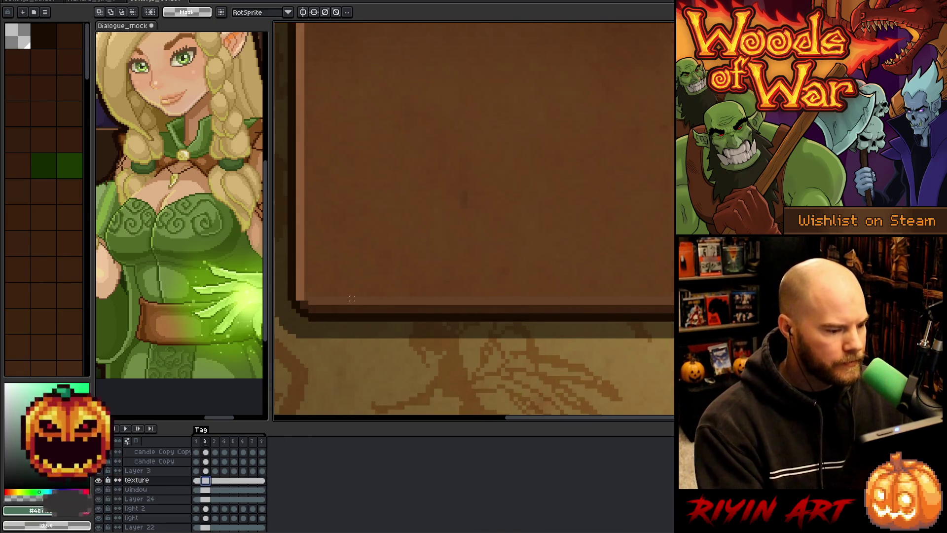
Select and reposition the strip along the dialogue box's bottom edge, then deselect.
{"action": "left_click_drag", "start_coordinate": [289, 236], "coordinate": [672, 291]}
{"action": "scroll", "coordinate": [656, 282], "scroll_direction": "down", "scroll_amount": 2}
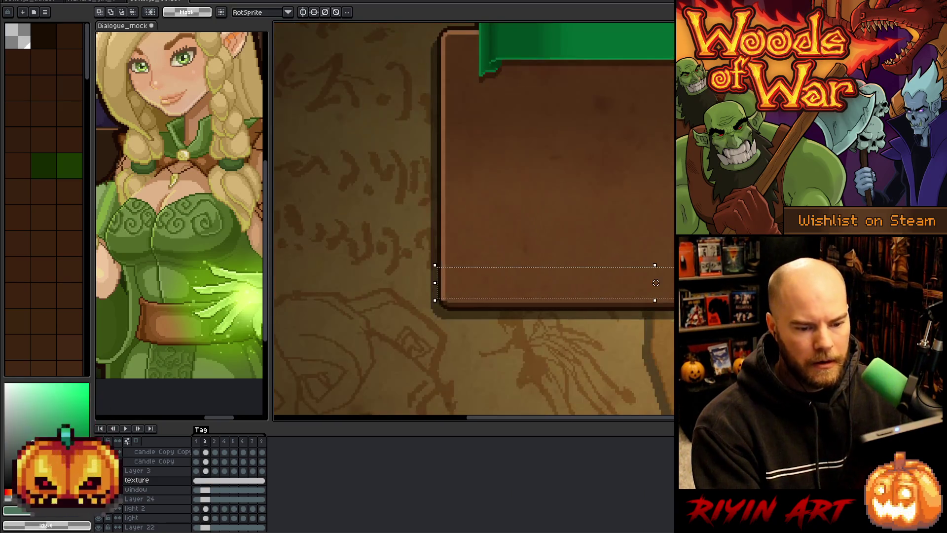
{"action": "mouse_move", "coordinate": [671, 327]}
{"action": "left_mouse_down"}
{"action": "mouse_move", "coordinate": [313, 292]}
{"action": "mouse_move", "coordinate": [315, 272]}
{"action": "left_mouse_up"}
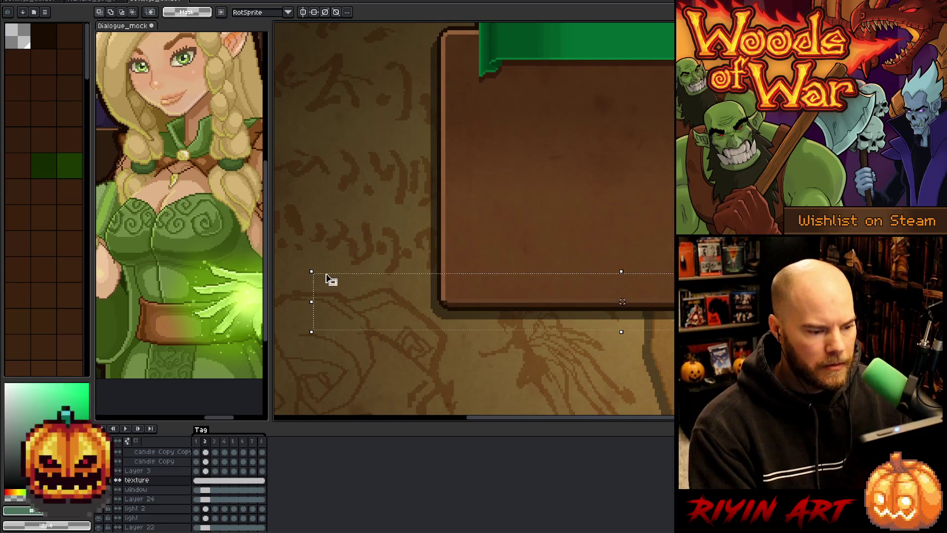
{"action": "scroll", "coordinate": [328, 277], "scroll_direction": "up", "scroll_amount": 3}
{"action": "scroll", "coordinate": [417, 236], "scroll_direction": "down", "scroll_amount": 3}
{"action": "scroll", "coordinate": [614, 361], "scroll_direction": "up", "scroll_amount": 2}
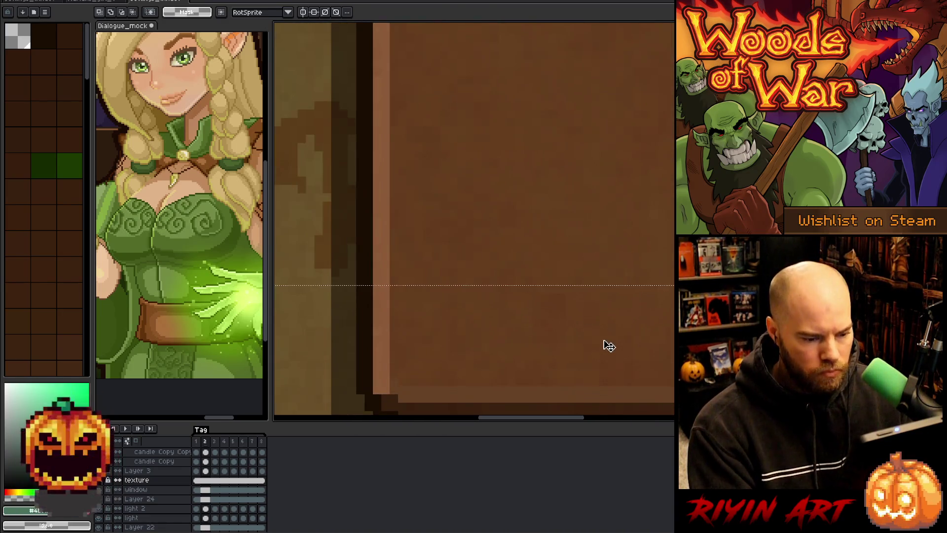
{"action": "left_click", "coordinate": [609, 346]}
{"action": "left_click", "coordinate": [535, 313]}
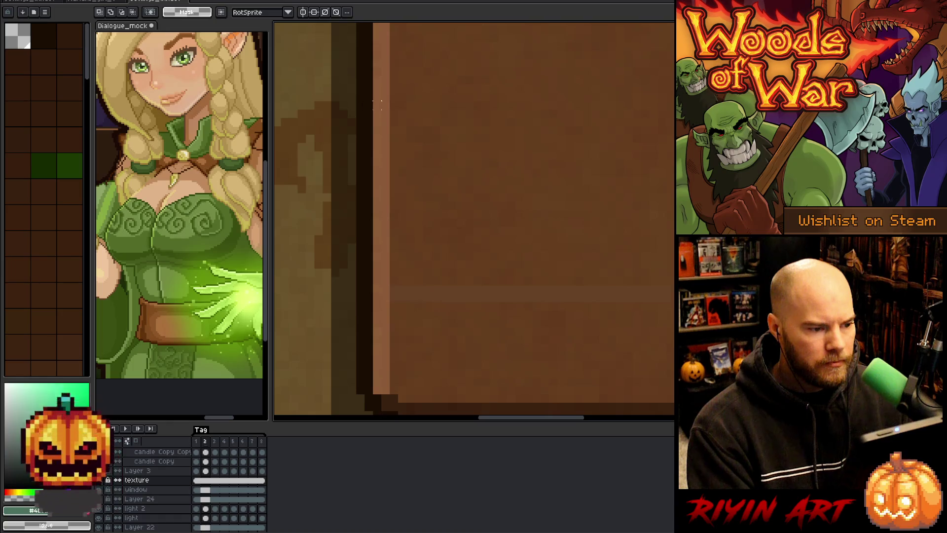
{"action": "mouse_move", "coordinate": [395, 102]}
{"action": "left_mouse_down"}
{"action": "mouse_move", "coordinate": [522, 182]}
{"action": "mouse_move", "coordinate": [678, 135]}
{"action": "mouse_move", "coordinate": [678, 161]}
{"action": "mouse_move", "coordinate": [678, 122]}
{"action": "mouse_move", "coordinate": [515, 114]}
{"action": "mouse_move", "coordinate": [516, 104]}
{"action": "mouse_move", "coordinate": [517, 119]}
{"action": "mouse_move", "coordinate": [518, 109]}
{"action": "left_mouse_up"}
{"action": "scroll", "coordinate": [630, 114], "scroll_direction": "down", "scroll_amount": 3}
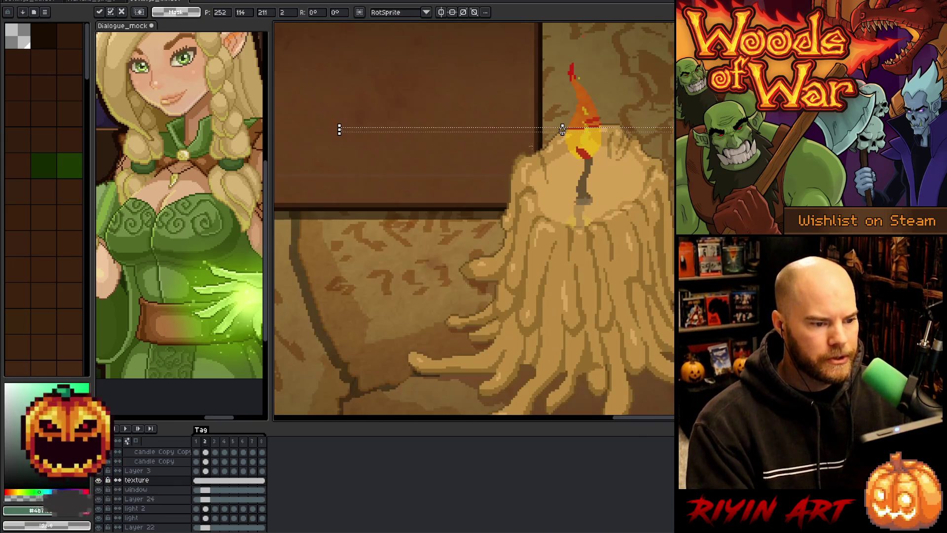
{"action": "scroll", "coordinate": [562, 194], "scroll_direction": "up", "scroll_amount": 3}
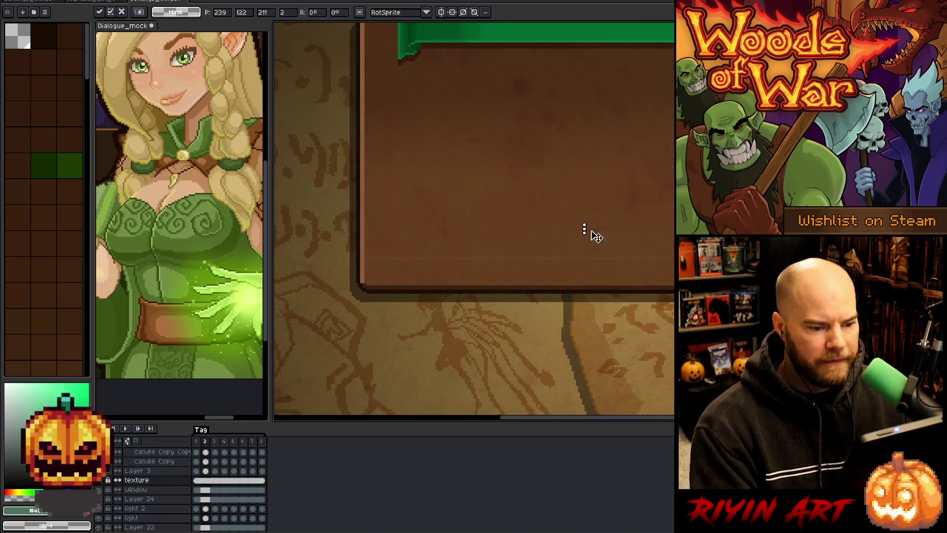
{"action": "scroll", "coordinate": [378, 267], "scroll_direction": "up", "scroll_amount": 3}
{"action": "scroll", "coordinate": [383, 268], "scroll_direction": "down", "scroll_amount": 2}
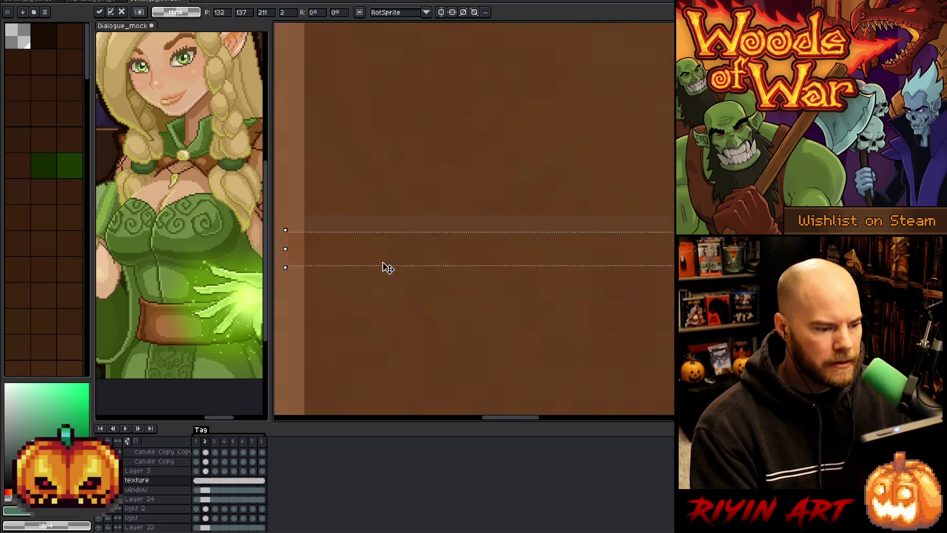
{"action": "scroll", "coordinate": [436, 255], "scroll_direction": "down", "scroll_amount": 2}
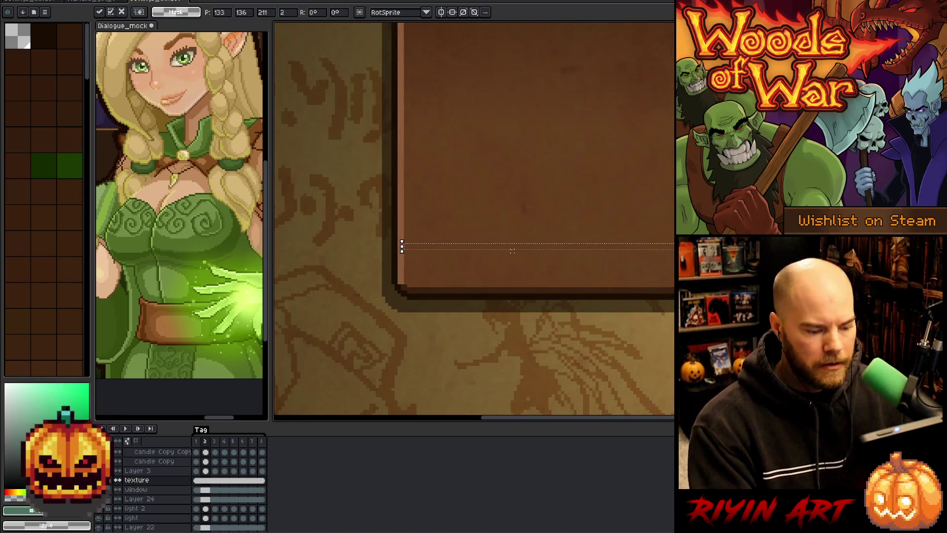
{"action": "key", "text": "ctrl+d"}
Paste a strip of panel texture over the first faint line and commit it.
{"action": "scroll", "coordinate": [645, 246], "scroll_direction": "up", "scroll_amount": 3}
{"action": "scroll", "coordinate": [645, 247], "scroll_direction": "down", "scroll_amount": 3}
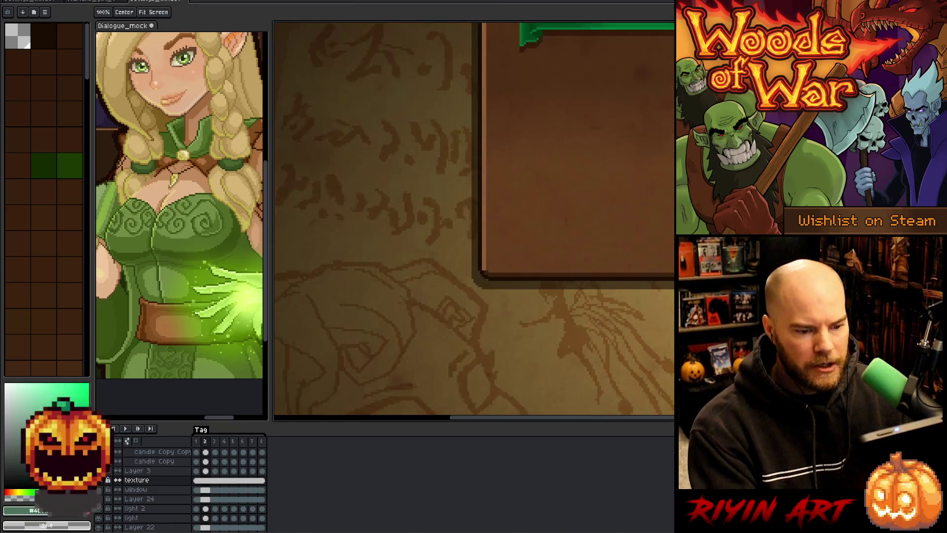
{"action": "scroll", "coordinate": [528, 296], "scroll_direction": "up", "scroll_amount": 2}
{"action": "scroll", "coordinate": [540, 269], "scroll_direction": "up", "scroll_amount": 1}
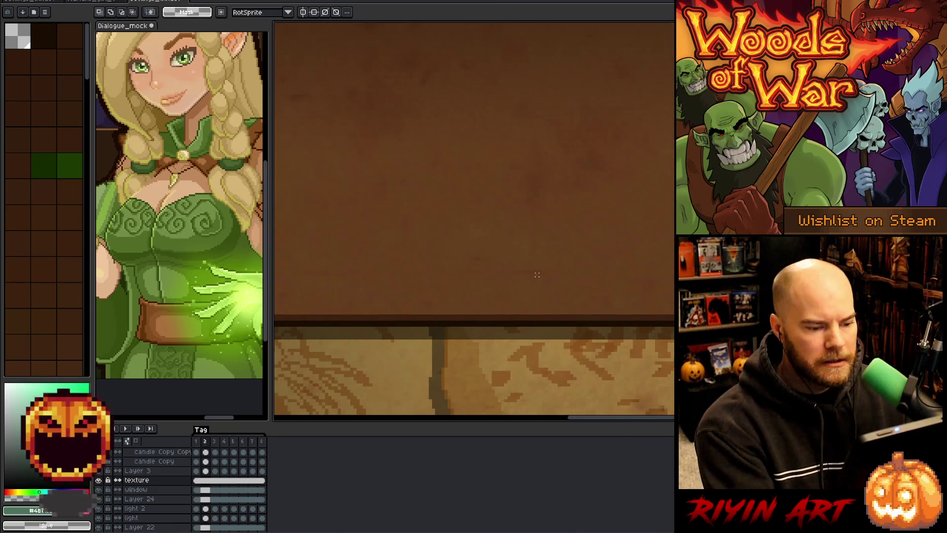
{"action": "scroll", "coordinate": [521, 300], "scroll_direction": "down", "scroll_amount": 2}
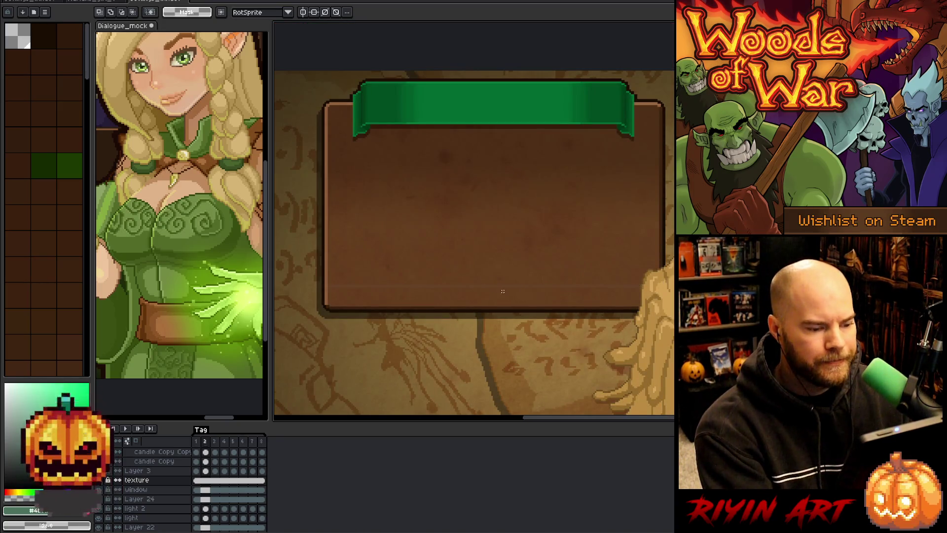
{"action": "scroll", "coordinate": [502, 290], "scroll_direction": "up", "scroll_amount": 3}
{"action": "scroll", "coordinate": [448, 327], "scroll_direction": "down", "scroll_amount": 1}
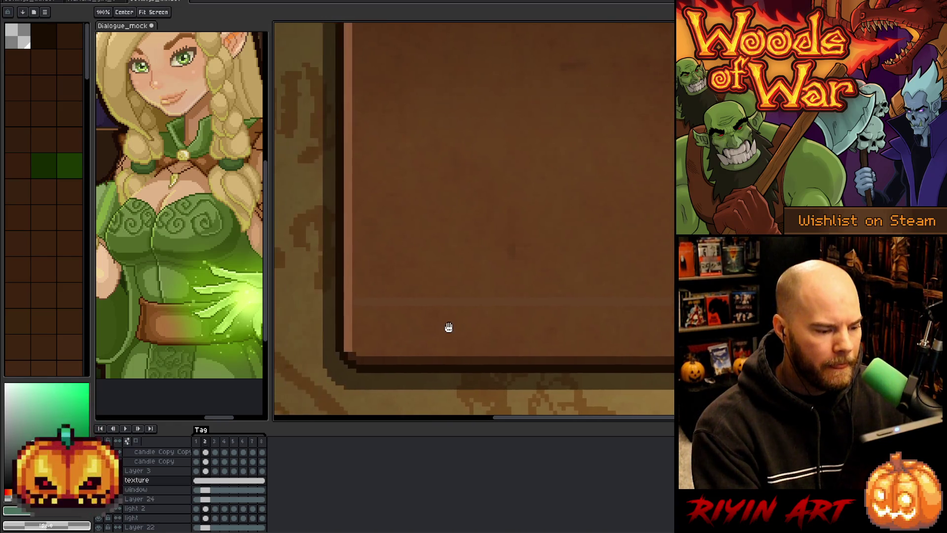
{"action": "key", "text": "m"}
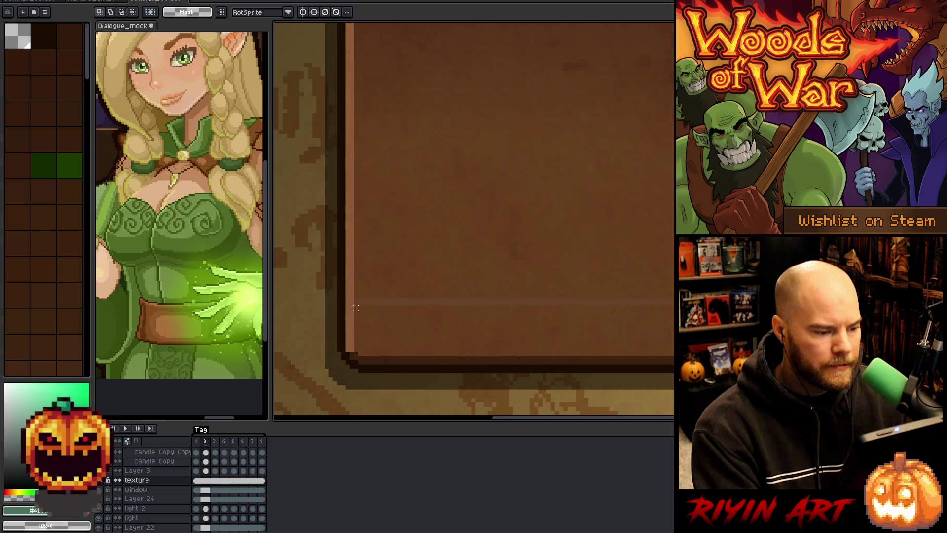
{"action": "scroll", "coordinate": [357, 291], "scroll_direction": "down", "scroll_amount": 1}
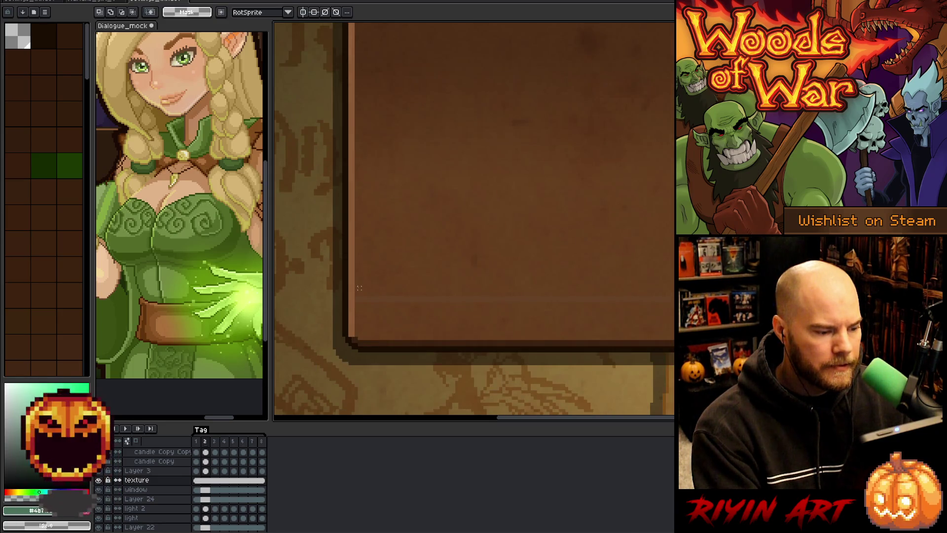
{"action": "mouse_move", "coordinate": [356, 284]}
{"action": "left_mouse_down"}
{"action": "mouse_move", "coordinate": [680, 297]}
{"action": "mouse_move", "coordinate": [681, 254]}
{"action": "mouse_move", "coordinate": [680, 279]}
{"action": "left_mouse_up"}
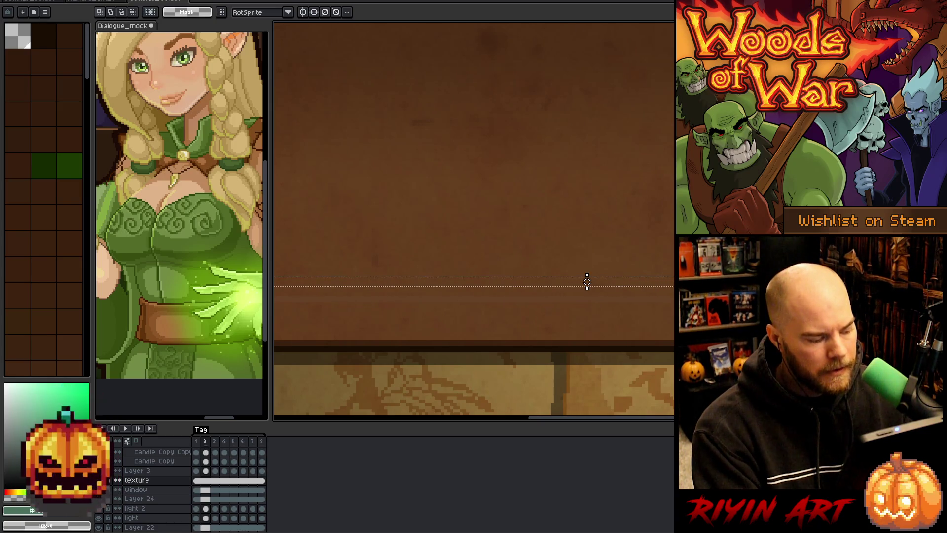
{"action": "mouse_move", "coordinate": [587, 282]}
{"action": "left_mouse_down"}
{"action": "mouse_move", "coordinate": [338, 266]}
{"action": "mouse_move", "coordinate": [585, 270]}
{"action": "mouse_move", "coordinate": [582, 277]}
{"action": "left_mouse_up"}
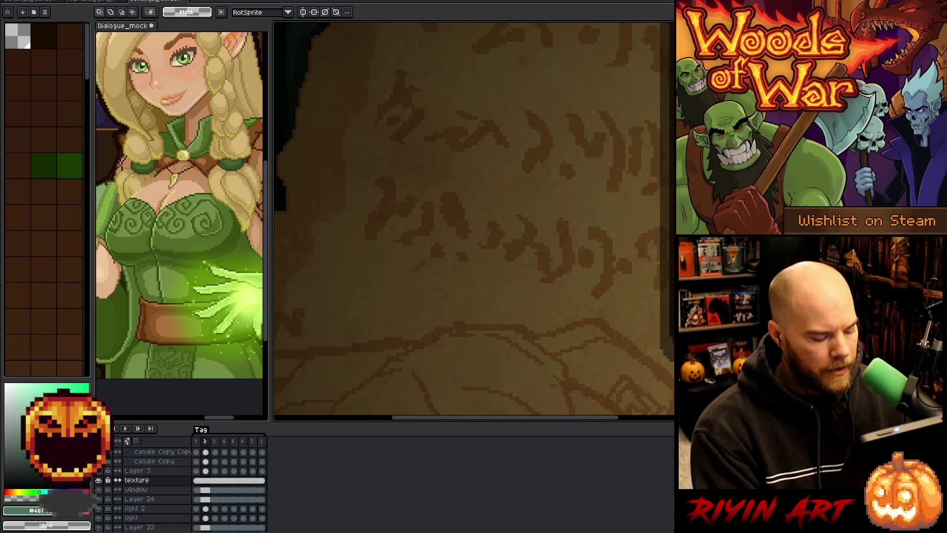
{"action": "key", "text": "ctrl+v"}
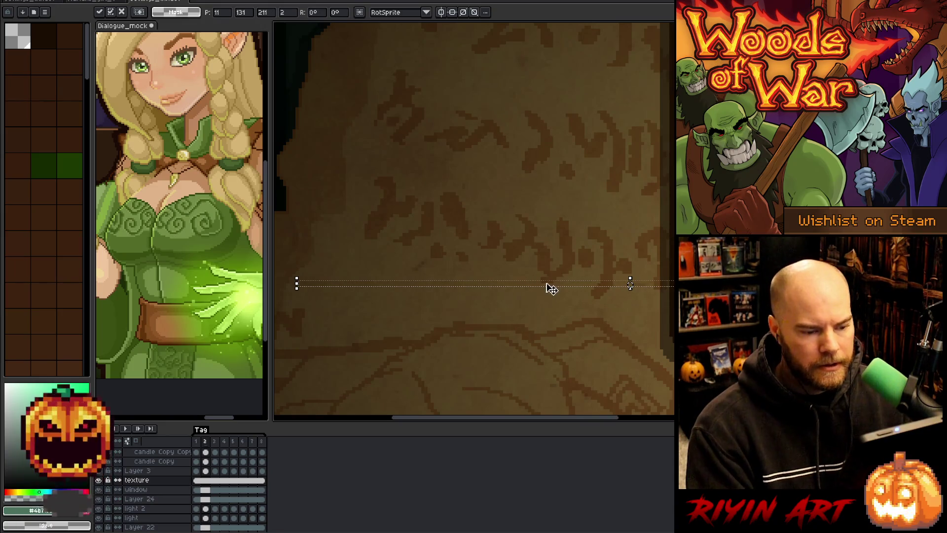
{"action": "left_click_drag", "start_coordinate": [566, 292], "coordinate": [927, 301]}
{"action": "mouse_move", "coordinate": [671, 321]}
{"action": "left_mouse_down"}
{"action": "mouse_move", "coordinate": [384, 345]}
{"action": "mouse_move", "coordinate": [591, 311]}
{"action": "mouse_move", "coordinate": [462, 309]}
{"action": "mouse_move", "coordinate": [535, 309]}
{"action": "left_mouse_up"}
{"action": "key", "text": "Return"}
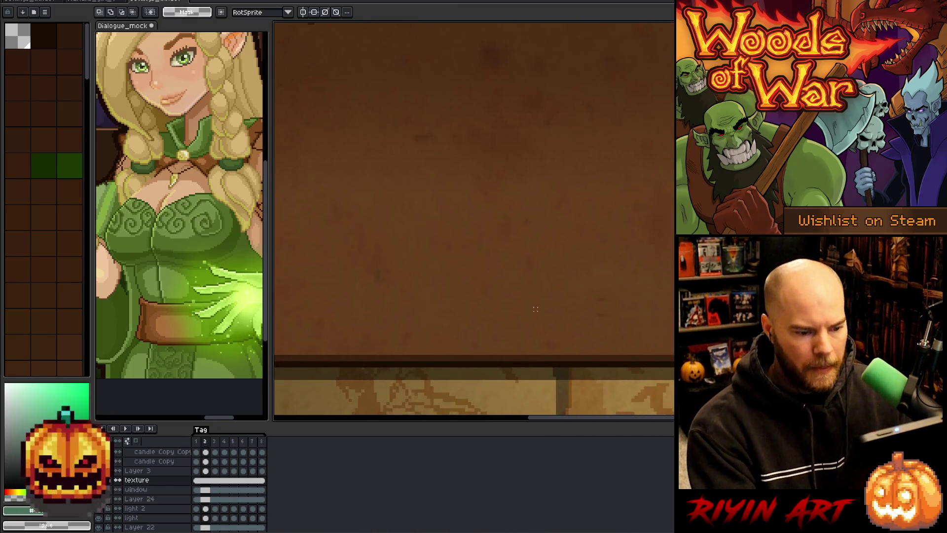
Copy a small patch of brown panel, paste it slightly left and nudge it right and down.
{"action": "scroll", "coordinate": [598, 319], "scroll_direction": "up", "scroll_amount": 2}
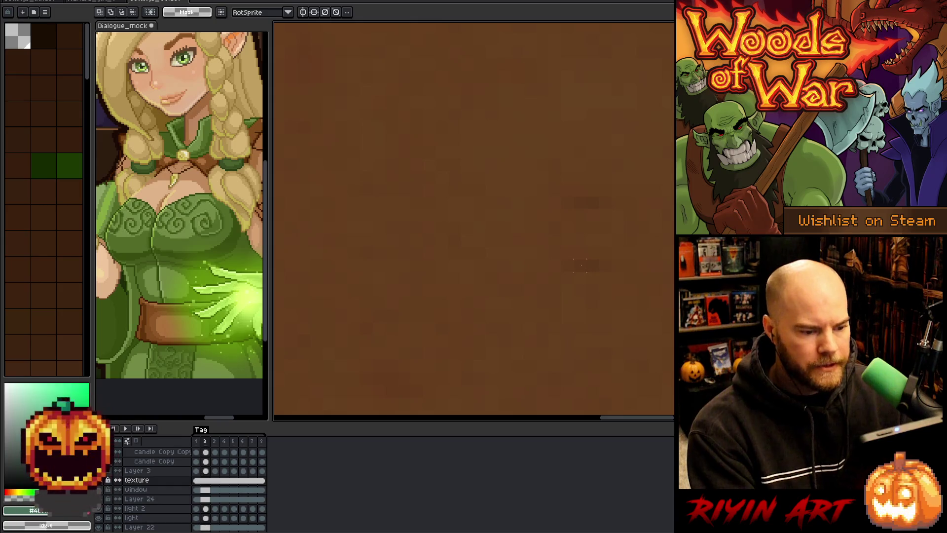
{"action": "left_click_drag", "start_coordinate": [562, 259], "coordinate": [614, 273]}
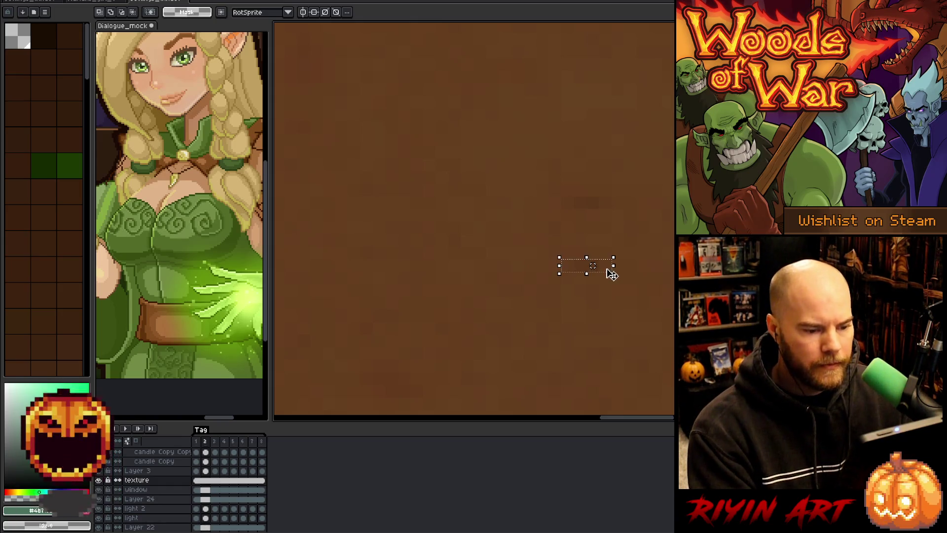
{"action": "left_click", "coordinate": [643, 290]}
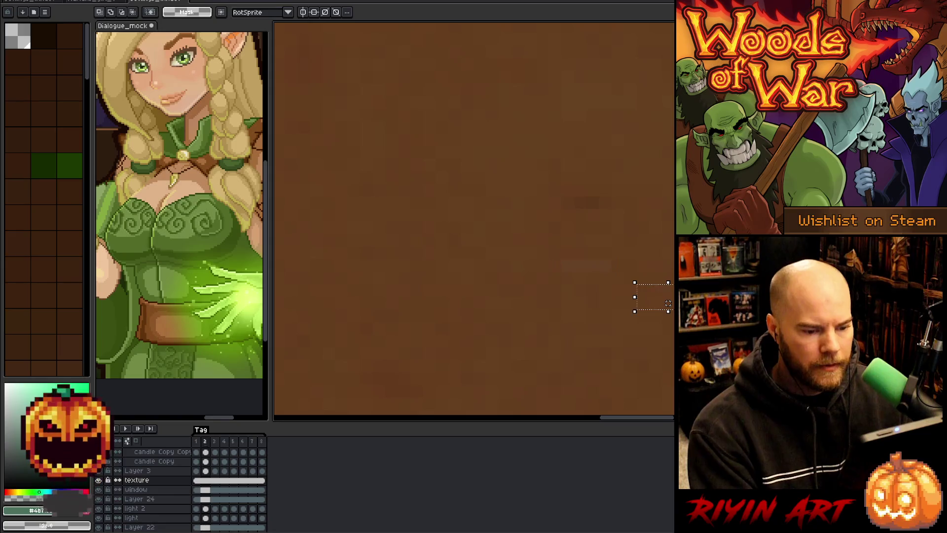
{"action": "mouse_move", "coordinate": [559, 257]}
{"action": "left_mouse_down"}
{"action": "mouse_move", "coordinate": [573, 271]}
{"action": "mouse_move", "coordinate": [612, 273]}
{"action": "mouse_move", "coordinate": [705, 263]}
{"action": "left_mouse_up"}
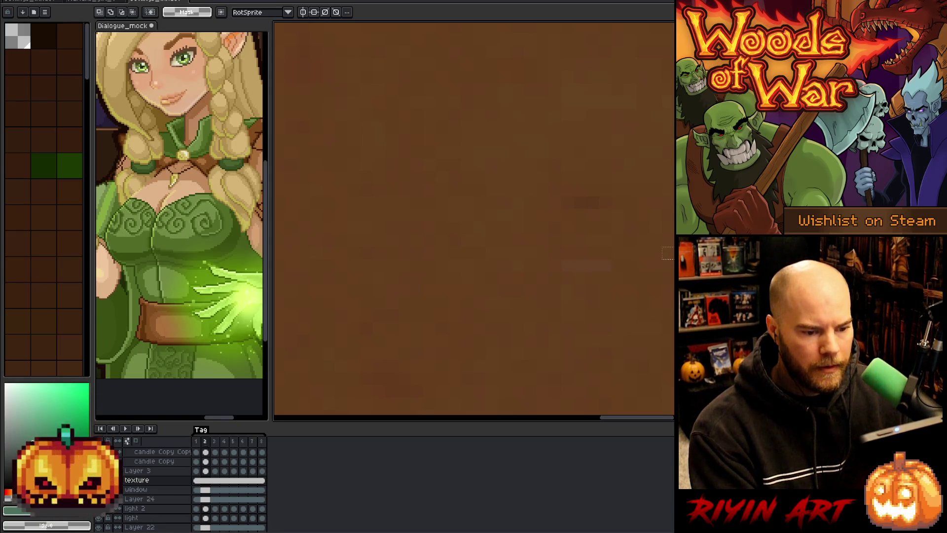
{"action": "key", "text": "ctrl+t"}
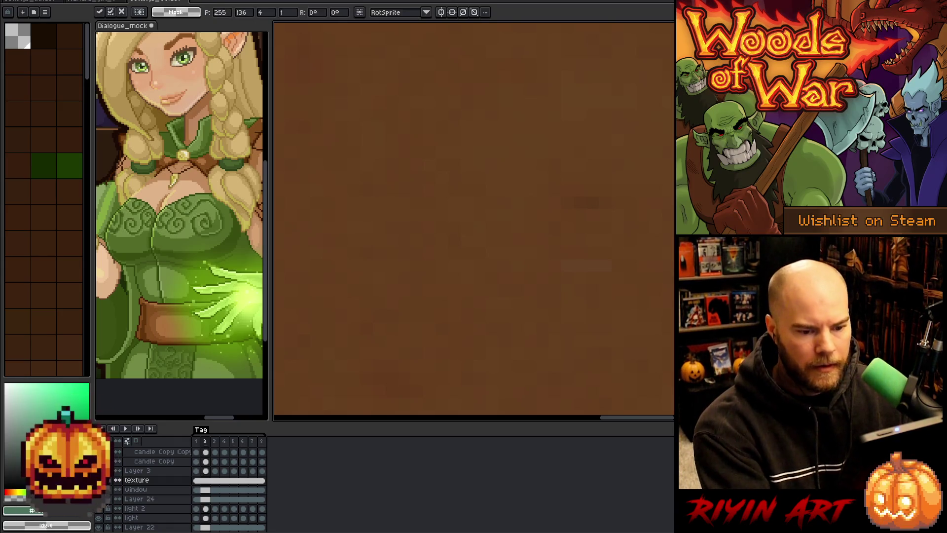
{"action": "left_click_drag", "start_coordinate": [778, 254], "coordinate": [575, 267]}
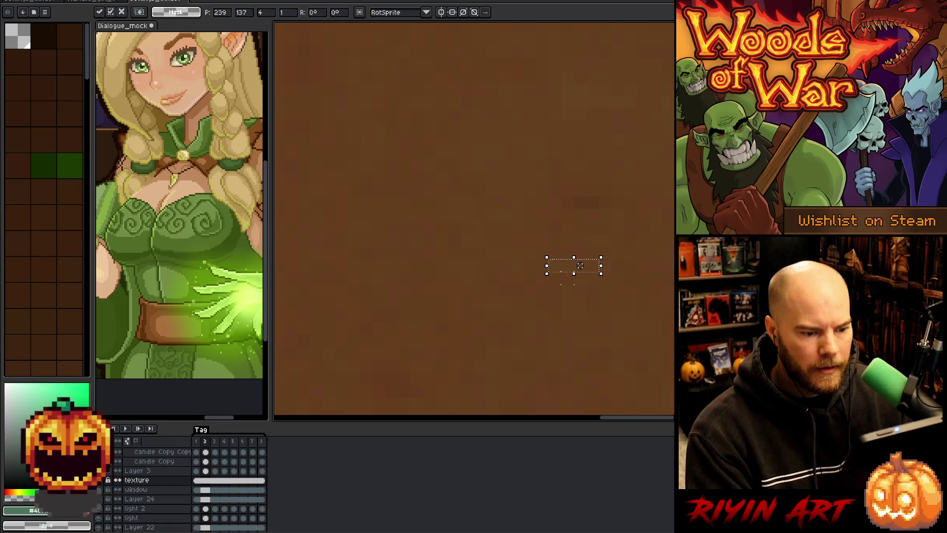
{"action": "key", "text": "Return"}
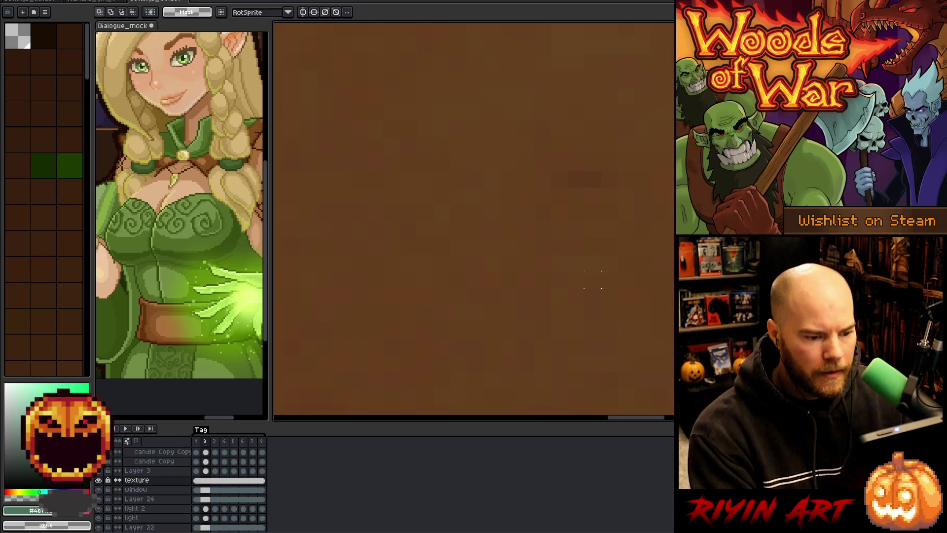
{"action": "key", "text": "Right"}
{"action": "key", "text": "Right"}
{"action": "key", "text": "Down"}
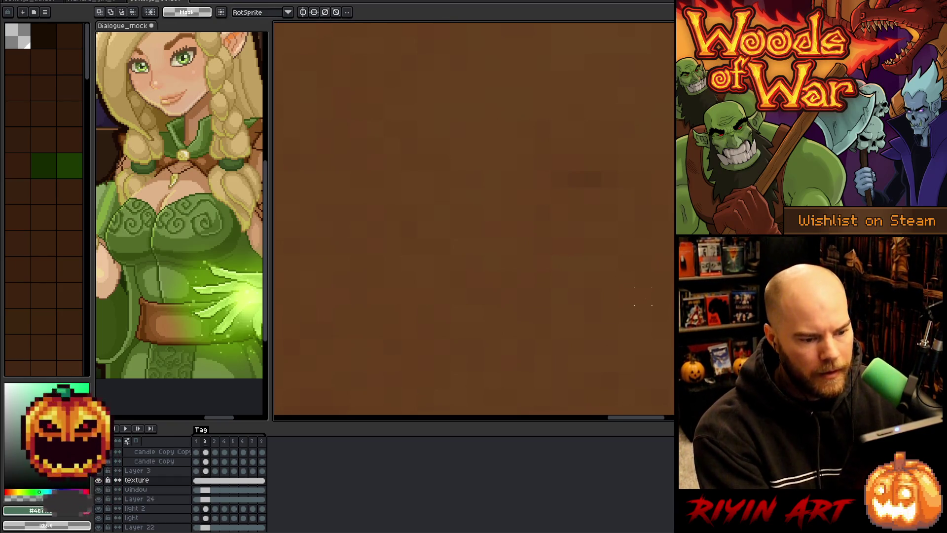
Undo an accidental white stroke and move the patch onto another seam.
{"action": "scroll", "coordinate": [504, 279], "scroll_direction": "down", "scroll_amount": 4}
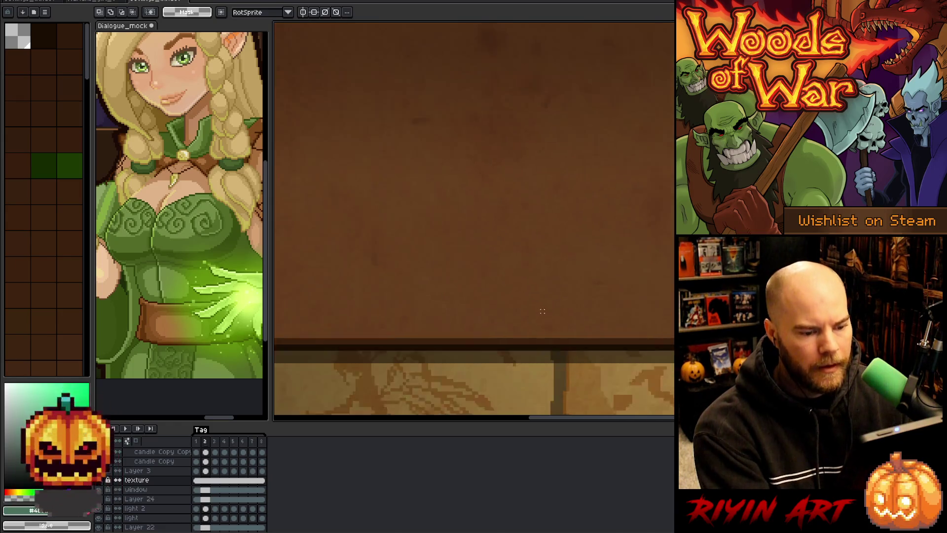
{"action": "scroll", "coordinate": [494, 240], "scroll_direction": "up", "scroll_amount": 4}
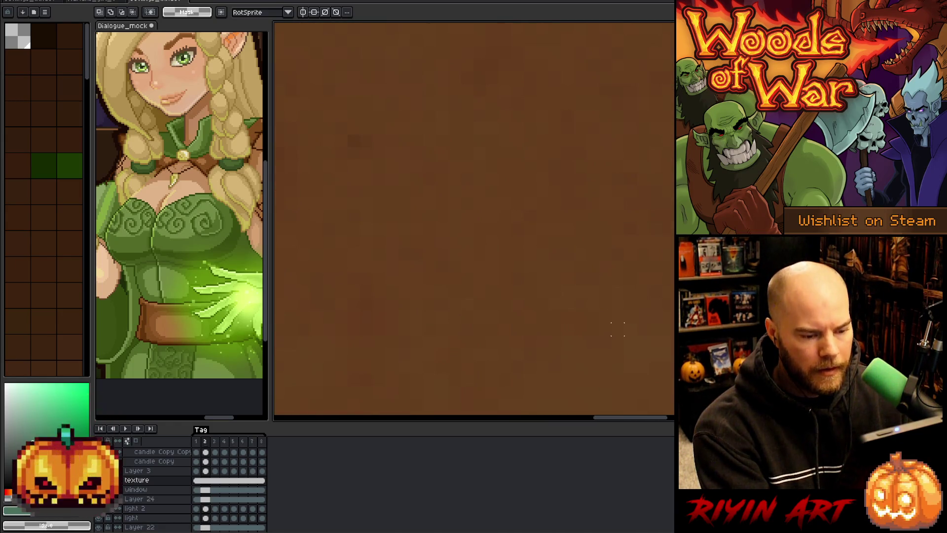
{"action": "scroll", "coordinate": [474, 221], "scroll_direction": "down", "scroll_amount": 4}
{"action": "scroll", "coordinate": [474, 221], "scroll_direction": "up", "scroll_amount": 4}
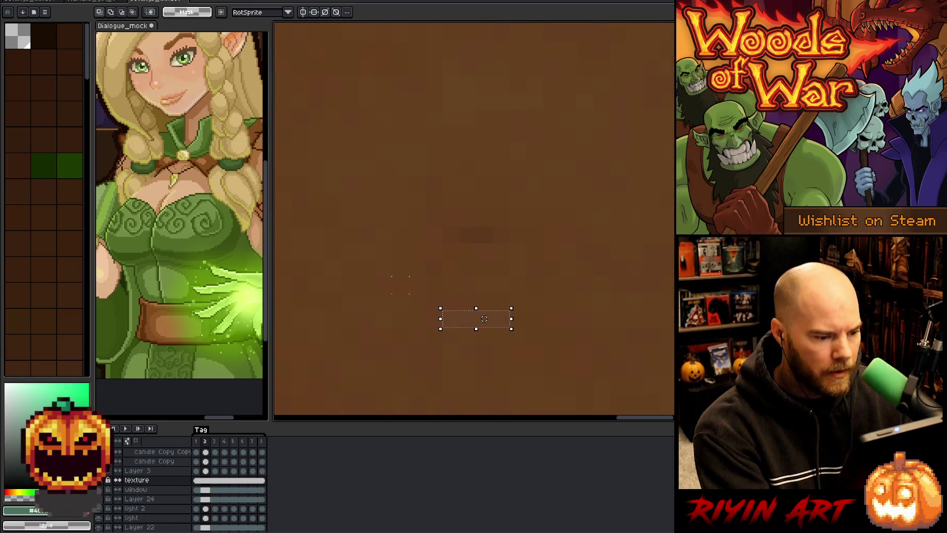
{"action": "left_click_drag", "start_coordinate": [367, 285], "coordinate": [434, 285]}
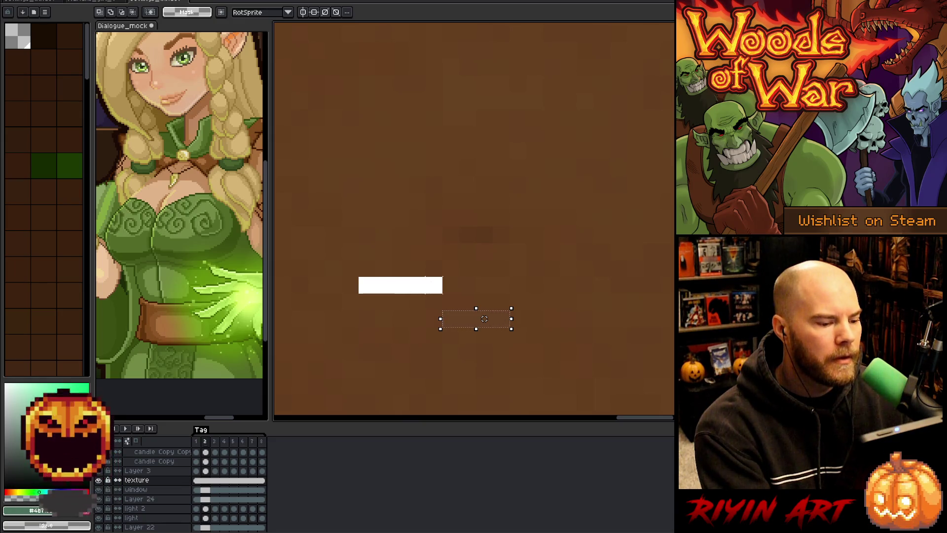
{"action": "key", "text": "ctrl+z"}
{"action": "key", "text": "ctrl+z"}
{"action": "key", "text": "ctrl+z"}
{"action": "key", "text": "ctrl+z"}
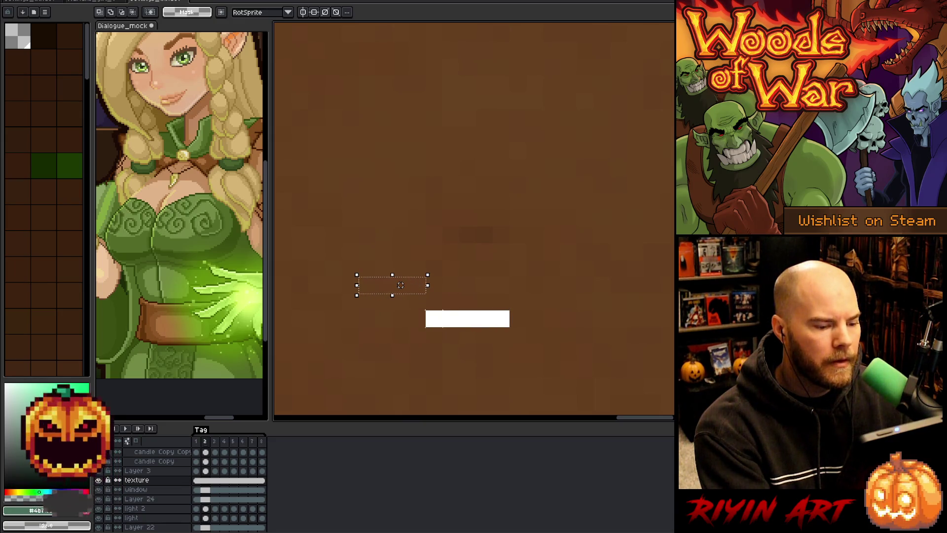
{"action": "mouse_move", "coordinate": [495, 329]}
{"action": "left_mouse_down"}
{"action": "mouse_move", "coordinate": [395, 306]}
{"action": "mouse_move", "coordinate": [405, 292]}
{"action": "mouse_move", "coordinate": [536, 296]}
{"action": "mouse_move", "coordinate": [560, 282]}
{"action": "mouse_move", "coordinate": [512, 325]}
{"action": "left_mouse_up"}
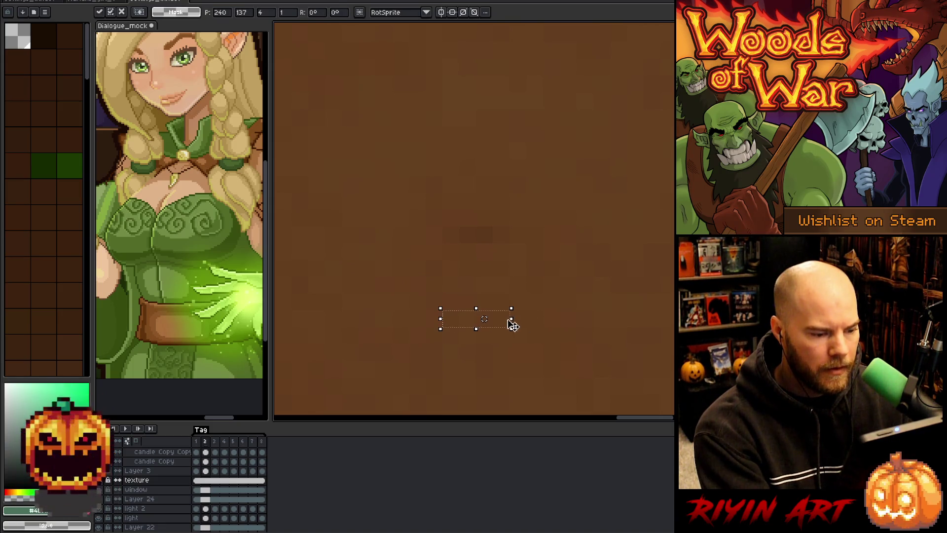
{"action": "left_click", "coordinate": [602, 302]}
{"action": "scroll", "coordinate": [444, 287], "scroll_direction": "down", "scroll_amount": 3}
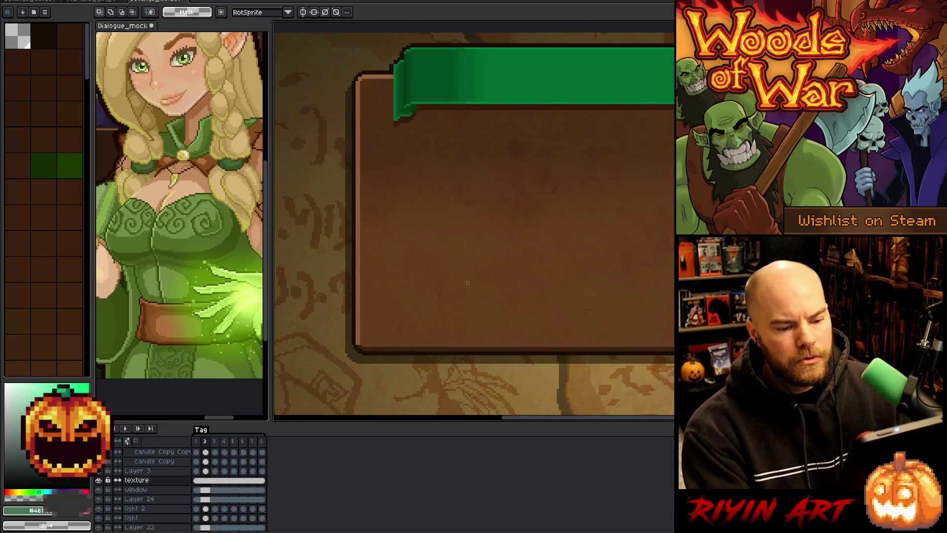
Center the whole dialogue mock in view and return to the rectangular marquee.
{"action": "scroll", "coordinate": [469, 286], "scroll_direction": "down", "scroll_amount": 1}
{"action": "left_click_drag", "start_coordinate": [624, 266], "coordinate": [592, 268]}
{"action": "scroll", "coordinate": [592, 267], "scroll_direction": "down", "scroll_amount": 1}
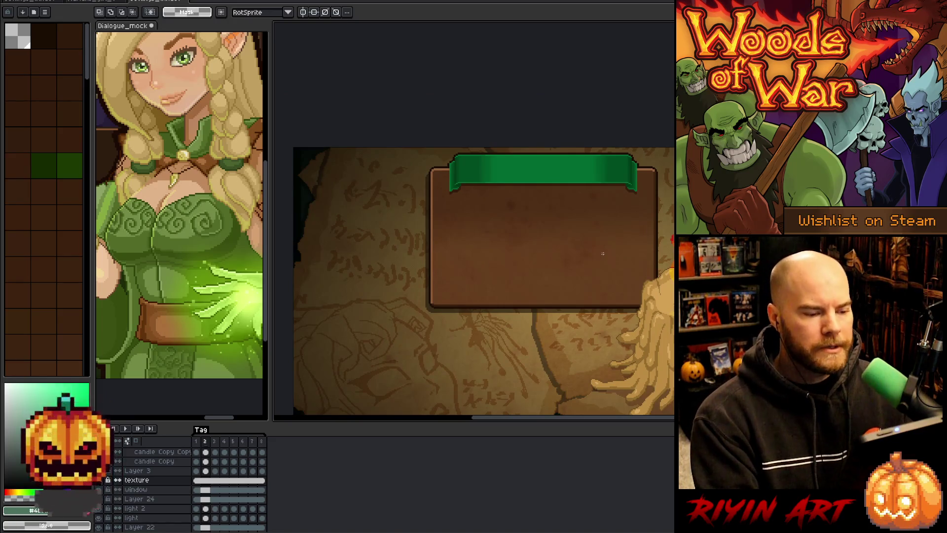
{"action": "scroll", "coordinate": [600, 254], "scroll_direction": "down", "scroll_amount": 1}
{"action": "left_click_drag", "start_coordinate": [589, 270], "coordinate": [482, 243]}
{"action": "key", "text": "m"}
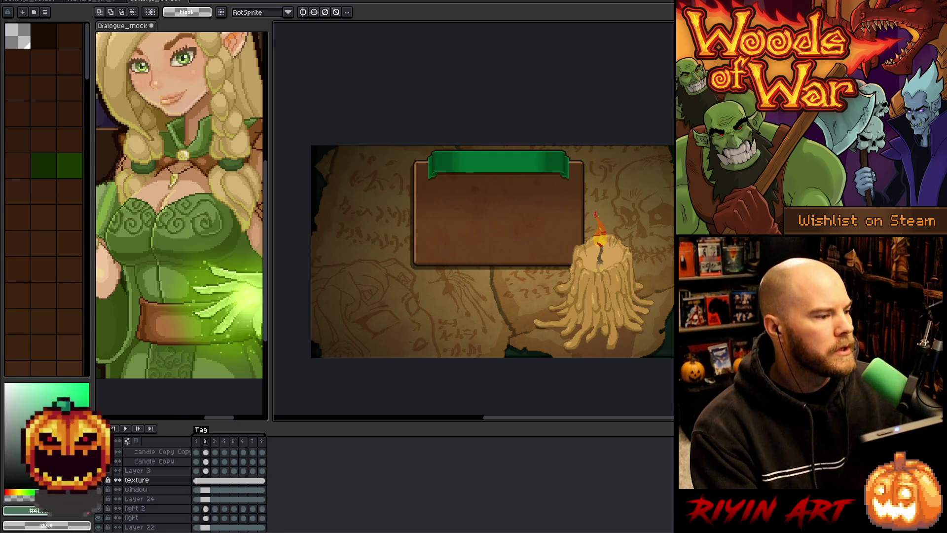
Export over settings_window_mini_bg.png, confirm the overwrite, and close the sprite.
{"action": "left_click", "coordinate": [20, 13]}
{"action": "mouse_move", "coordinate": [34, 67]}
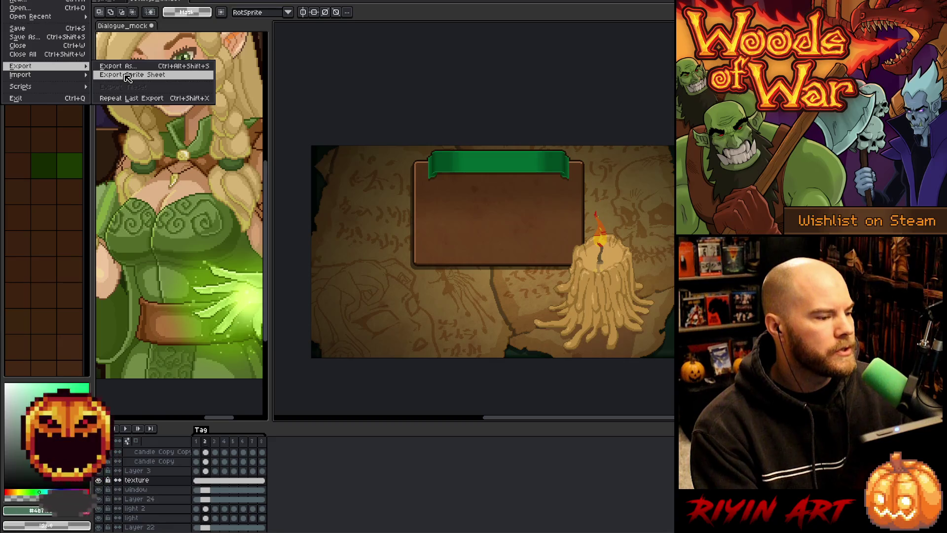
{"action": "left_click", "coordinate": [126, 67]}
{"action": "left_click_drag", "start_coordinate": [524, 357], "coordinate": [607, 363]}
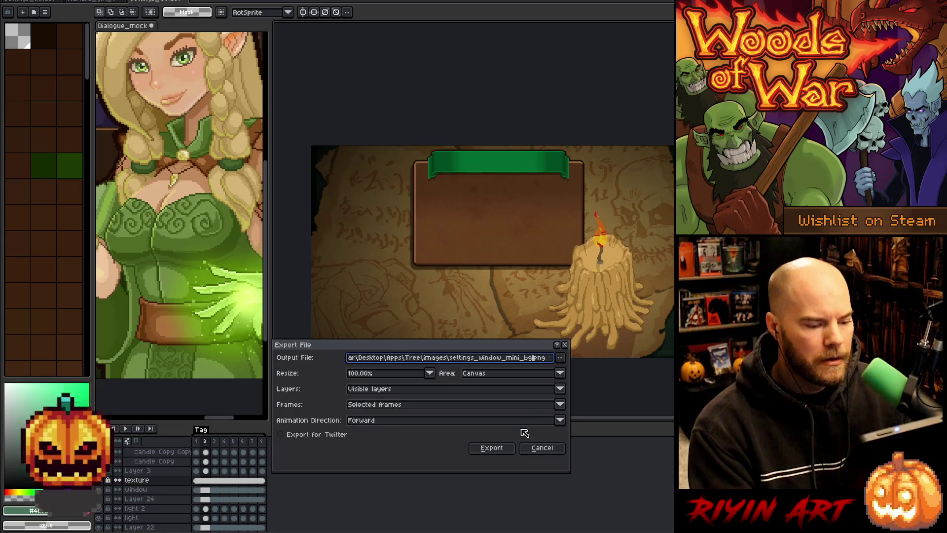
{"action": "left_click", "coordinate": [507, 449]}
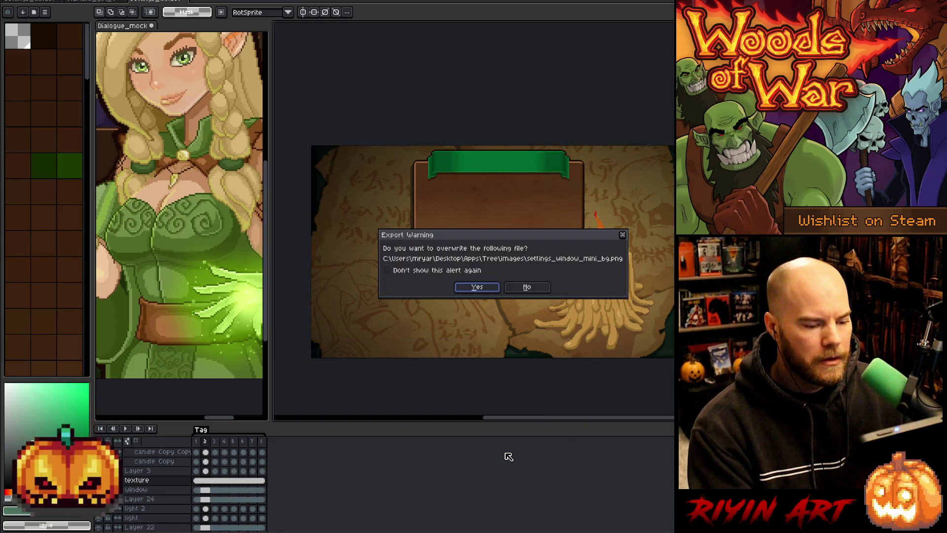
{"action": "left_click", "coordinate": [477, 287]}
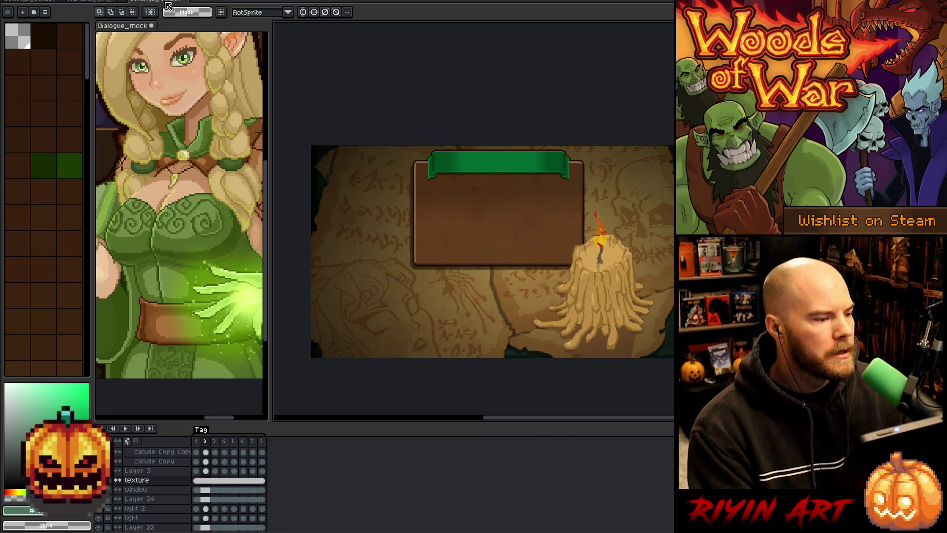
{"action": "left_click", "coordinate": [182, 2]}
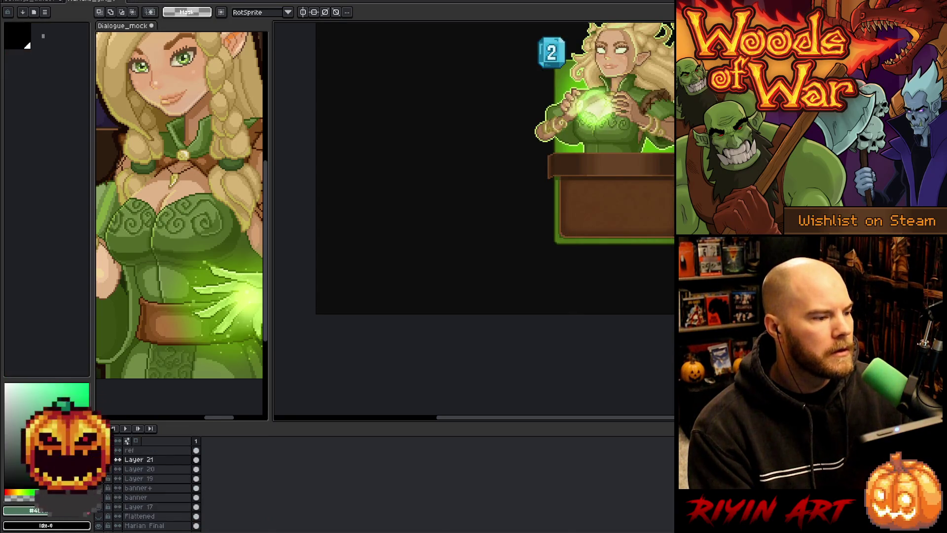
Switch to the parchment pause-menu mockup and reveal the menu text.
{"action": "left_click", "coordinate": [48, 1]}
{"action": "left_click_drag", "start_coordinate": [377, 332], "coordinate": [426, 297]}
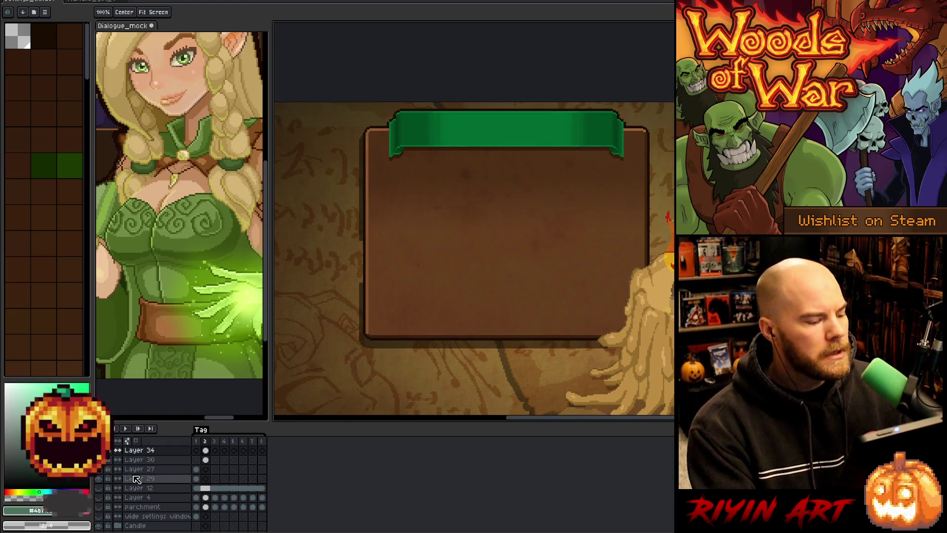
{"action": "scroll", "coordinate": [139, 479], "scroll_direction": "up", "scroll_amount": 1}
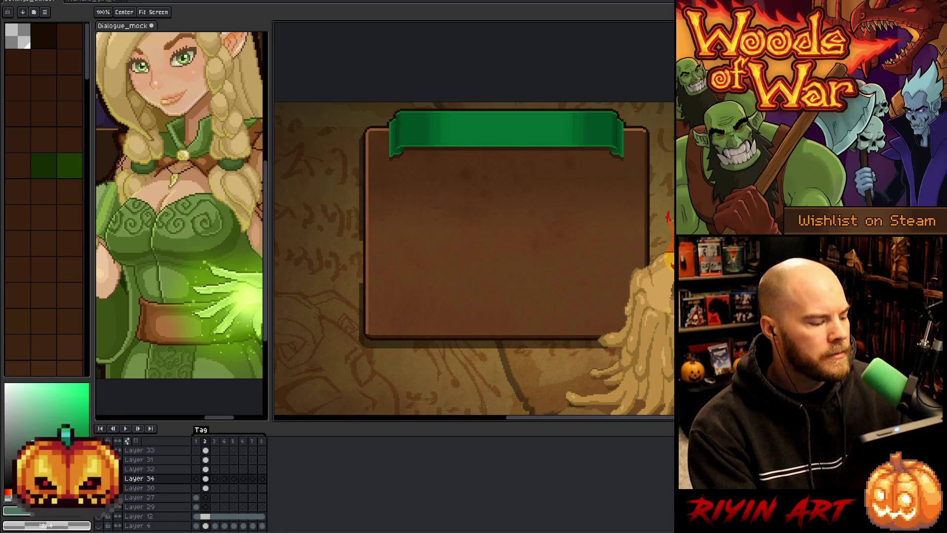
{"action": "left_click", "coordinate": [117, 478]}
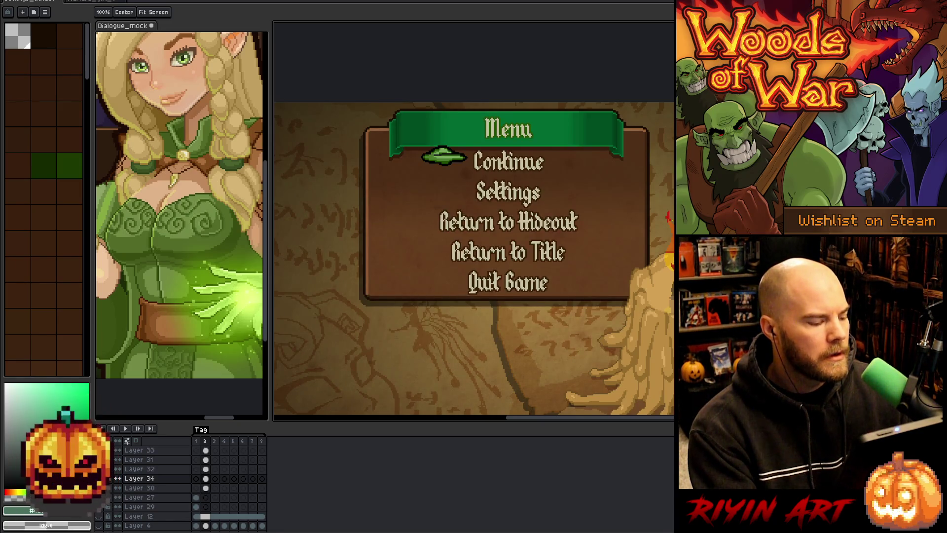
On Layer 32, marquee the block of menu option text.
{"action": "left_click", "coordinate": [206, 468]}
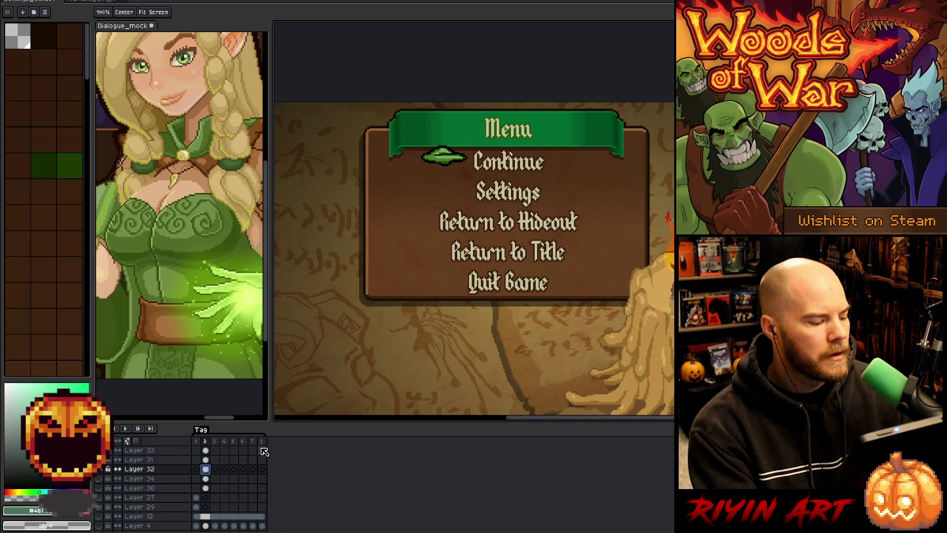
{"action": "key", "text": "m"}
{"action": "mouse_move", "coordinate": [554, 149]}
{"action": "left_mouse_down"}
{"action": "mouse_move", "coordinate": [465, 244]}
{"action": "mouse_move", "coordinate": [451, 296]}
{"action": "left_mouse_up"}
Hide Layer 32 so the brown panel appears empty.
{"action": "scroll", "coordinate": [478, 307], "scroll_direction": "up", "scroll_amount": 3}
{"action": "scroll", "coordinate": [478, 307], "scroll_direction": "down", "scroll_amount": 4}
{"action": "scroll", "coordinate": [474, 280], "scroll_direction": "up", "scroll_amount": 5}
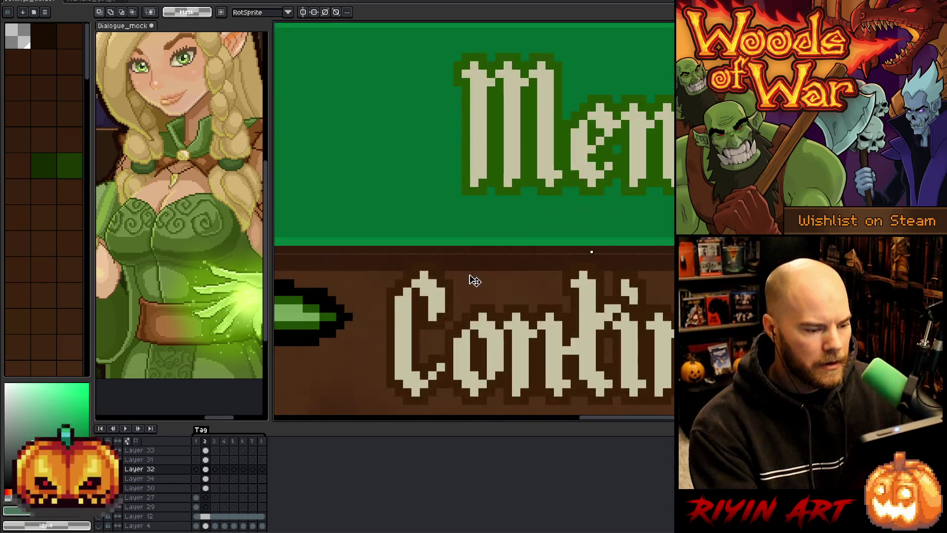
{"action": "scroll", "coordinate": [474, 281], "scroll_direction": "down", "scroll_amount": 1}
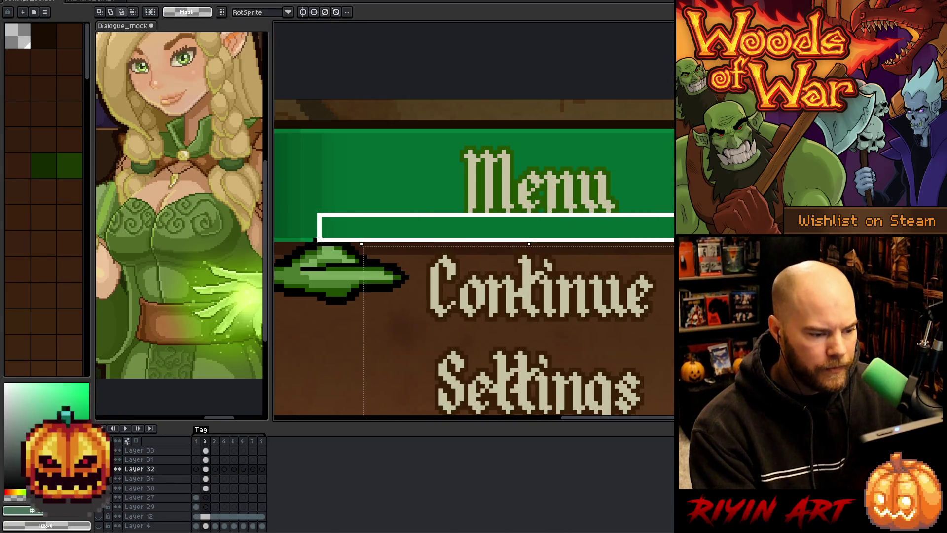
{"action": "scroll", "coordinate": [435, 277], "scroll_direction": "up", "scroll_amount": 1}
{"action": "scroll", "coordinate": [434, 277], "scroll_direction": "up", "scroll_amount": 1}
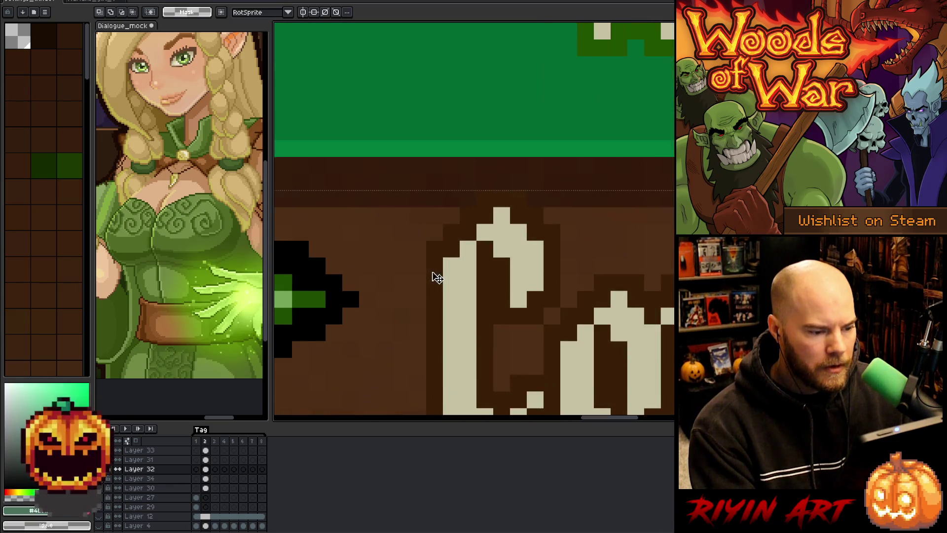
{"action": "scroll", "coordinate": [433, 276], "scroll_direction": "down", "scroll_amount": 3}
{"action": "scroll", "coordinate": [434, 279], "scroll_direction": "down", "scroll_amount": 1}
{"action": "scroll", "coordinate": [439, 318], "scroll_direction": "down", "scroll_amount": 2}
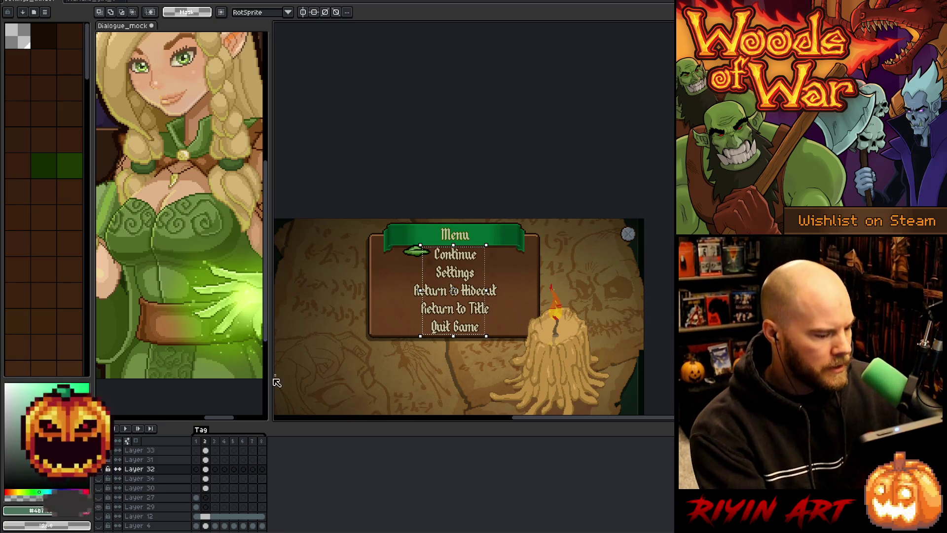
{"action": "left_click", "coordinate": [99, 469]}
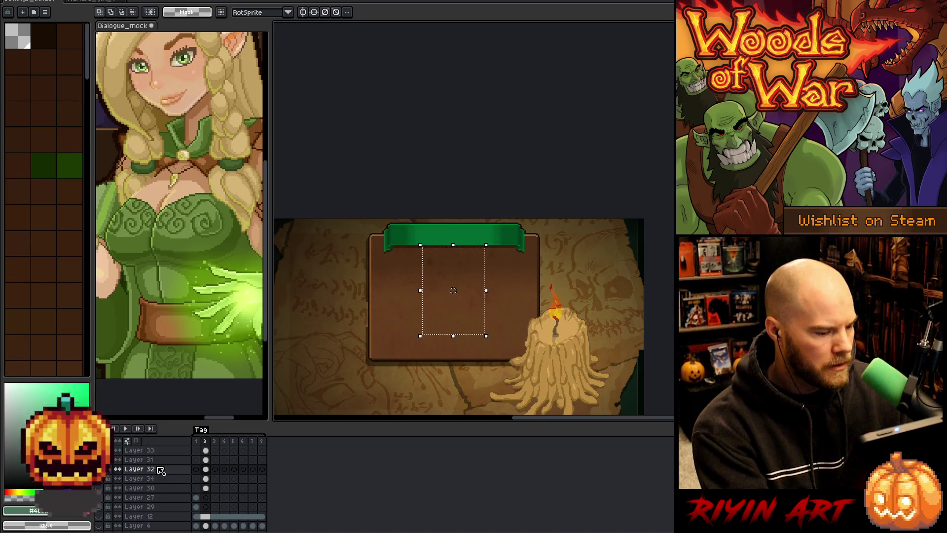
Paste the menu text onto a new layer and nudge it several pixels lower.
{"action": "key", "text": "shift+n"}
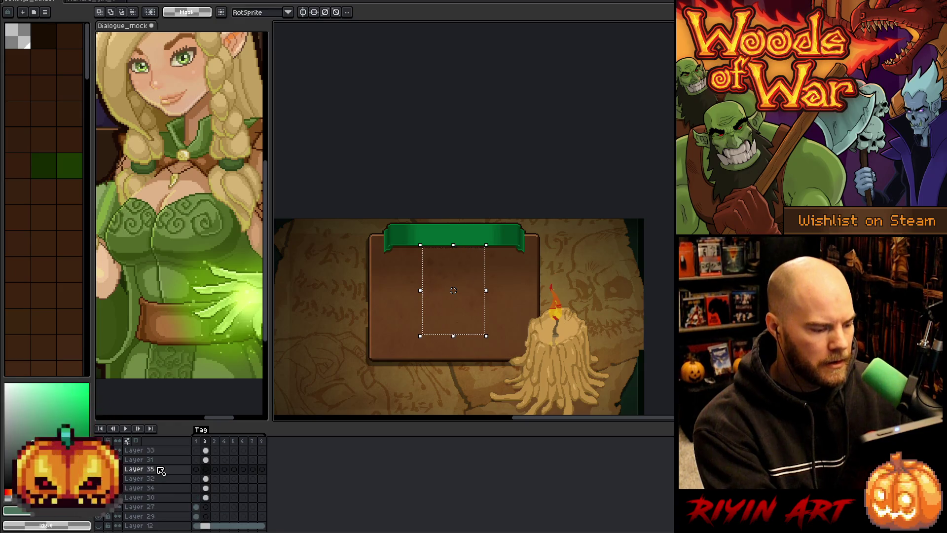
{"action": "key", "text": "ctrl+v"}
{"action": "scroll", "coordinate": [453, 251], "scroll_direction": "up", "scroll_amount": 5}
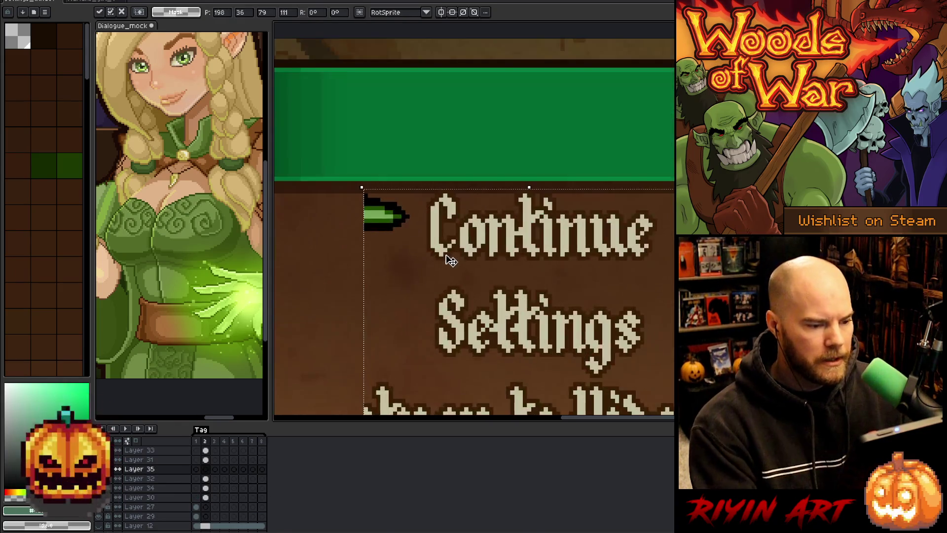
{"action": "key", "text": "Up"}
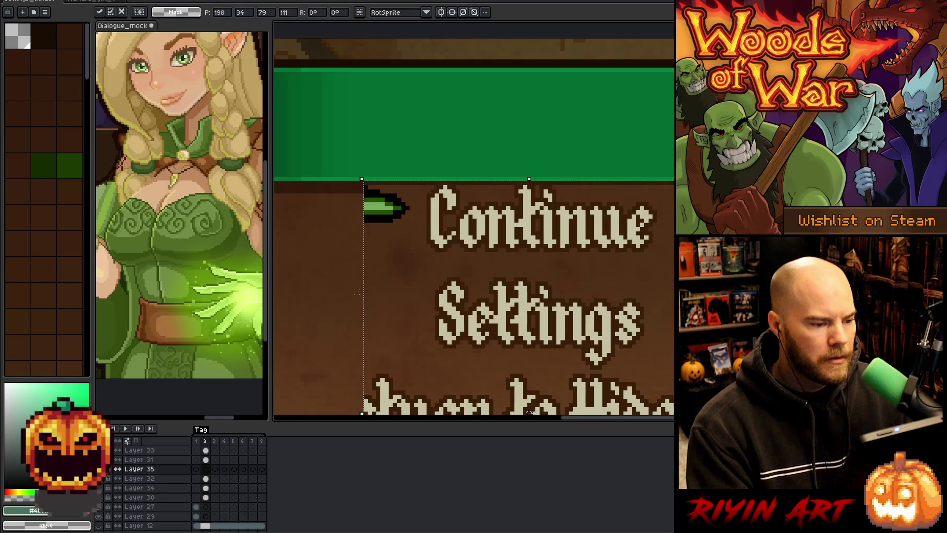
{"action": "key", "text": "Down"}
{"action": "key", "text": "Down"}
{"action": "key", "text": "Down"}
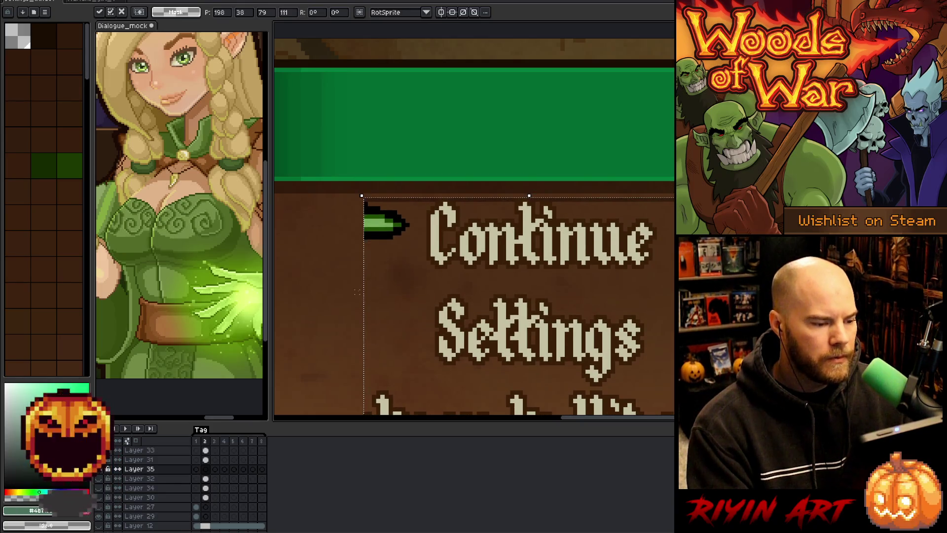
{"action": "key", "text": "Down"}
{"action": "key", "text": "Down"}
{"action": "key", "text": "Down"}
{"action": "key", "text": "Down"}
{"action": "key", "text": "Down"}
{"action": "key", "text": "Down"}
{"action": "key", "text": "Down"}
{"action": "key", "text": "Return"}
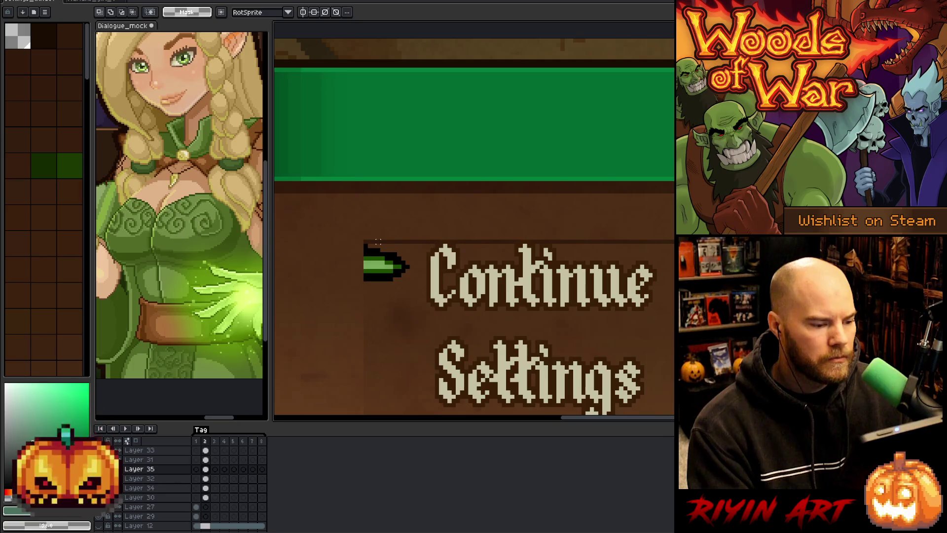
Marquee the gaps above the arrow and below Quit Game to check spacing.
{"action": "mouse_move", "coordinate": [375, 240]}
{"action": "left_mouse_down"}
{"action": "mouse_move", "coordinate": [450, 211]}
{"action": "mouse_move", "coordinate": [482, 179]}
{"action": "left_mouse_up"}
{"action": "scroll", "coordinate": [446, 211], "scroll_direction": "down", "scroll_amount": 2}
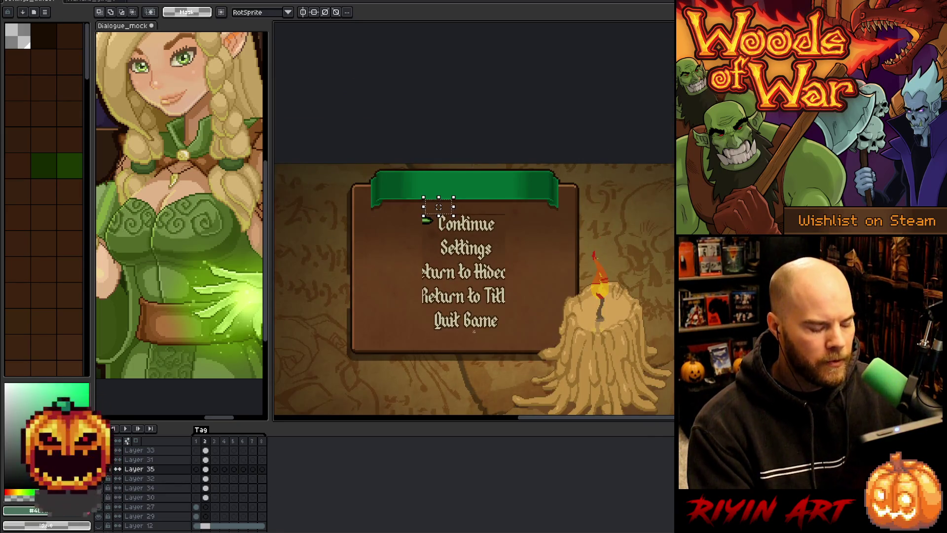
{"action": "scroll", "coordinate": [415, 338], "scroll_direction": "up", "scroll_amount": 2}
{"action": "scroll", "coordinate": [364, 330], "scroll_direction": "up", "scroll_amount": 2}
{"action": "mouse_move", "coordinate": [368, 322]}
{"action": "left_mouse_down"}
{"action": "mouse_move", "coordinate": [401, 382]}
{"action": "mouse_move", "coordinate": [399, 403]}
{"action": "left_mouse_up"}
{"action": "scroll", "coordinate": [399, 403], "scroll_direction": "down", "scroll_amount": 2}
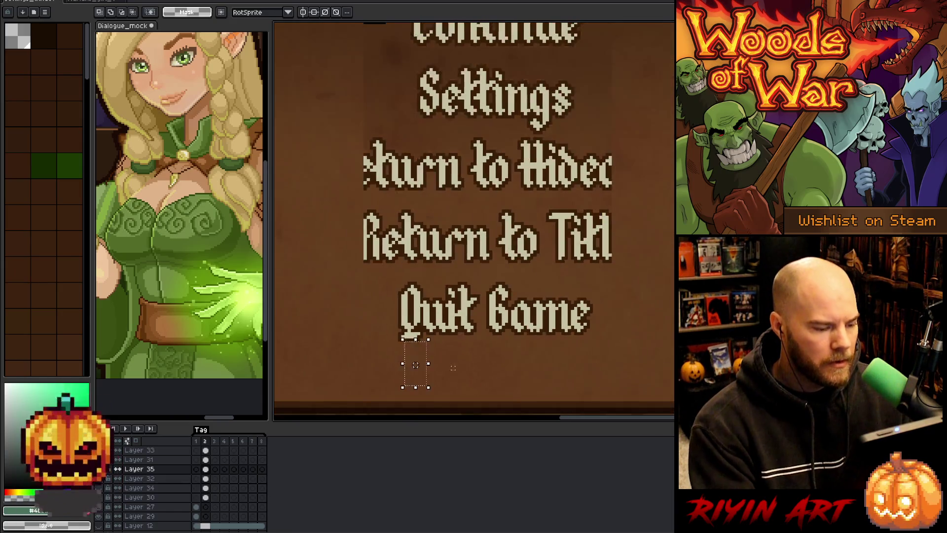
{"action": "scroll", "coordinate": [456, 145], "scroll_direction": "up", "scroll_amount": 4}
{"action": "left_click_drag", "start_coordinate": [499, 252], "coordinate": [395, 339]}
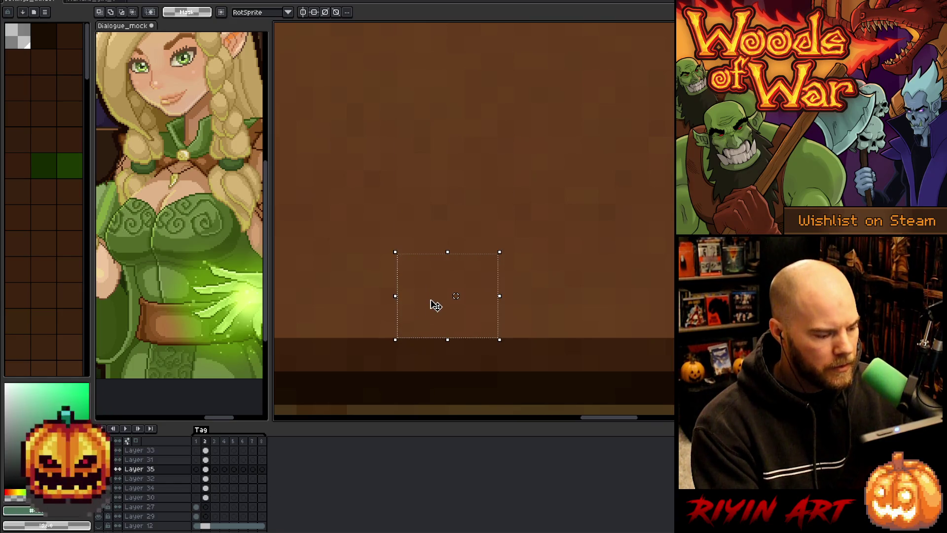
{"action": "scroll", "coordinate": [435, 305], "scroll_direction": "down", "scroll_amount": 3}
{"action": "key", "text": "h"}
{"action": "scroll", "coordinate": [417, 342], "scroll_direction": "up", "scroll_amount": 3}
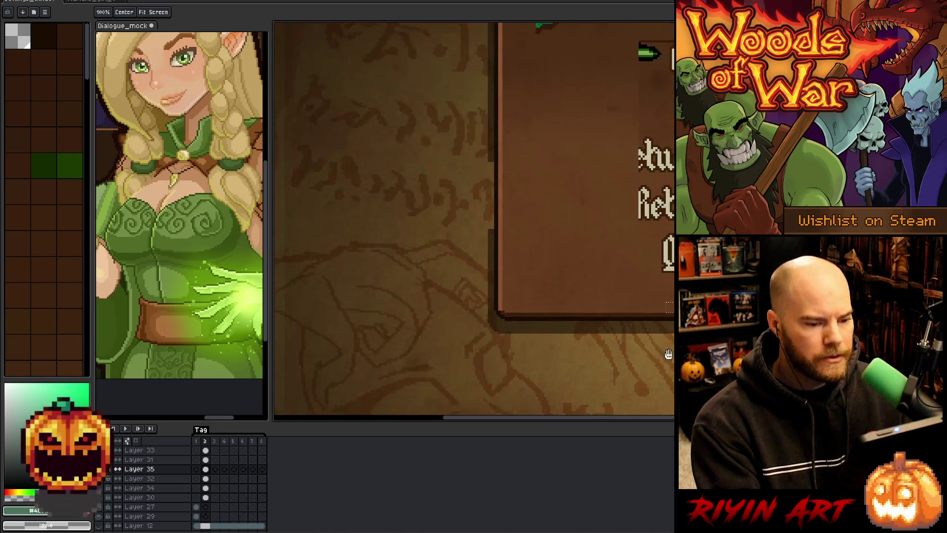
Pick the window layer from the canvas and marquee the lower part of the menu window.
{"action": "left_click_drag", "start_coordinate": [633, 345], "coordinate": [616, 334]}
{"action": "key", "text": "m"}
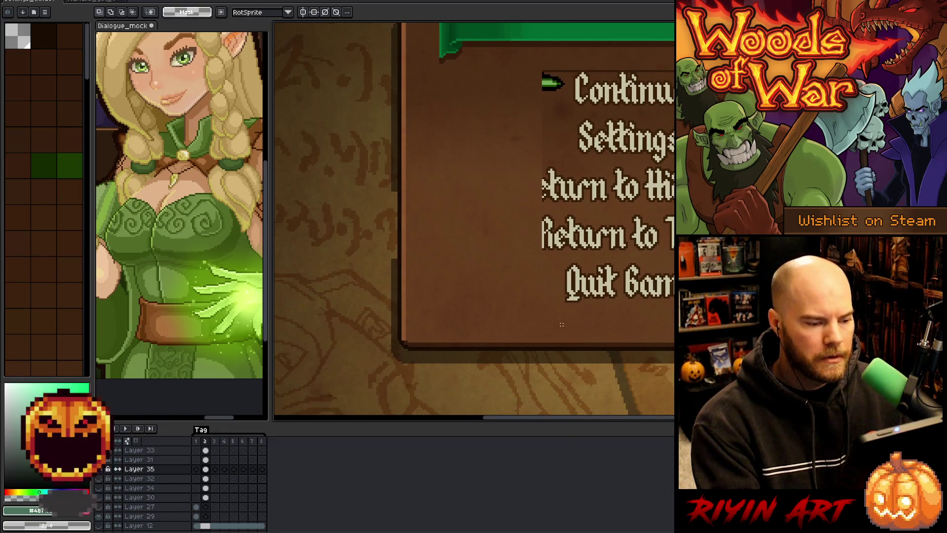
{"action": "key", "text": "v"}
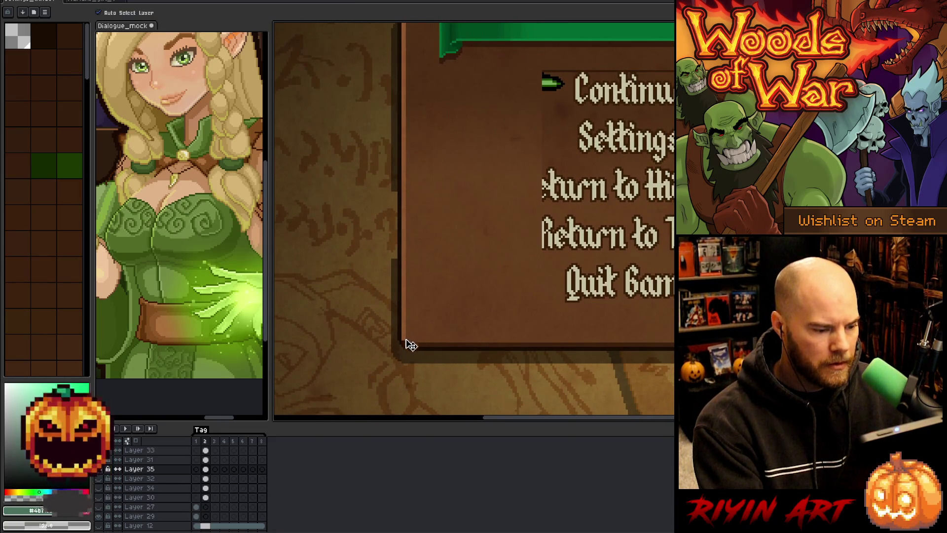
{"action": "left_click", "coordinate": [425, 327]}
{"action": "scroll", "coordinate": [163, 493], "scroll_direction": "down", "scroll_amount": 3}
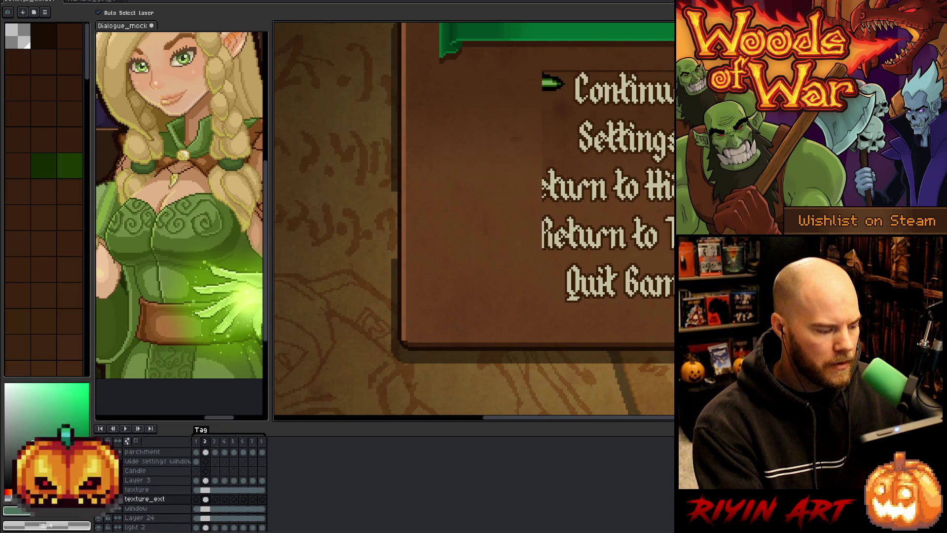
{"action": "key", "text": "m"}
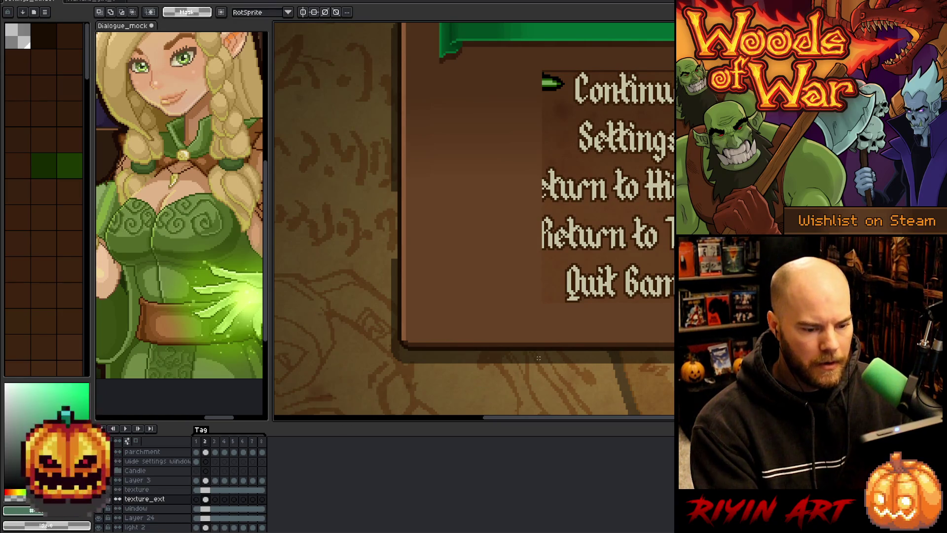
{"action": "key", "text": "v"}
{"action": "left_click", "coordinate": [454, 335]}
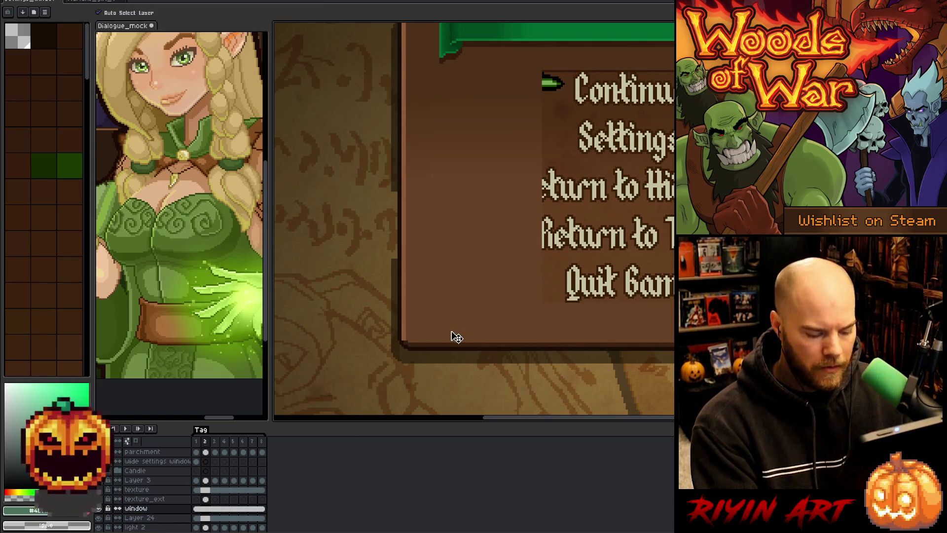
{"action": "key", "text": "m"}
{"action": "mouse_move", "coordinate": [875, 386]}
{"action": "left_mouse_down"}
{"action": "mouse_move", "coordinate": [363, 296]}
{"action": "mouse_move", "coordinate": [349, 216]}
{"action": "mouse_move", "coordinate": [346, 229]}
{"action": "left_mouse_up"}
Nudge the selected menu area into place, settle the text one pixel lower, and apply.
{"action": "key", "text": "Up"}
{"action": "key", "text": "Up"}
{"action": "key", "text": "Up"}
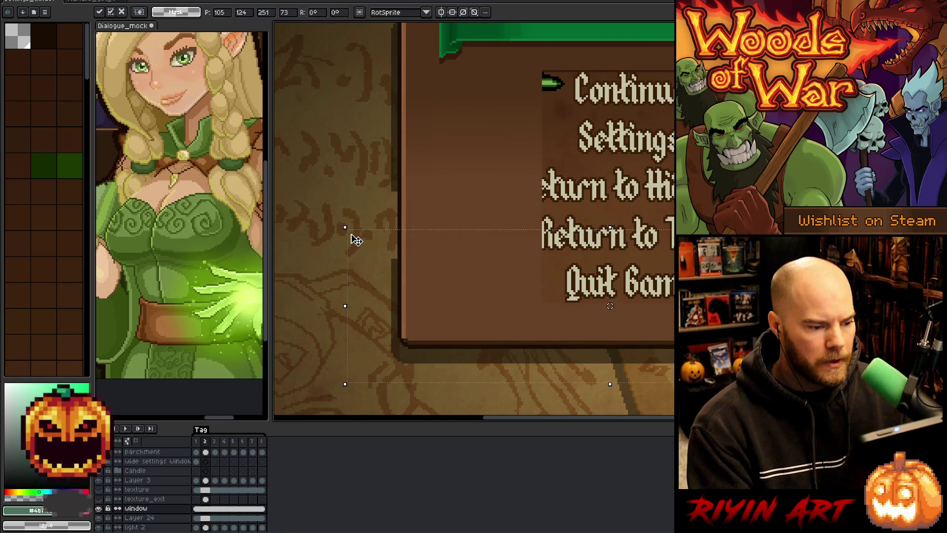
{"action": "key", "text": "Up"}
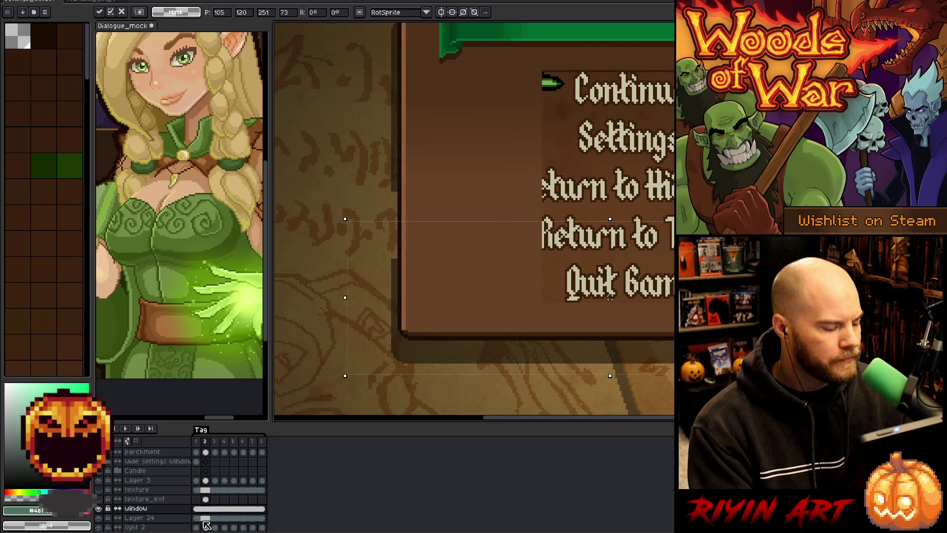
{"action": "key", "text": "alt+Down"}
{"action": "scroll", "coordinate": [610, 296], "scroll_direction": "down", "scroll_amount": 1}
{"action": "key", "text": "Up"}
{"action": "key", "text": "Up"}
{"action": "key", "text": "Up"}
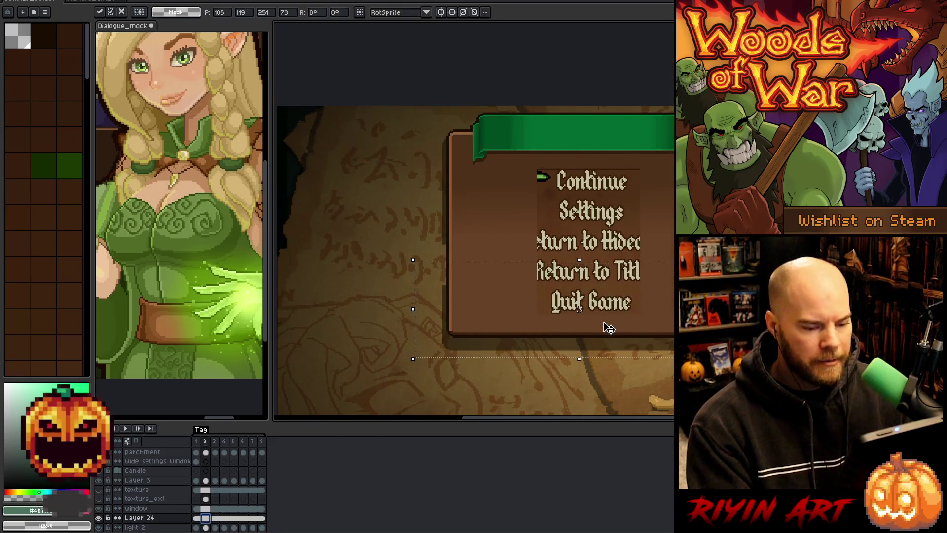
{"action": "key", "text": "Up"}
{"action": "key", "text": "Up"}
{"action": "key", "text": "Up"}
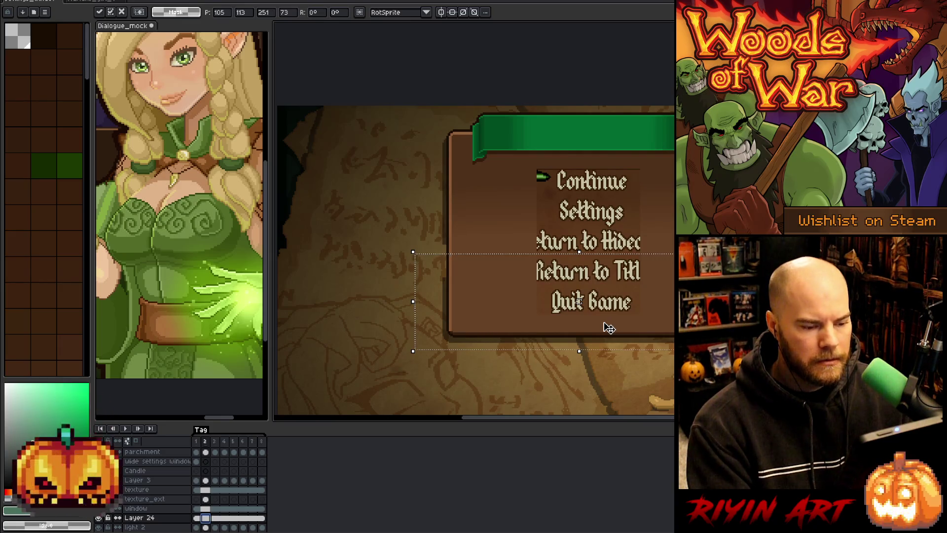
{"action": "key", "text": "Up"}
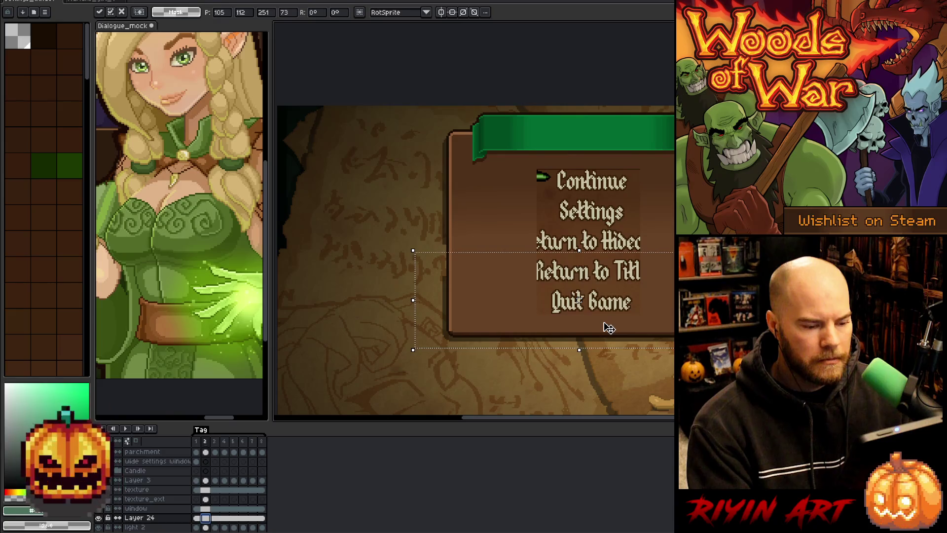
{"action": "key", "text": "Down"}
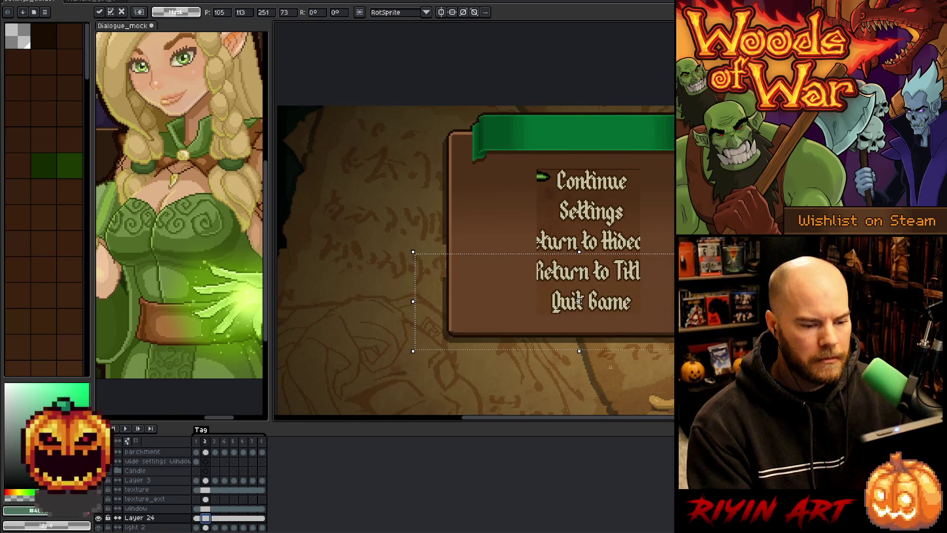
{"action": "key", "text": "Return"}
Marquee a strip of the brown panel just below Quit Game.
{"action": "scroll", "coordinate": [560, 313], "scroll_direction": "up", "scroll_amount": 3}
{"action": "scroll", "coordinate": [537, 334], "scroll_direction": "down", "scroll_amount": 3}
{"action": "mouse_move", "coordinate": [542, 258]}
{"action": "left_mouse_down"}
{"action": "mouse_move", "coordinate": [524, 339]}
{"action": "mouse_move", "coordinate": [480, 306]}
{"action": "mouse_move", "coordinate": [484, 328]}
{"action": "mouse_move", "coordinate": [470, 324]}
{"action": "left_mouse_up"}
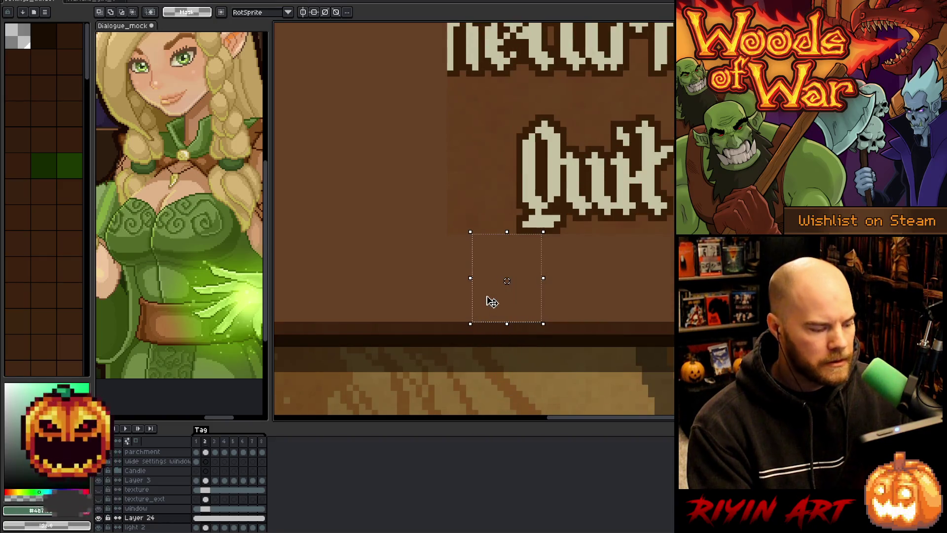
{"action": "scroll", "coordinate": [503, 299], "scroll_direction": "down", "scroll_amount": 3}
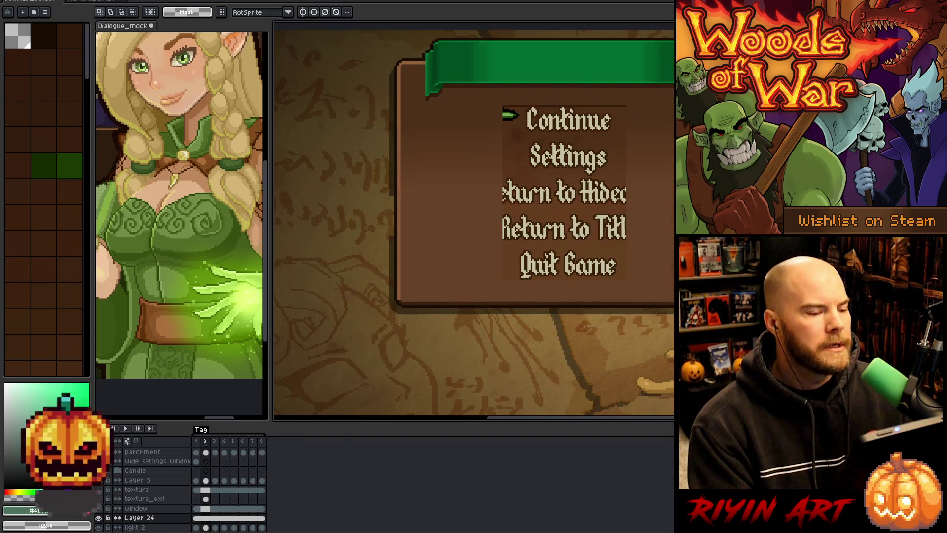
{"action": "scroll", "coordinate": [378, 253], "scroll_direction": "up", "scroll_amount": 3}
{"action": "mouse_move", "coordinate": [366, 262]}
{"action": "left_mouse_down"}
{"action": "mouse_move", "coordinate": [674, 263]}
{"action": "mouse_move", "coordinate": [646, 258]}
{"action": "left_mouse_up"}
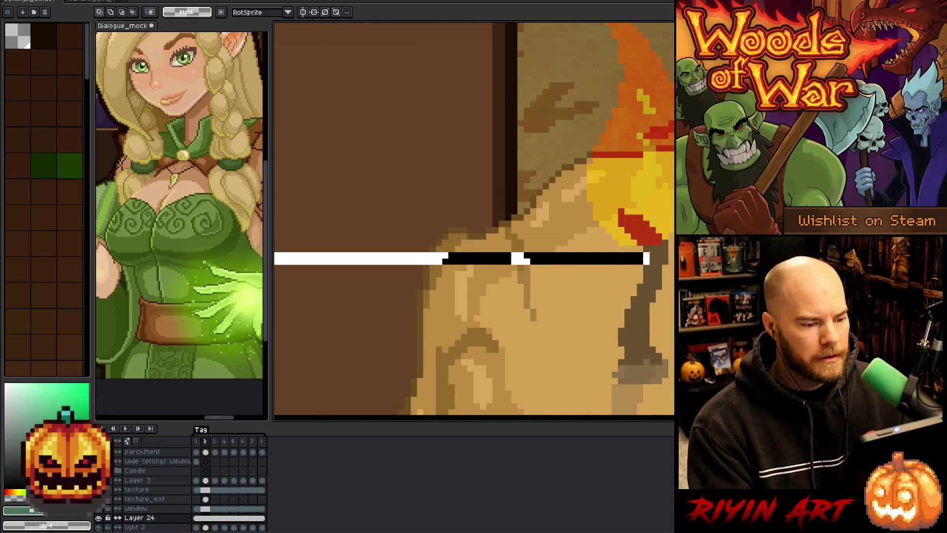
{"action": "mouse_move", "coordinate": [500, 211]}
{"action": "left_mouse_down"}
{"action": "mouse_move", "coordinate": [560, 433]}
{"action": "mouse_move", "coordinate": [624, 370]}
{"action": "left_mouse_up"}
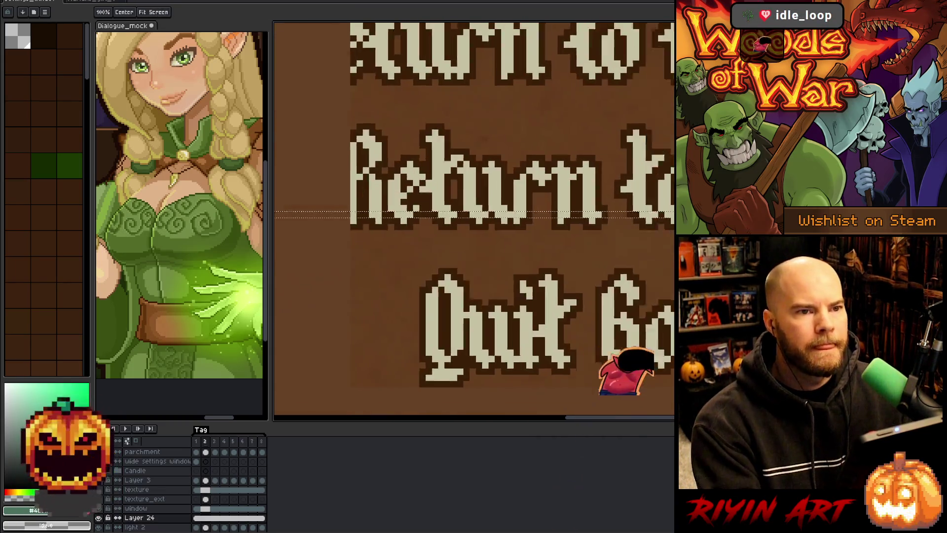
{"action": "scroll", "coordinate": [494, 221], "scroll_direction": "down", "scroll_amount": 2}
{"action": "left_click_drag", "start_coordinate": [493, 222], "coordinate": [431, 235]}
{"action": "scroll", "coordinate": [431, 235], "scroll_direction": "up", "scroll_amount": 3}
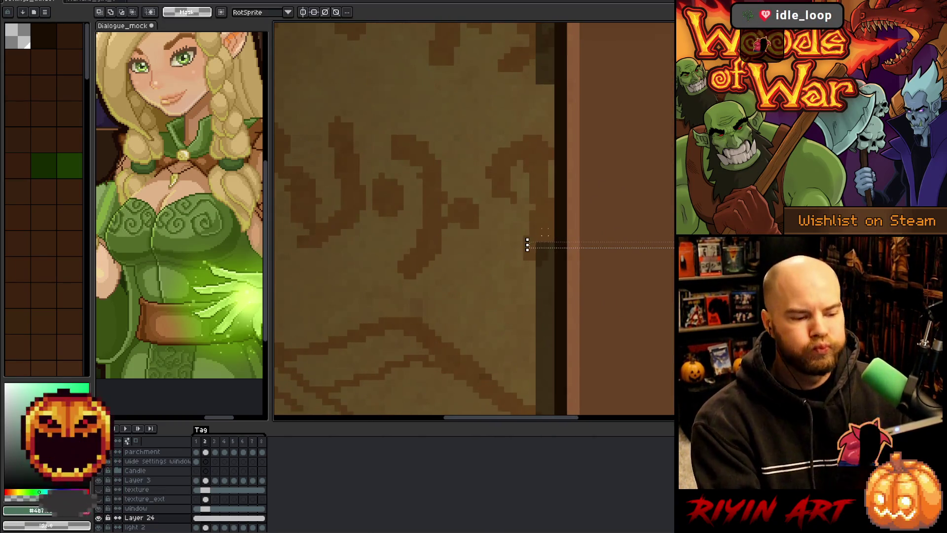
{"action": "scroll", "coordinate": [545, 231], "scroll_direction": "down", "scroll_amount": 2}
{"action": "scroll", "coordinate": [498, 264], "scroll_direction": "up", "scroll_amount": 3}
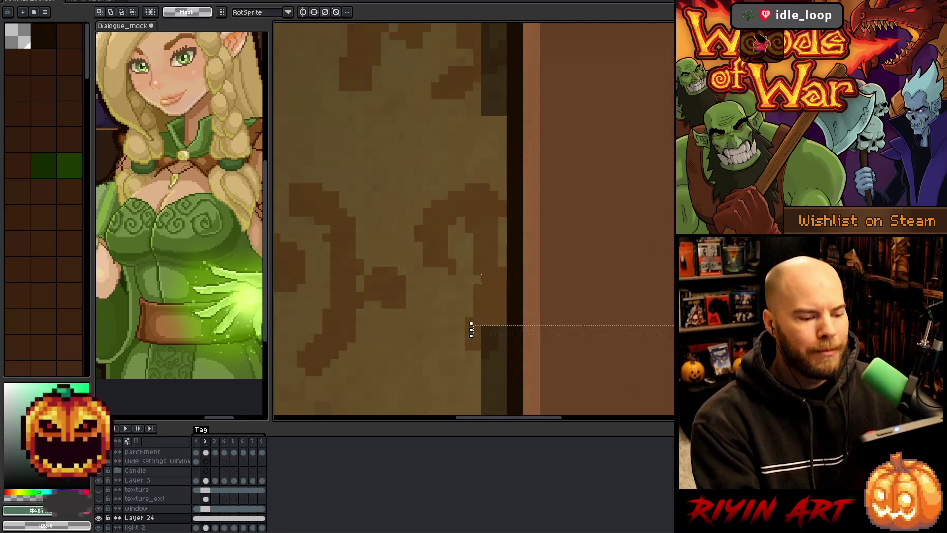
{"action": "scroll", "coordinate": [476, 279], "scroll_direction": "up", "scroll_amount": 1}
Stretch the 244-pixel strip's top edge up six pixels, from 20 to 26 tall, and apply.
{"action": "mouse_move", "coordinate": [475, 357]}
{"action": "left_mouse_down"}
{"action": "mouse_move", "coordinate": [454, 34]}
{"action": "mouse_move", "coordinate": [473, 46]}
{"action": "left_mouse_up"}
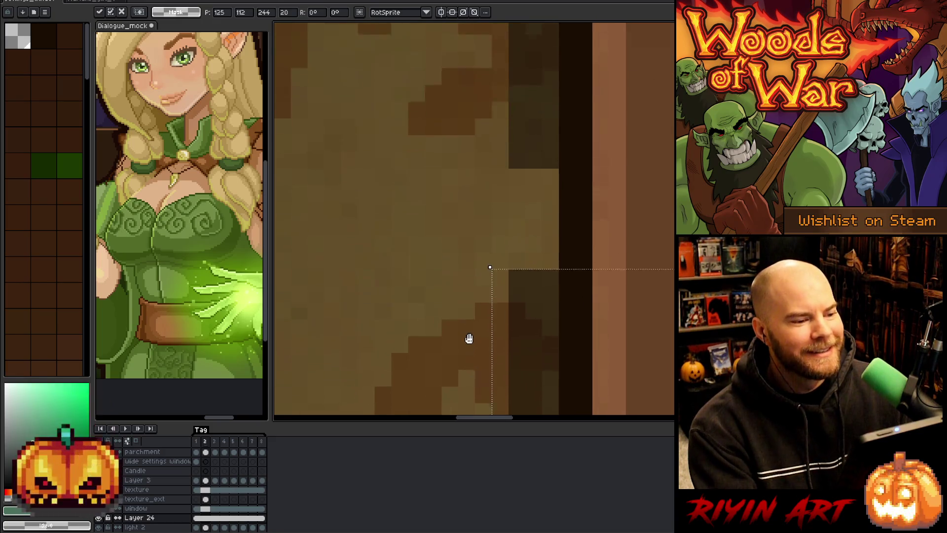
{"action": "left_click_drag", "start_coordinate": [469, 338], "coordinate": [469, 364]}
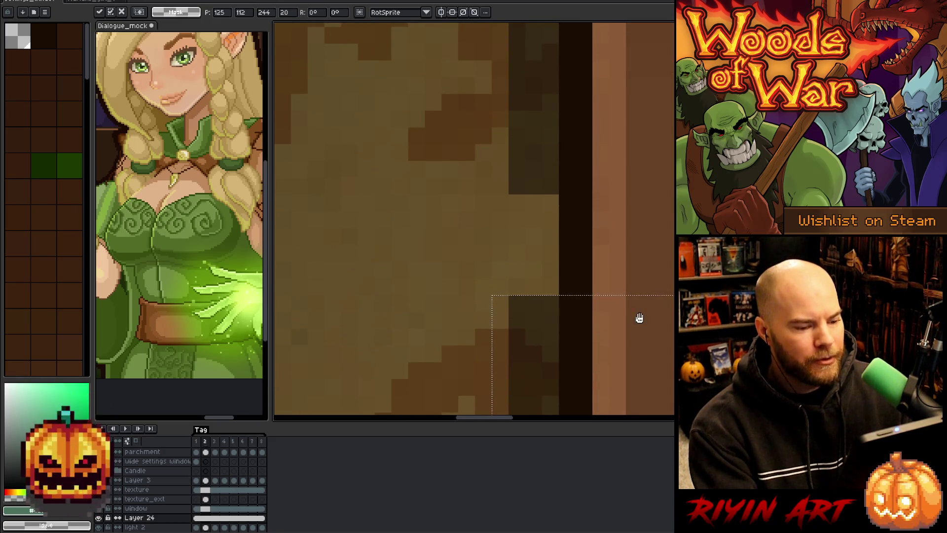
{"action": "left_click_drag", "start_coordinate": [639, 319], "coordinate": [450, 306]}
{"action": "scroll", "coordinate": [450, 306], "scroll_direction": "down", "scroll_amount": 1}
{"action": "left_click_drag", "start_coordinate": [395, 290], "coordinate": [393, 253]}
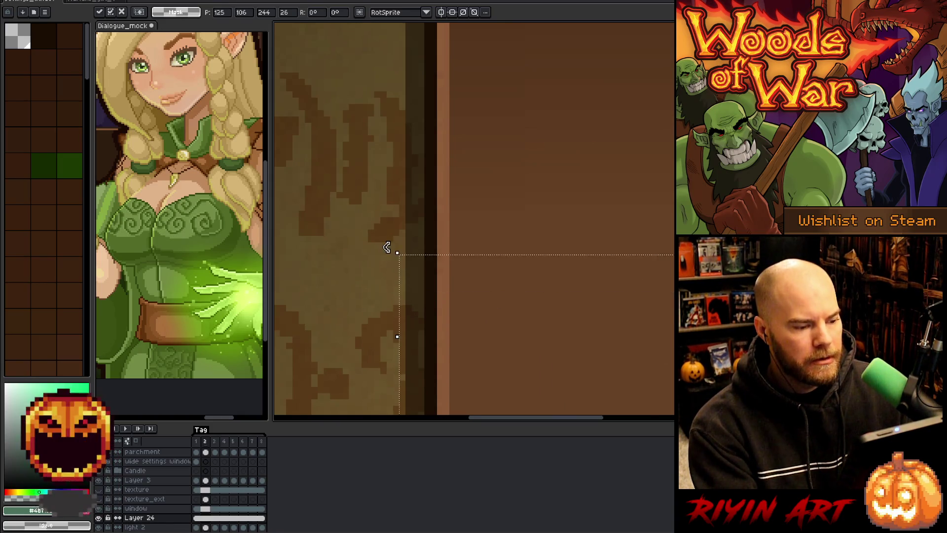
{"action": "scroll", "coordinate": [387, 247], "scroll_direction": "down", "scroll_amount": 4}
{"action": "key", "text": "Return"}
{"action": "scroll", "coordinate": [365, 276], "scroll_direction": "up", "scroll_amount": 1}
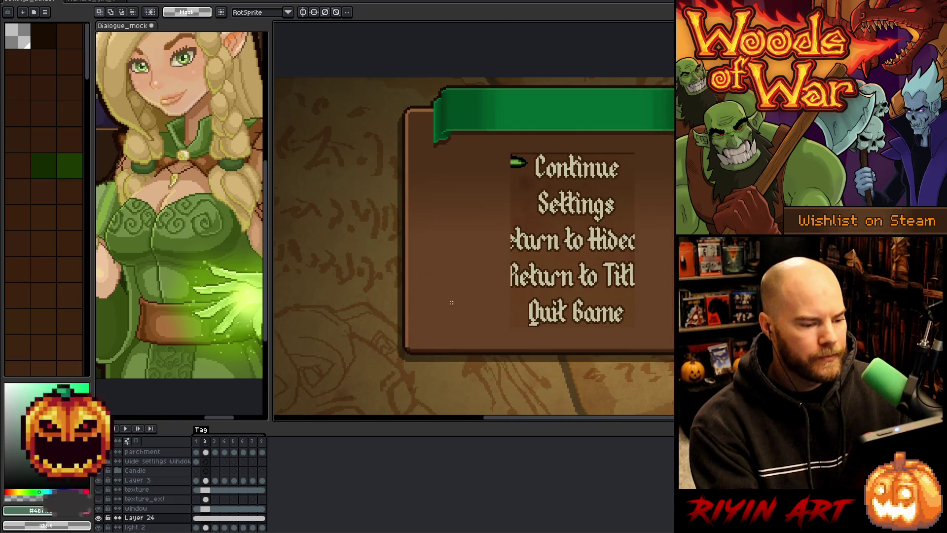
{"action": "left_click_drag", "start_coordinate": [555, 314], "coordinate": [521, 318]}
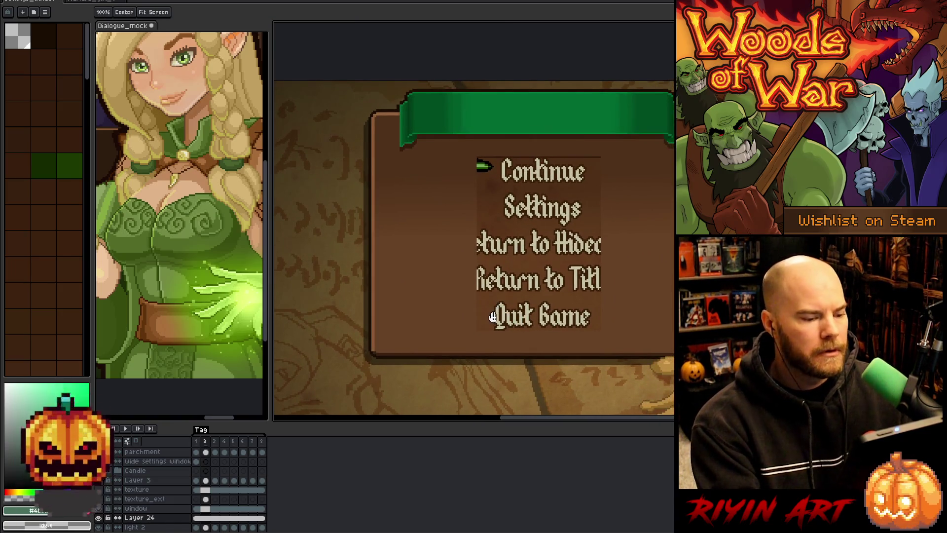
{"action": "key", "text": "space"}
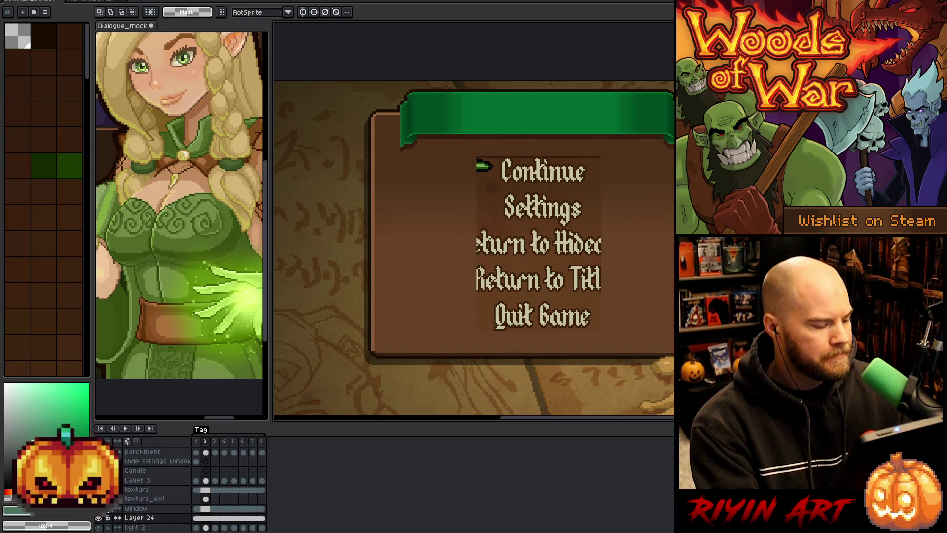
Solo the window layer and magic-wand the brown rows of the panel.
{"action": "left_click", "coordinate": [206, 499]}
{"action": "left_click", "coordinate": [206, 509]}
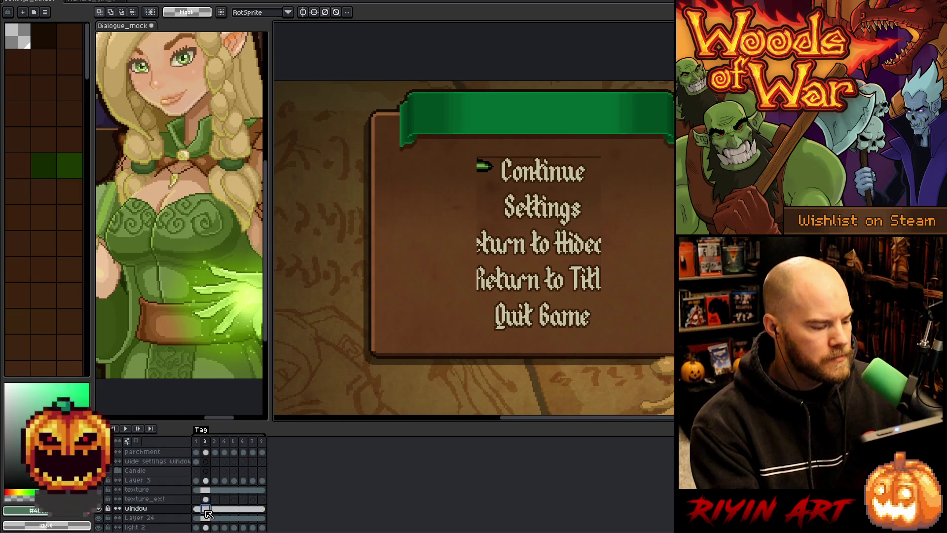
{"action": "left_click", "coordinate": [98, 508], "text": "alt"}
{"action": "key", "text": "w"}
{"action": "left_click", "coordinate": [525, 215]}
{"action": "left_click", "coordinate": [528, 257]}
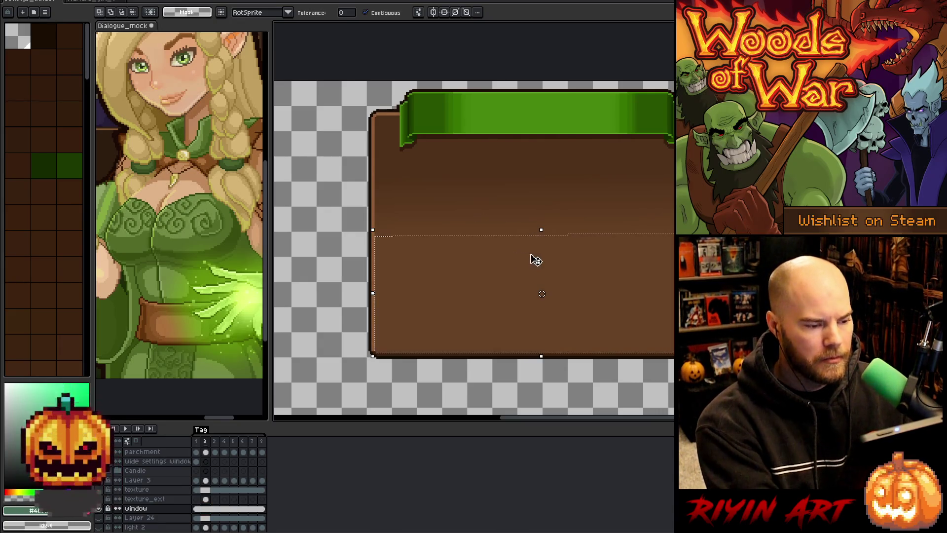
Select the panel's brown with Color Range at a raised tolerance.
{"action": "key", "text": "shift+c"}
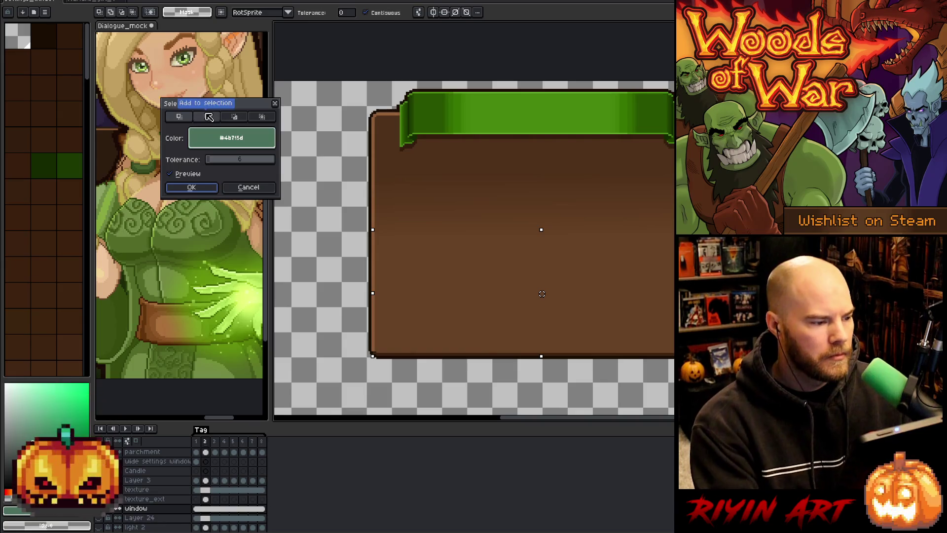
{"action": "left_click", "coordinate": [526, 160]}
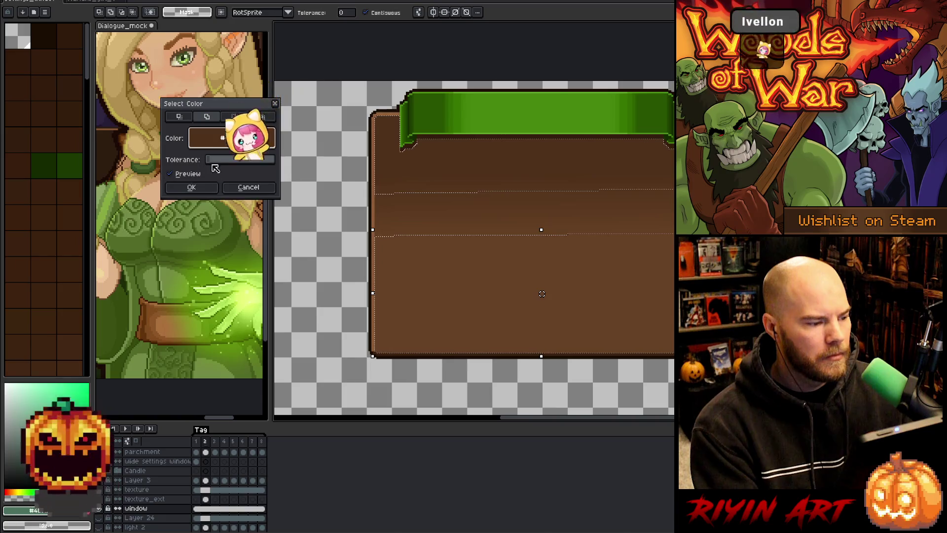
{"action": "left_click_drag", "start_coordinate": [215, 163], "coordinate": [218, 164]}
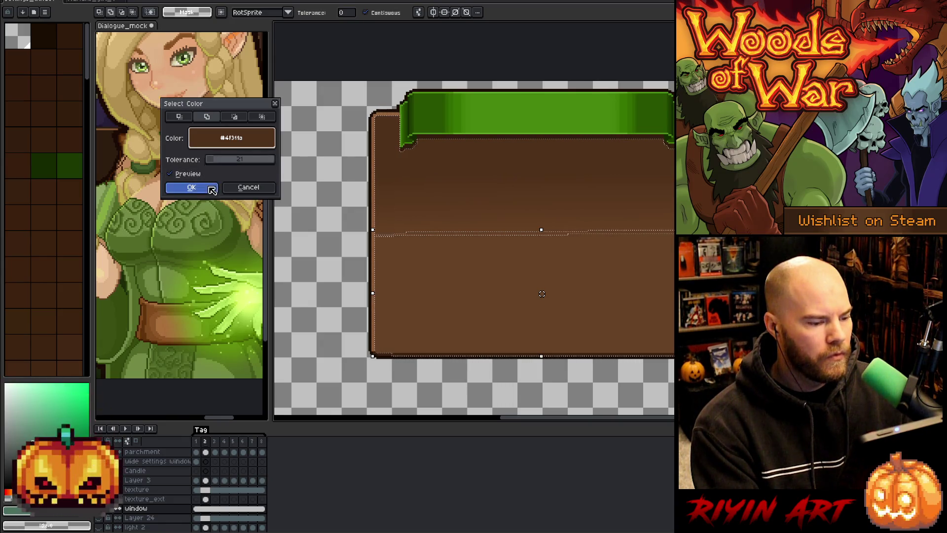
{"action": "left_click", "coordinate": [191, 187]}
Draw rectangular selections across the panel's middle and near its bottom.
{"action": "key", "text": "m"}
{"action": "left_click_drag", "start_coordinate": [403, 210], "coordinate": [691, 278]}
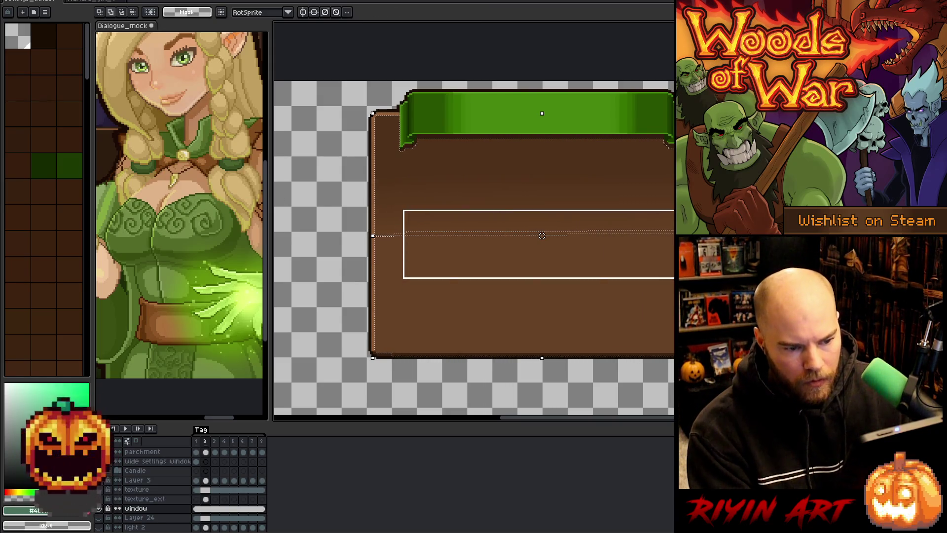
{"action": "left_click_drag", "start_coordinate": [451, 211], "coordinate": [377, 269]}
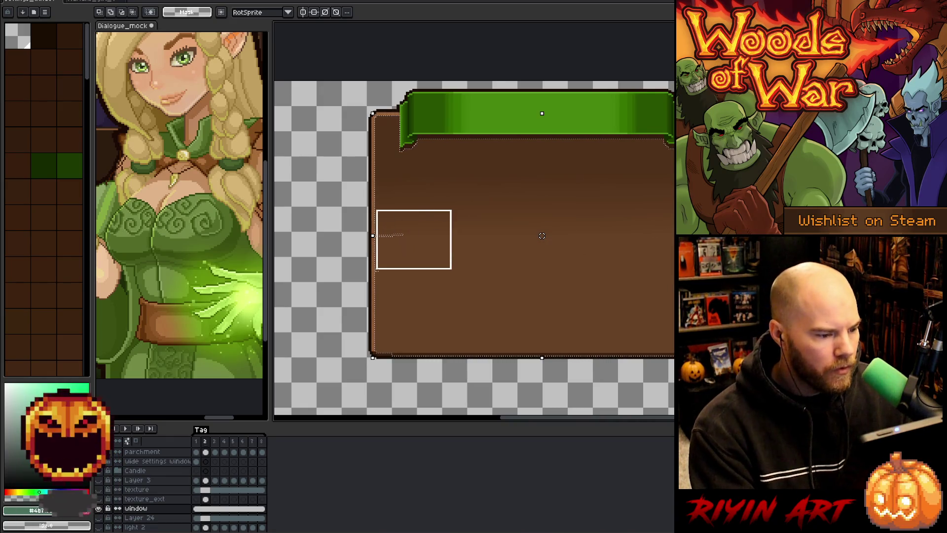
{"action": "key", "text": "Escape"}
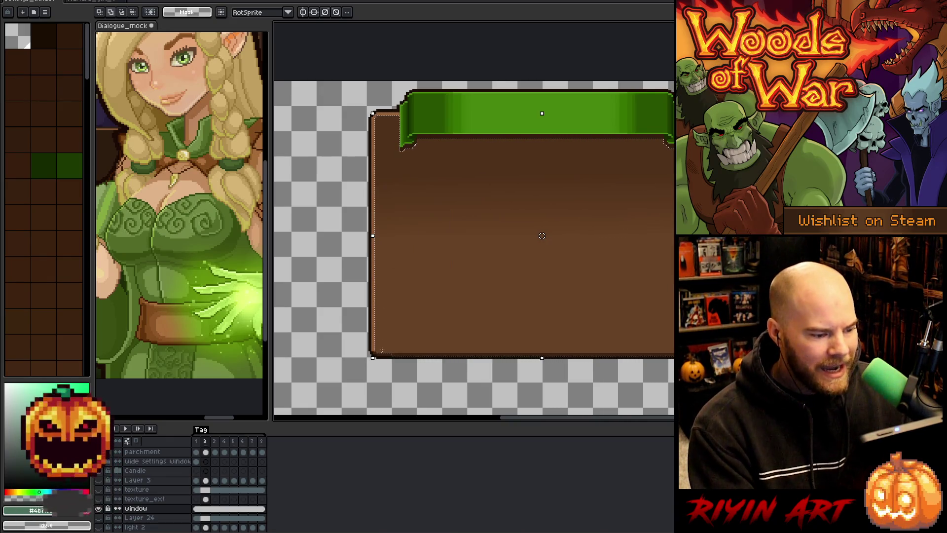
{"action": "left_click_drag", "start_coordinate": [338, 381], "coordinate": [676, 356]}
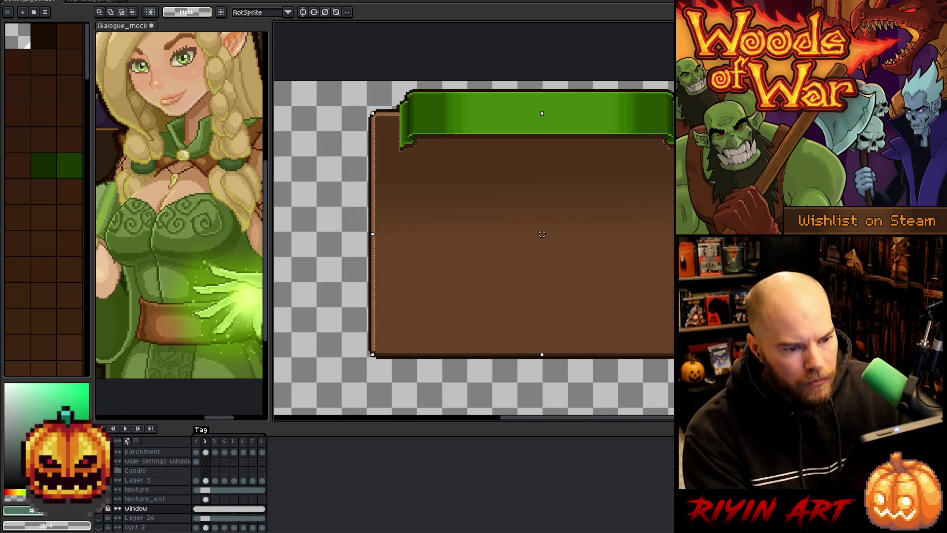
{"action": "key", "text": "w"}
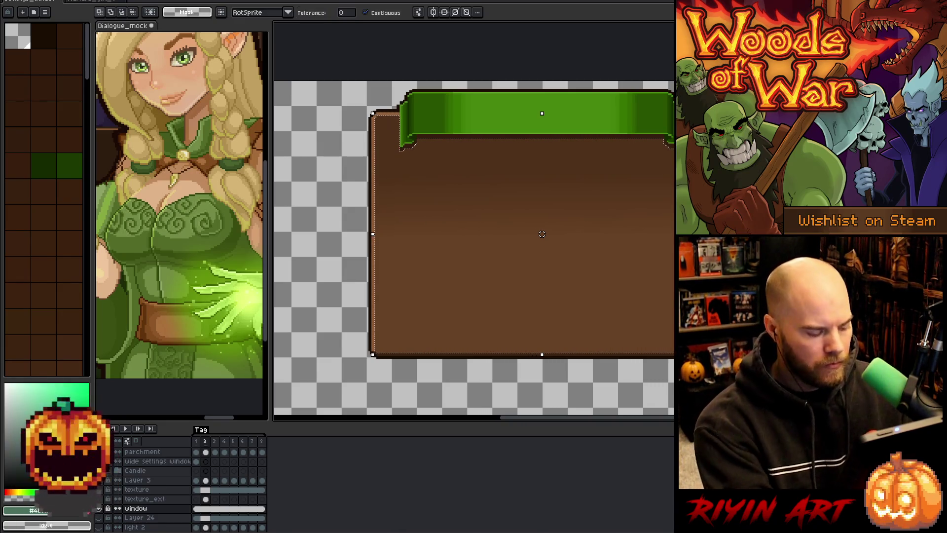
{"action": "scroll", "coordinate": [638, 120], "scroll_direction": "up", "scroll_amount": 2}
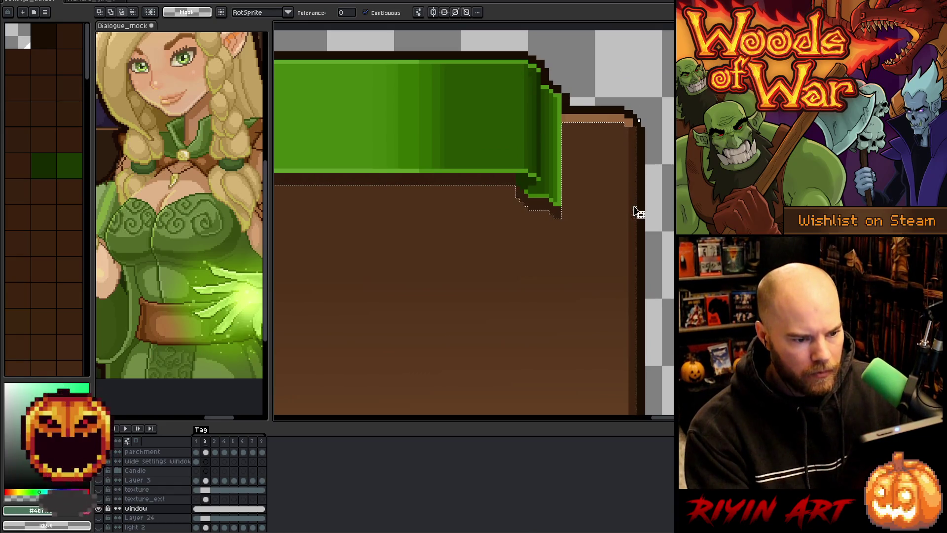
{"action": "left_click", "coordinate": [638, 120]}
{"action": "key", "text": "m"}
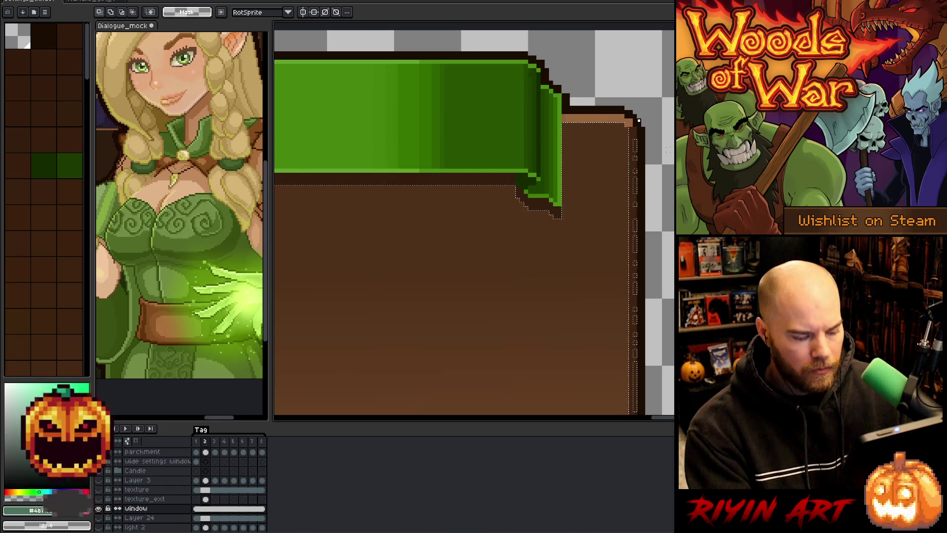
{"action": "scroll", "coordinate": [639, 120], "scroll_direction": "down", "scroll_amount": 5}
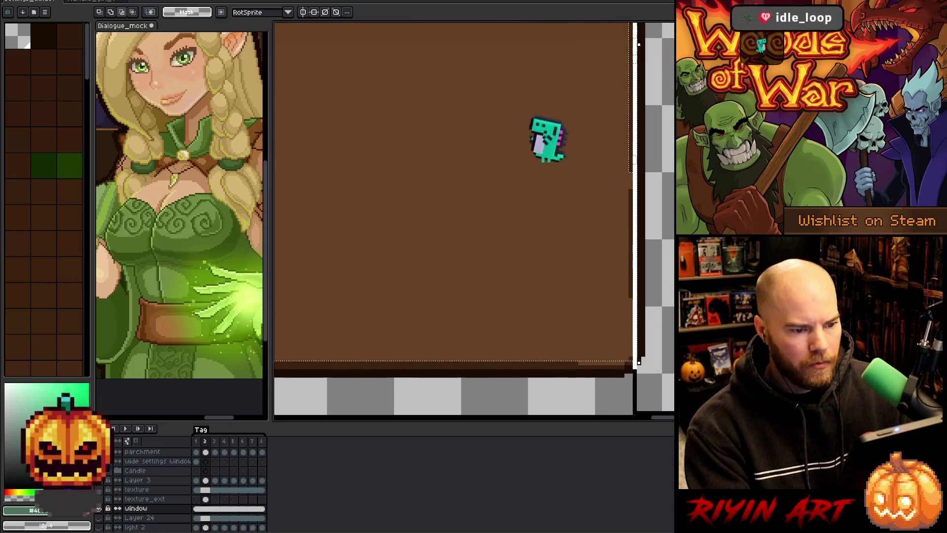
{"action": "scroll", "coordinate": [486, 254], "scroll_direction": "down", "scroll_amount": 3}
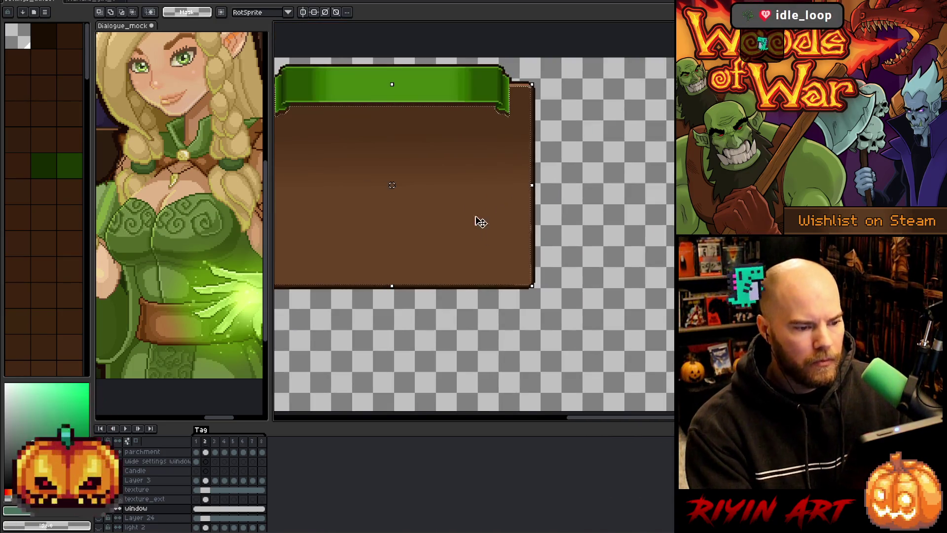
{"action": "scroll", "coordinate": [615, 218], "scroll_direction": "up", "scroll_amount": 2}
{"action": "scroll", "coordinate": [616, 188], "scroll_direction": "up", "scroll_amount": 2}
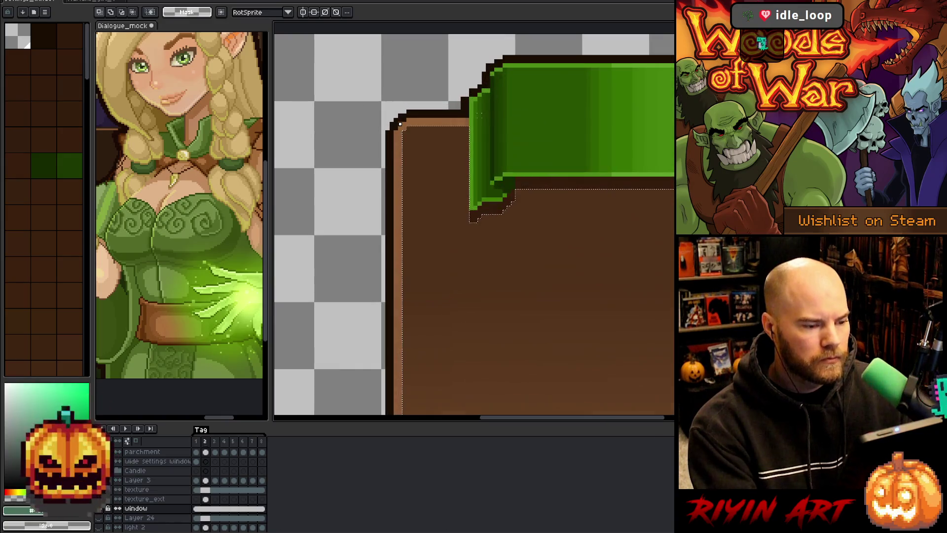
{"action": "scroll", "coordinate": [454, 234], "scroll_direction": "up", "scroll_amount": 1}
{"action": "left_click_drag", "start_coordinate": [453, 234], "coordinate": [425, 238]}
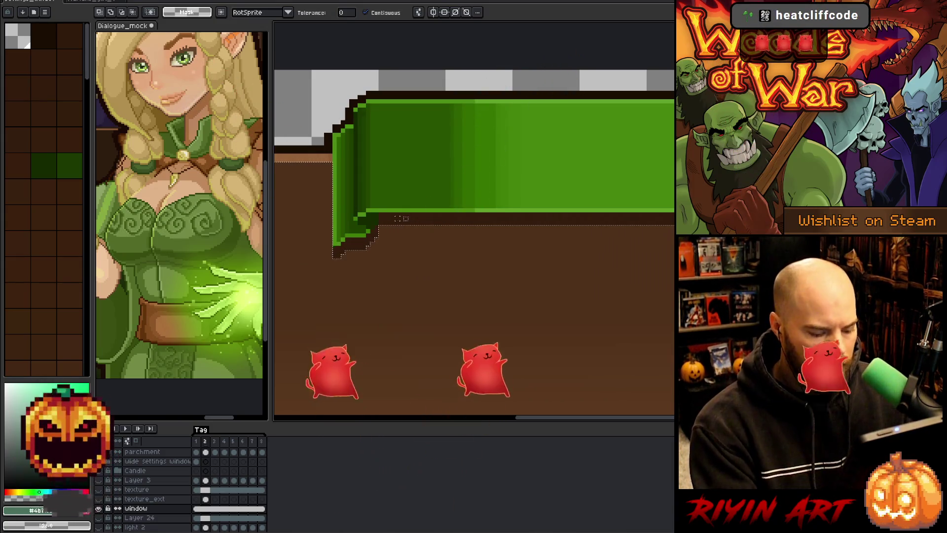
{"action": "key", "text": "m"}
{"action": "scroll", "coordinate": [656, 159], "scroll_direction": "right", "scroll_amount": 2}
{"action": "left_click_drag", "start_coordinate": [655, 160], "coordinate": [372, 160]}
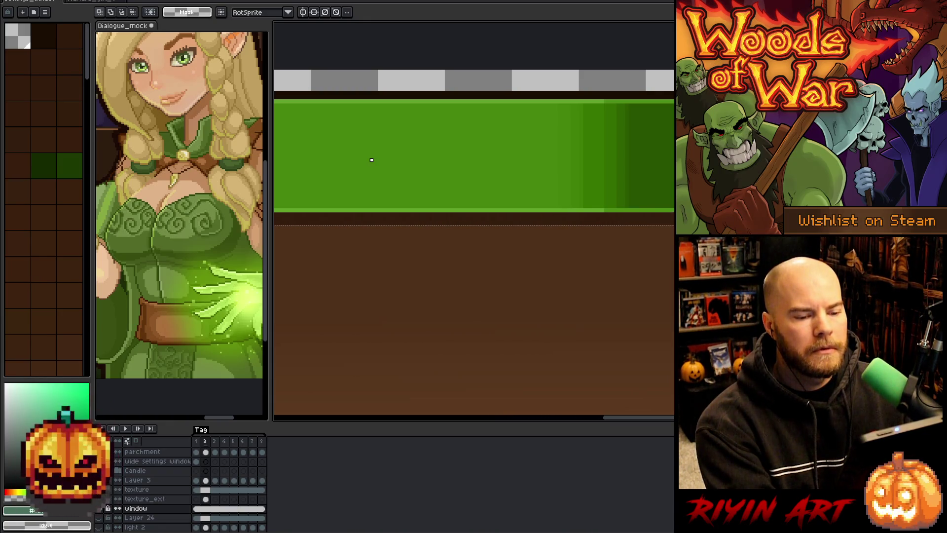
{"action": "scroll", "coordinate": [371, 160], "scroll_direction": "down", "scroll_amount": 3}
{"action": "mouse_move", "coordinate": [513, 290]}
{"action": "left_mouse_down"}
{"action": "mouse_move", "coordinate": [495, 186]}
{"action": "mouse_move", "coordinate": [503, 198]}
{"action": "left_mouse_up"}
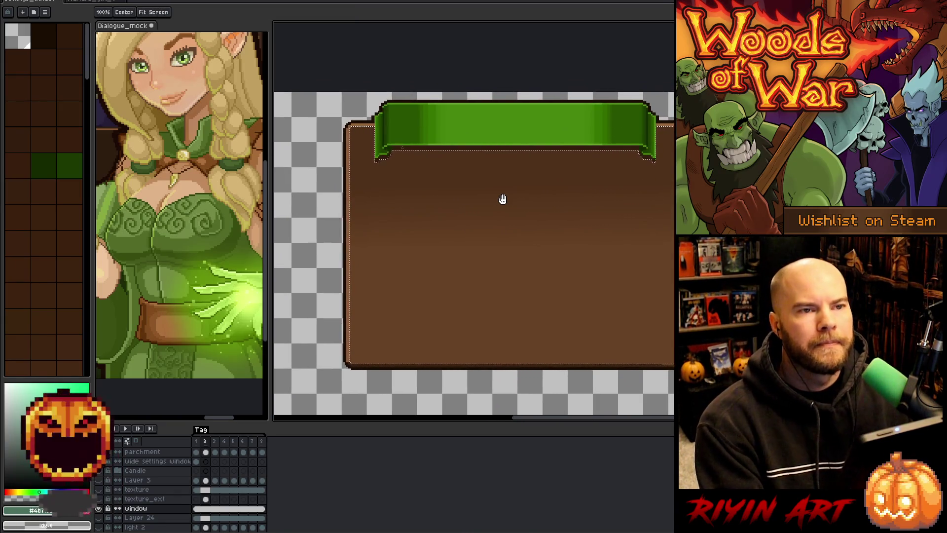
{"action": "key", "text": "m"}
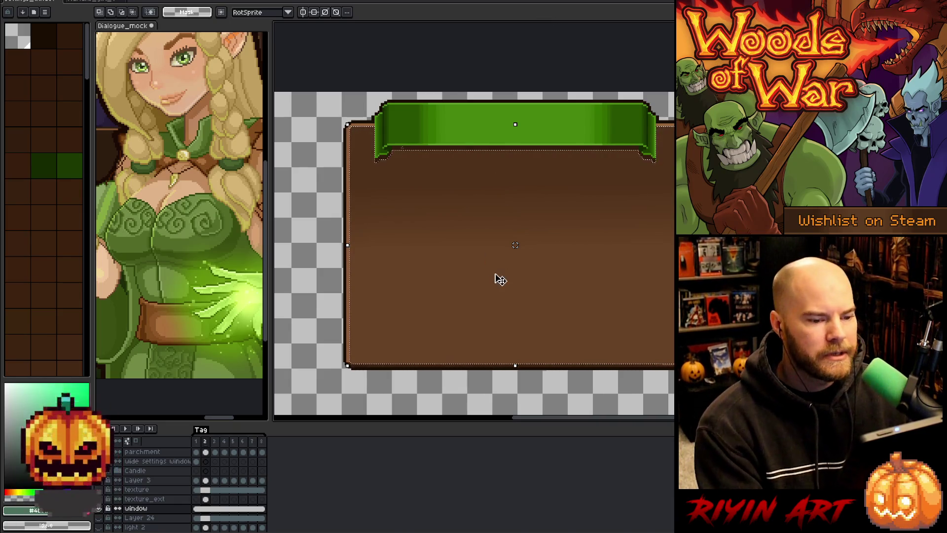
{"action": "scroll", "coordinate": [348, 365], "scroll_direction": "up", "scroll_amount": 3}
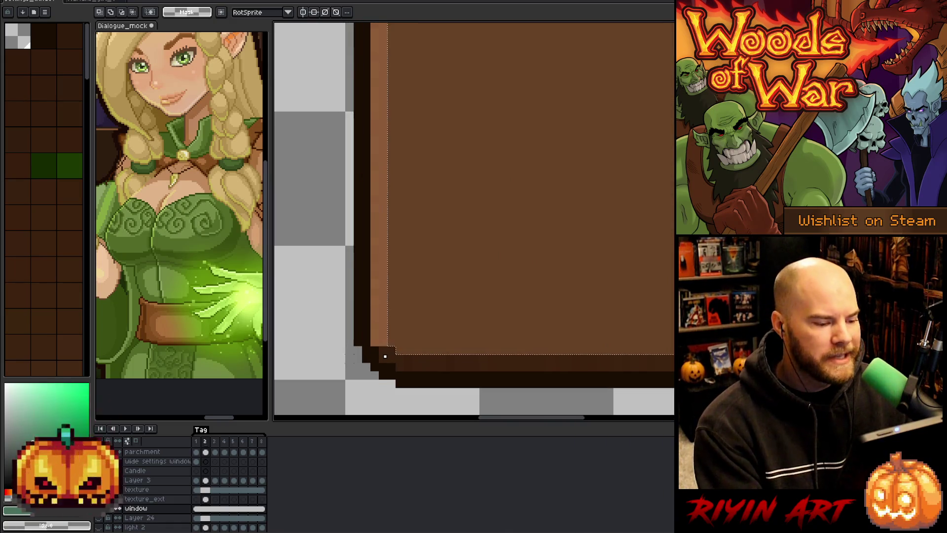
{"action": "scroll", "coordinate": [439, 321], "scroll_direction": "down", "scroll_amount": 4}
{"action": "scroll", "coordinate": [395, 183], "scroll_direction": "up", "scroll_amount": 3}
{"action": "scroll", "coordinate": [394, 182], "scroll_direction": "down", "scroll_amount": 3}
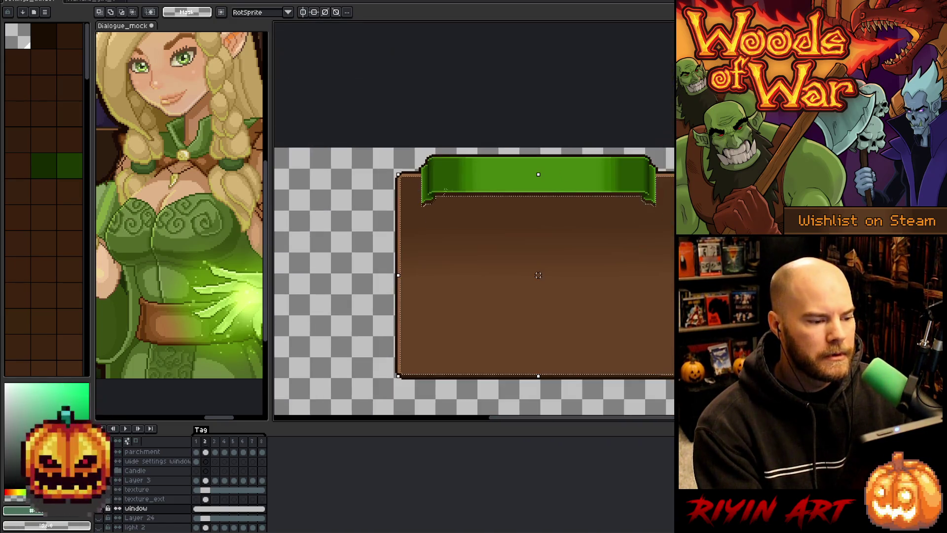
{"action": "scroll", "coordinate": [434, 194], "scroll_direction": "up", "scroll_amount": 4}
{"action": "scroll", "coordinate": [416, 183], "scroll_direction": "up", "scroll_amount": 2}
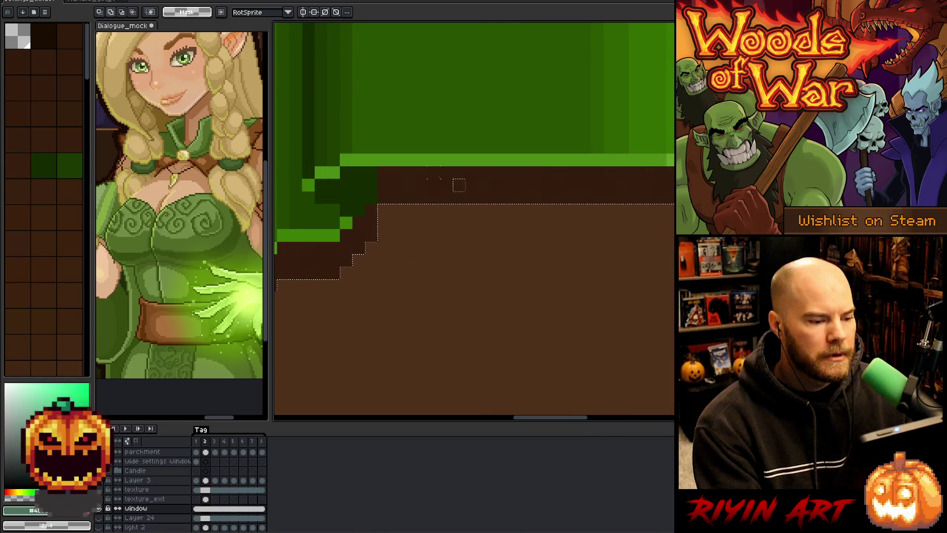
{"action": "scroll", "coordinate": [478, 191], "scroll_direction": "down", "scroll_amount": 5}
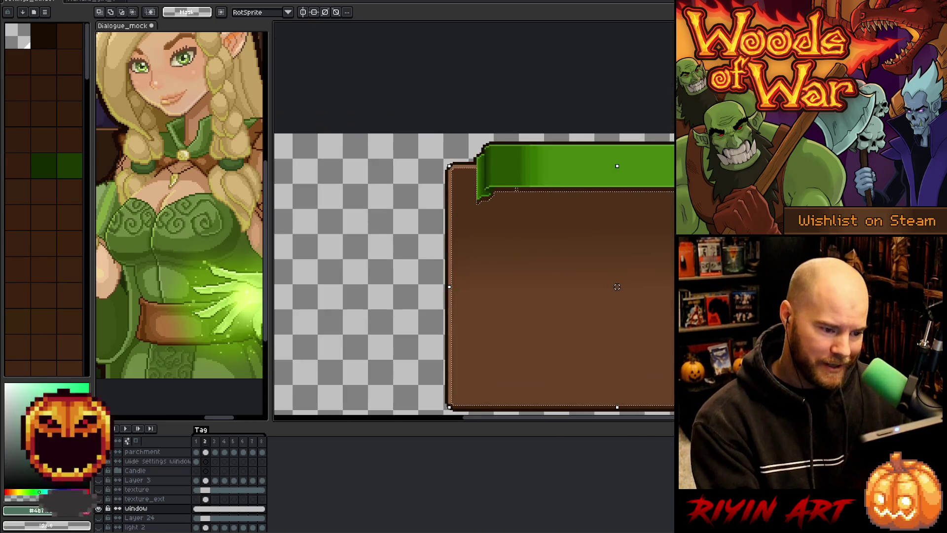
{"action": "mouse_move", "coordinate": [617, 264]}
{"action": "left_mouse_down"}
{"action": "mouse_move", "coordinate": [495, 235]}
{"action": "mouse_move", "coordinate": [487, 242]}
{"action": "left_mouse_up"}
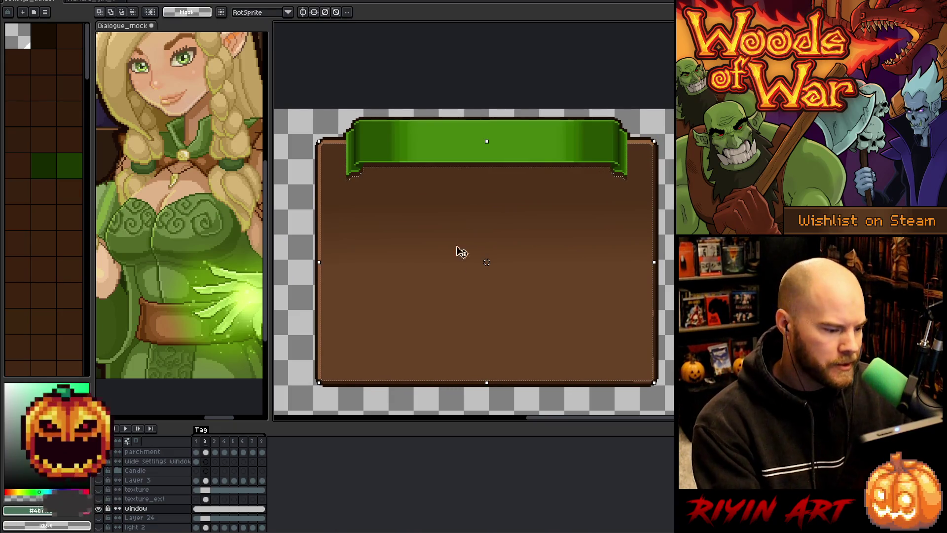
{"action": "left_click", "coordinate": [99, 509], "text": "alt"}
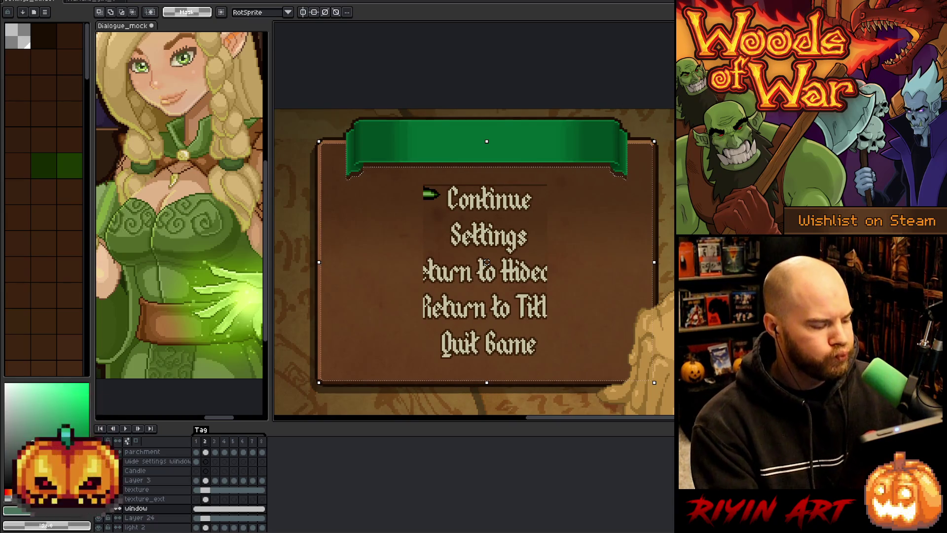
Make texture_ext the active layer, select the whole canvas, and centre the menu in view.
{"action": "left_click", "coordinate": [205, 498]}
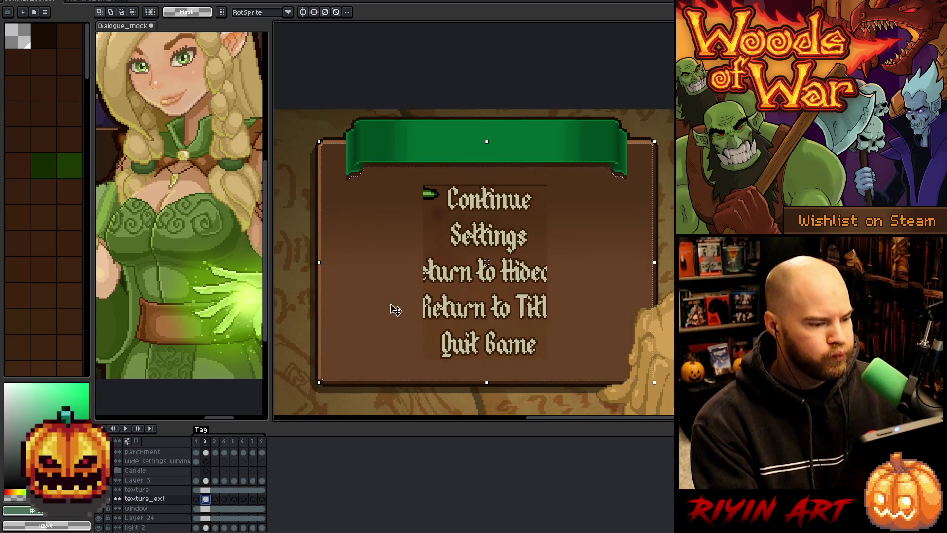
{"action": "scroll", "coordinate": [395, 305], "scroll_direction": "down", "scroll_amount": 2}
{"action": "scroll", "coordinate": [397, 303], "scroll_direction": "up", "scroll_amount": 1}
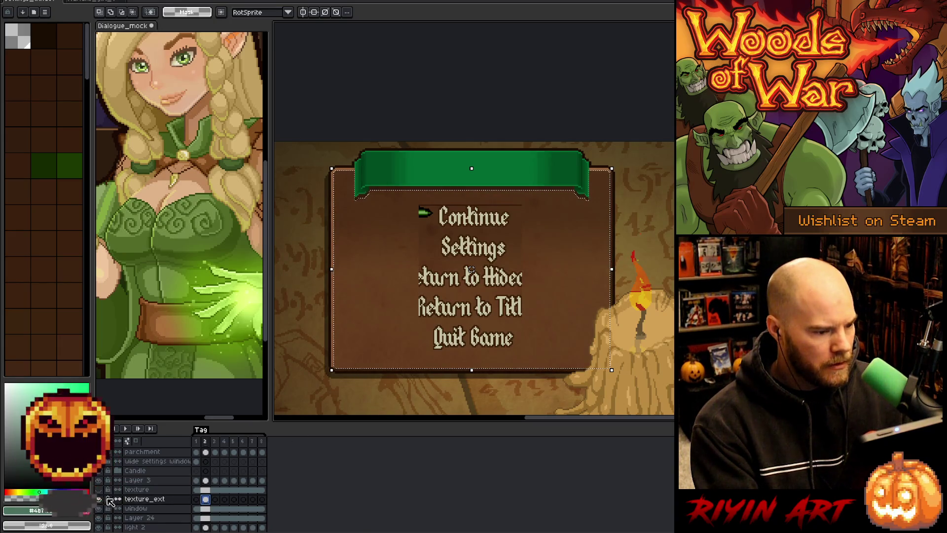
{"action": "key", "text": "ctrl+a"}
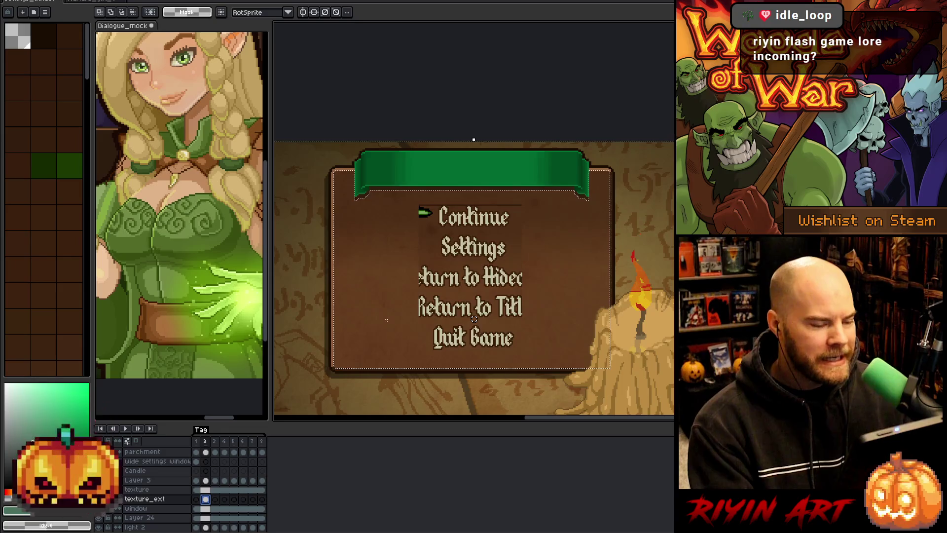
{"action": "scroll", "coordinate": [386, 320], "scroll_direction": "down", "scroll_amount": 2}
{"action": "scroll", "coordinate": [394, 310], "scroll_direction": "up", "scroll_amount": 1}
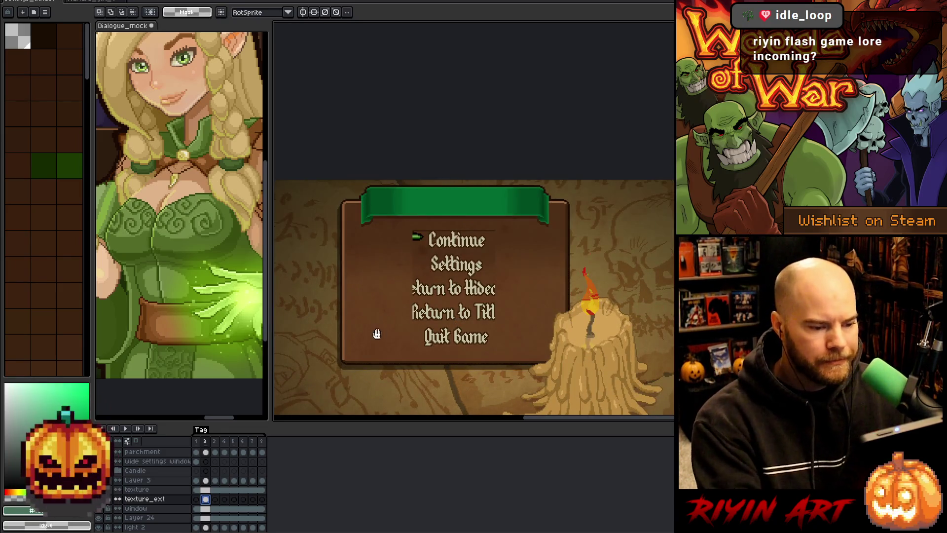
{"action": "left_click_drag", "start_coordinate": [377, 334], "coordinate": [423, 311]}
Turn off the menu text layer so the brown panel shows no option labels.
{"action": "key", "text": "v"}
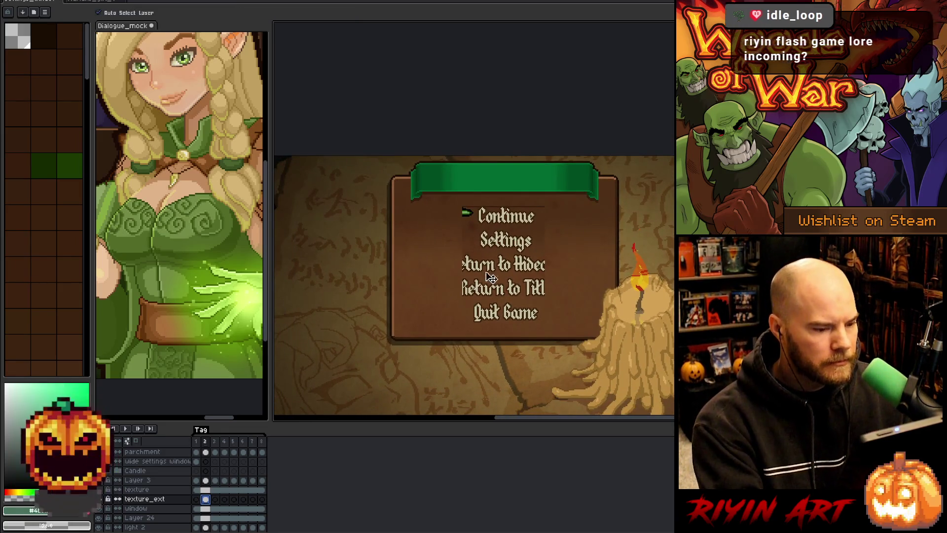
{"action": "left_click", "coordinate": [490, 276]}
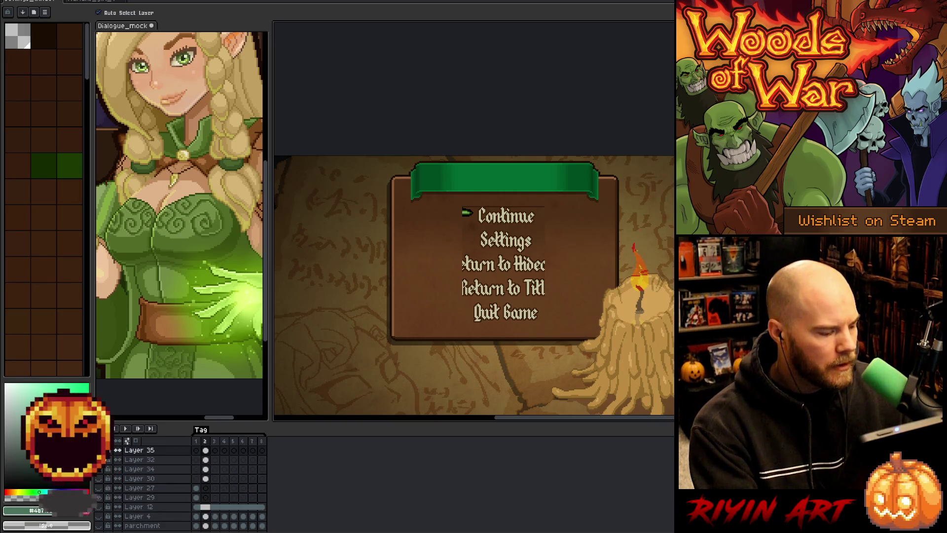
{"action": "left_click", "coordinate": [99, 497]}
{"action": "left_click", "coordinate": [98, 497]}
{"action": "left_click", "coordinate": [98, 497]}
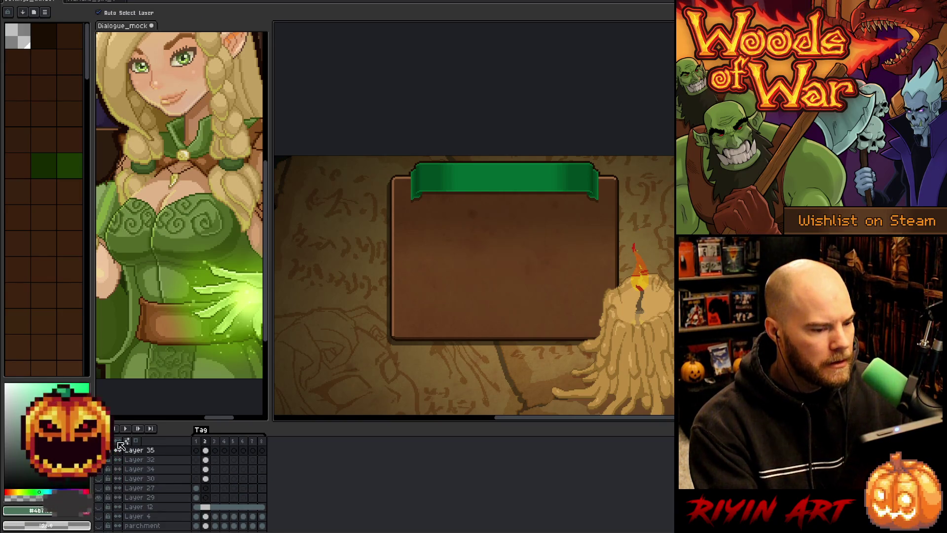
{"action": "scroll", "coordinate": [469, 294], "scroll_direction": "up", "scroll_amount": 1}
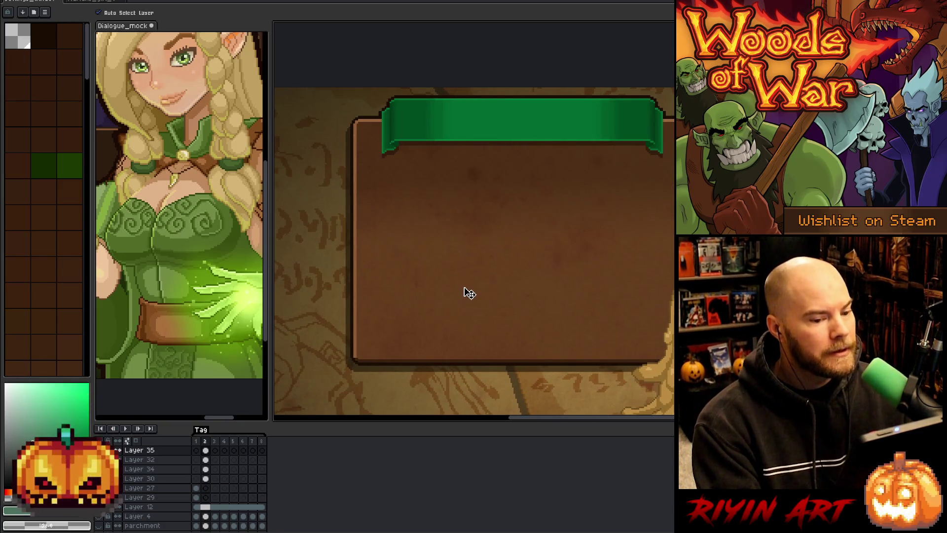
{"action": "scroll", "coordinate": [469, 293], "scroll_direction": "down", "scroll_amount": 1}
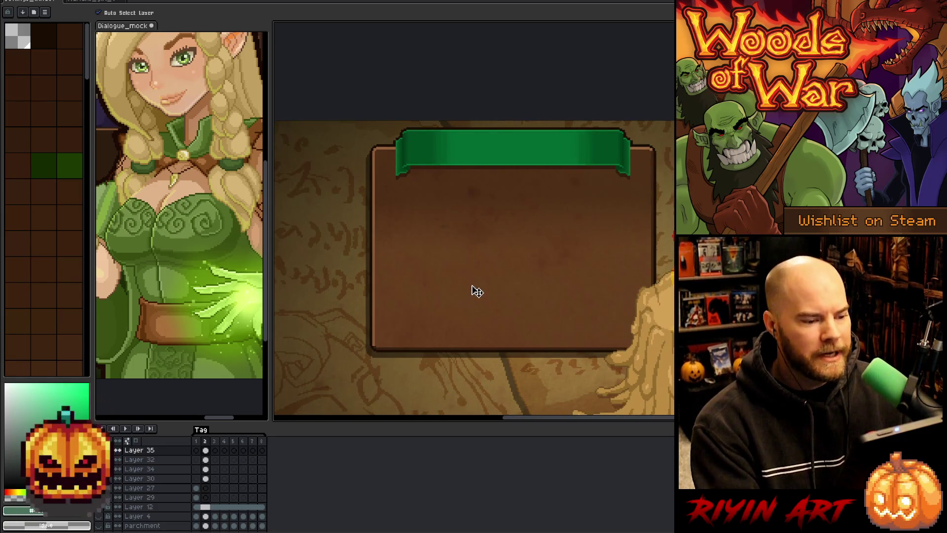
{"action": "scroll", "coordinate": [476, 290], "scroll_direction": "down", "scroll_amount": 2}
{"action": "key", "text": "space"}
{"action": "scroll", "coordinate": [503, 277], "scroll_direction": "up", "scroll_amount": 1}
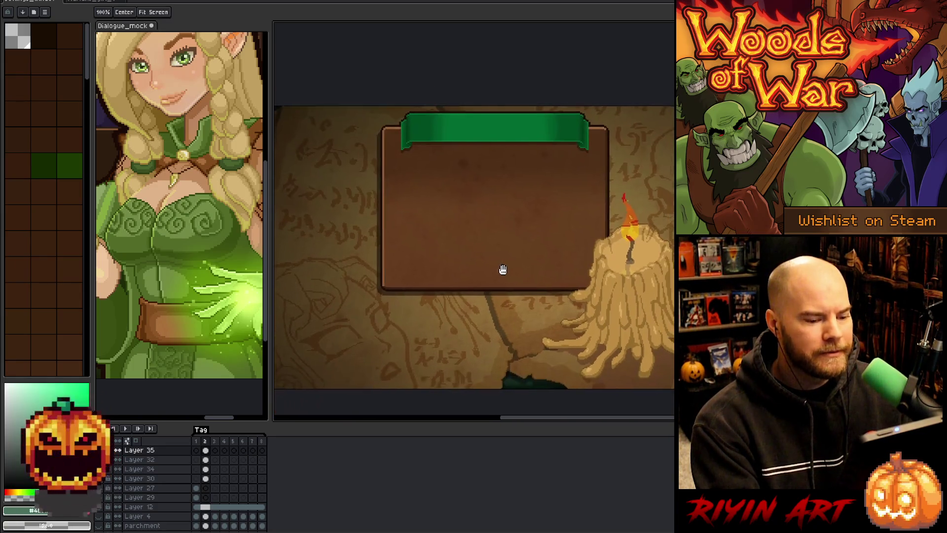
{"action": "scroll", "coordinate": [493, 256], "scroll_direction": "down", "scroll_amount": 1}
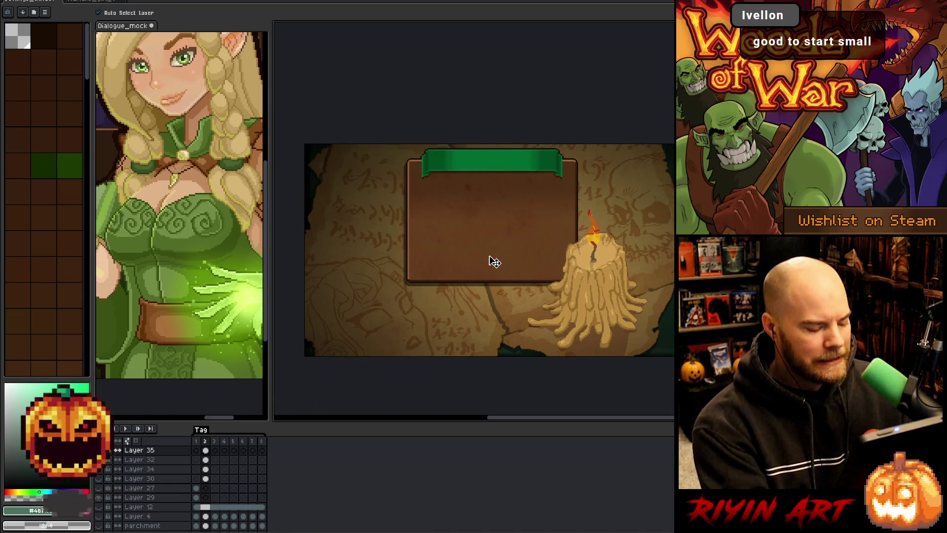
Save the sprite and start an Export As.
{"action": "key", "text": "ctrl+s"}
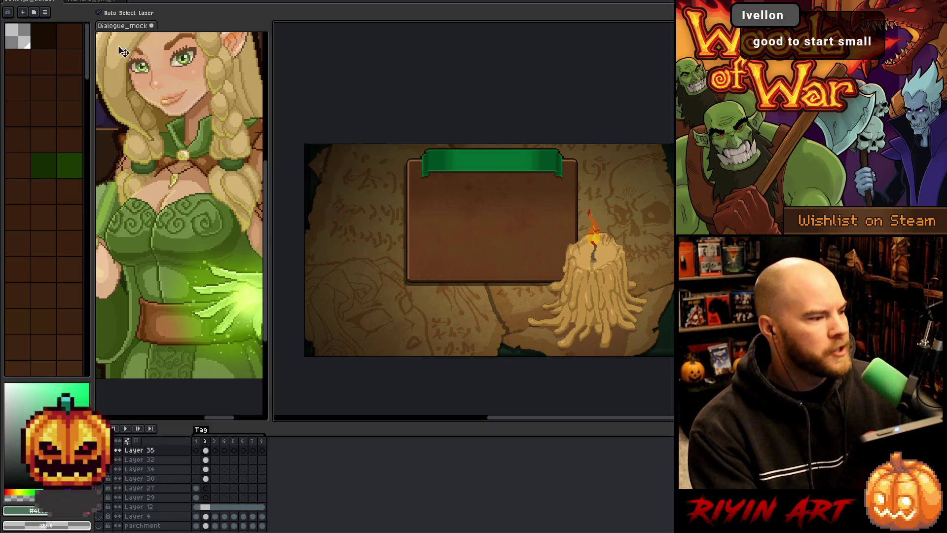
{"action": "left_click", "coordinate": [23, 2]}
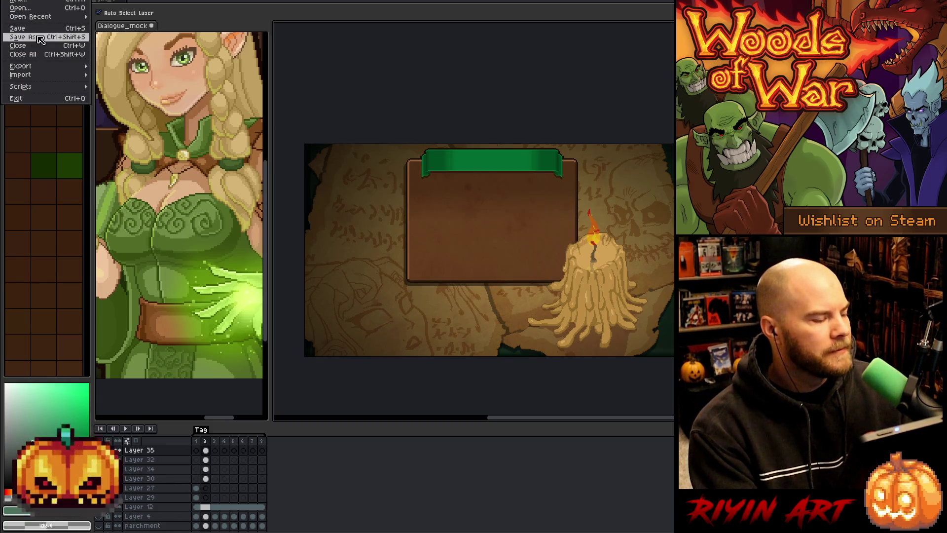
{"action": "mouse_move", "coordinate": [52, 69]}
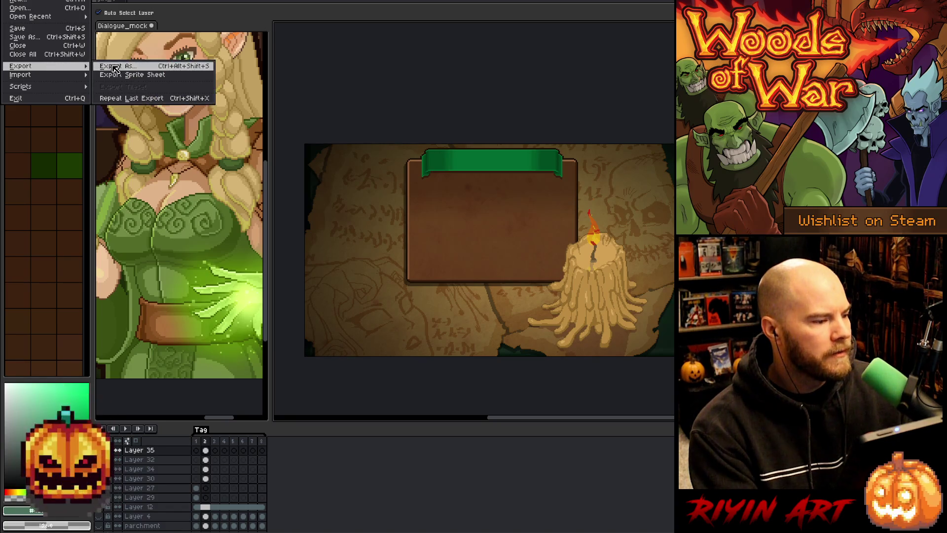
{"action": "left_click", "coordinate": [115, 70]}
Set the settings_window_mini_v3.gif export to Selected frames and browse for the output location.
{"action": "left_click_drag", "start_coordinate": [550, 358], "coordinate": [552, 367]}
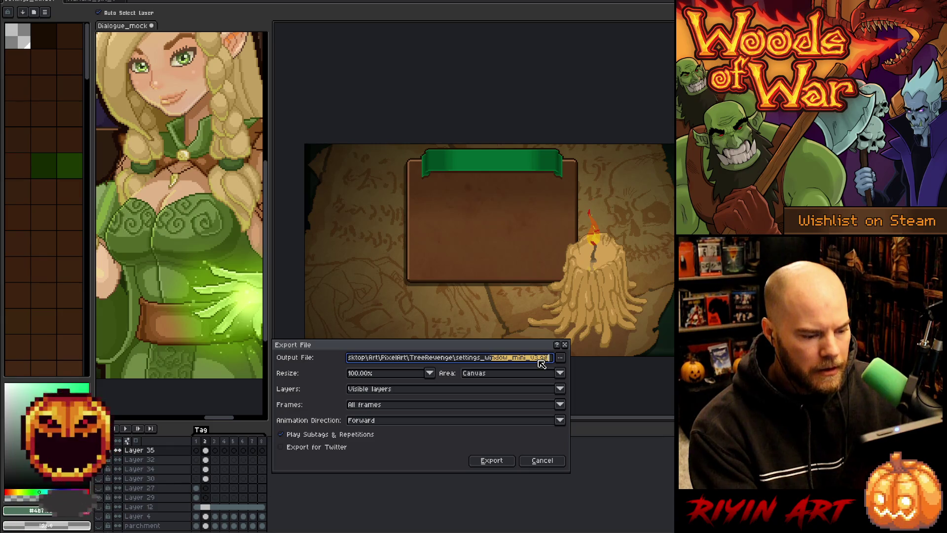
{"action": "left_click", "coordinate": [401, 406]}
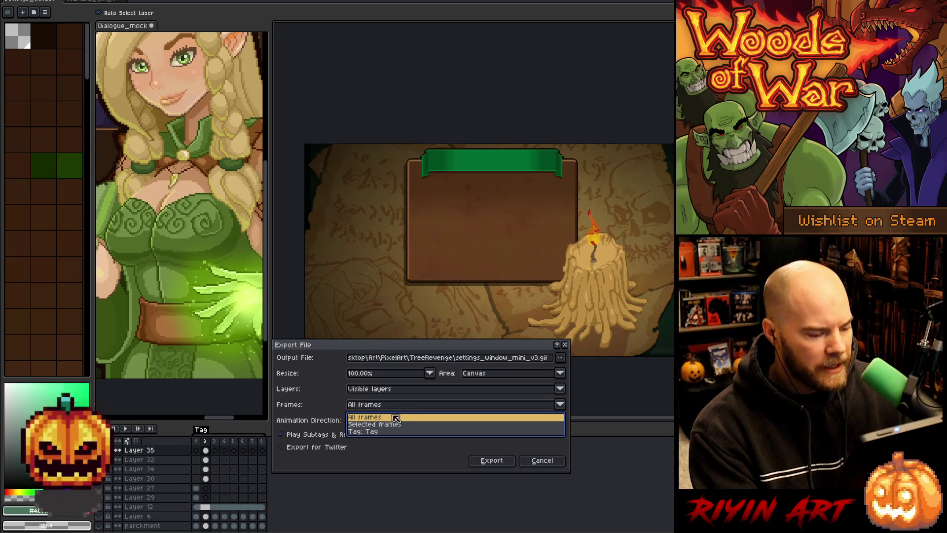
{"action": "left_click", "coordinate": [388, 424]}
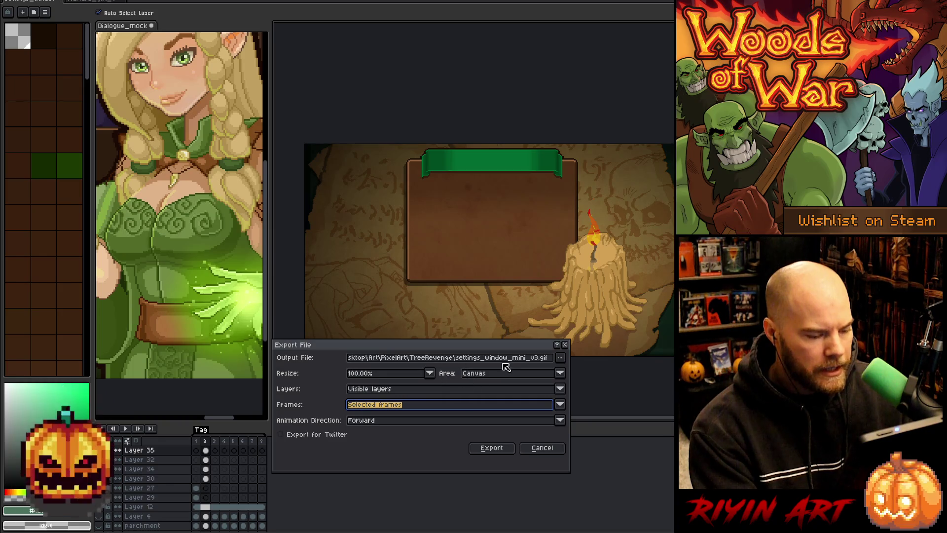
{"action": "left_click", "coordinate": [560, 357]}
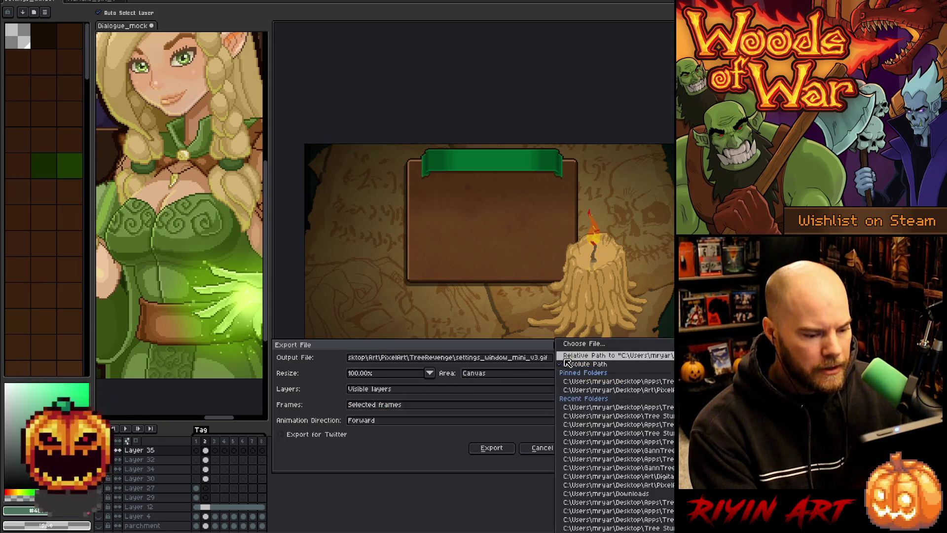
{"action": "left_click", "coordinate": [576, 350]}
In the images folder, switch the format to PNG and pick settings_window_mini_bg.png as the base name.
{"action": "left_click", "coordinate": [286, 70]}
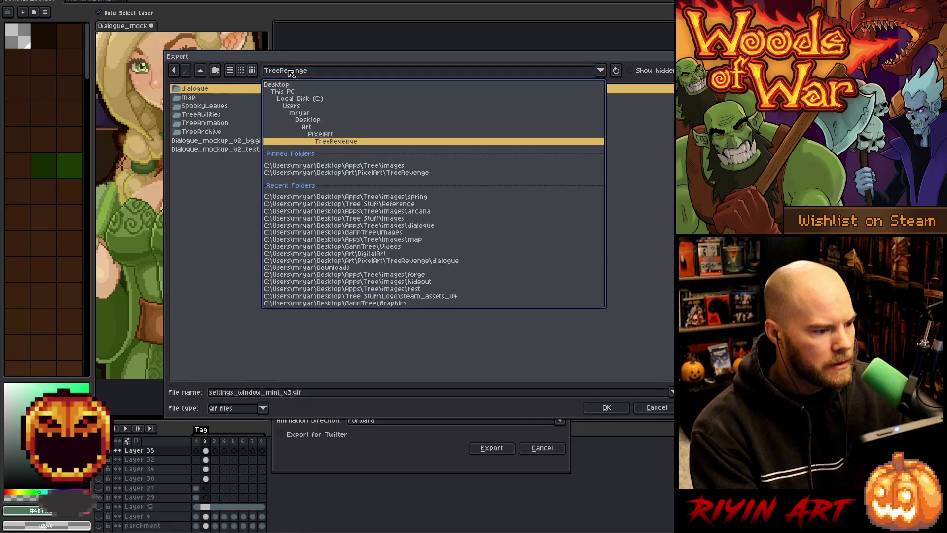
{"action": "left_click", "coordinate": [341, 166]}
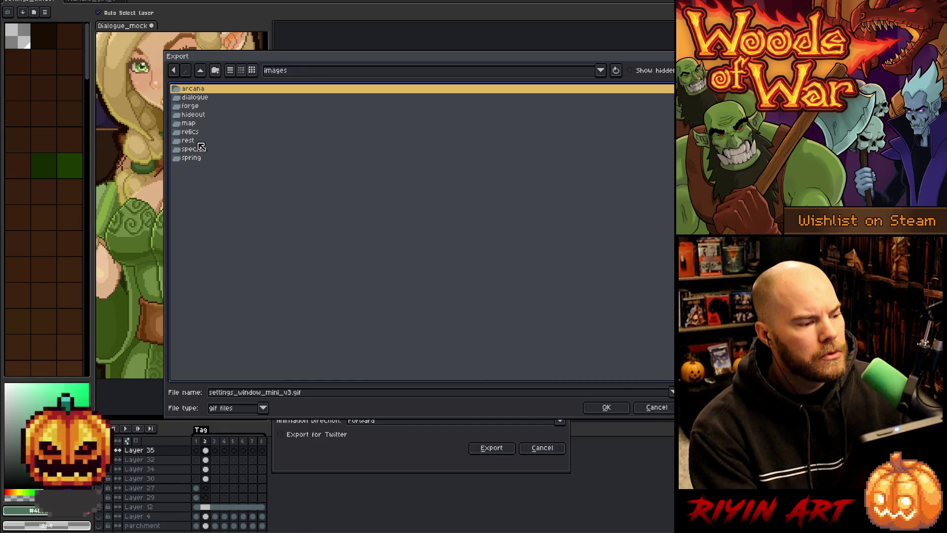
{"action": "left_click", "coordinate": [263, 406]}
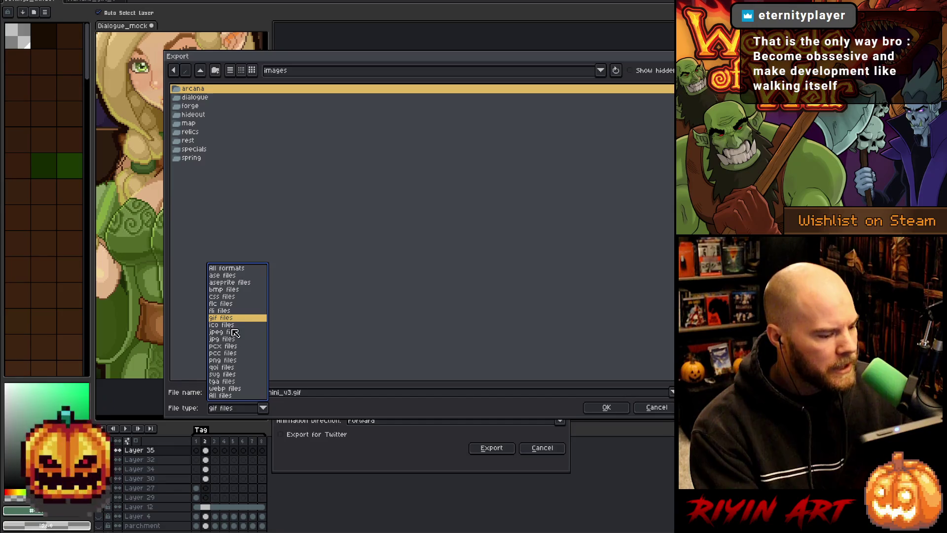
{"action": "left_click", "coordinate": [230, 360]}
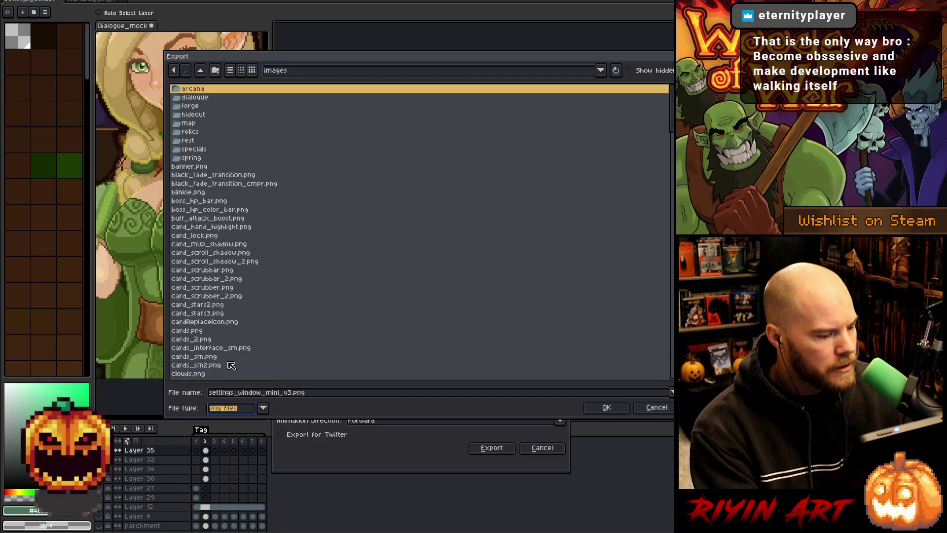
{"action": "scroll", "coordinate": [260, 225], "scroll_direction": "down", "scroll_amount": 10}
{"action": "scroll", "coordinate": [260, 225], "scroll_direction": "down", "scroll_amount": 15}
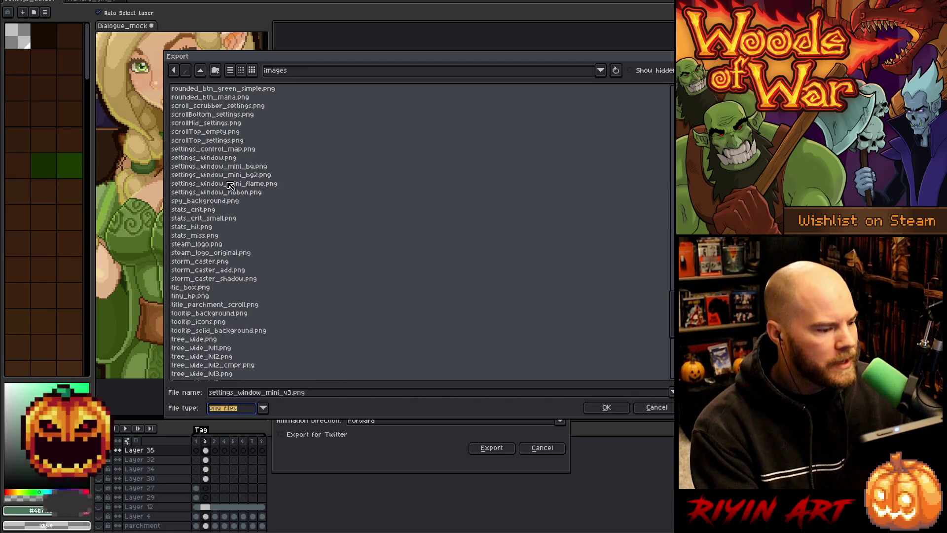
{"action": "left_click", "coordinate": [238, 175]}
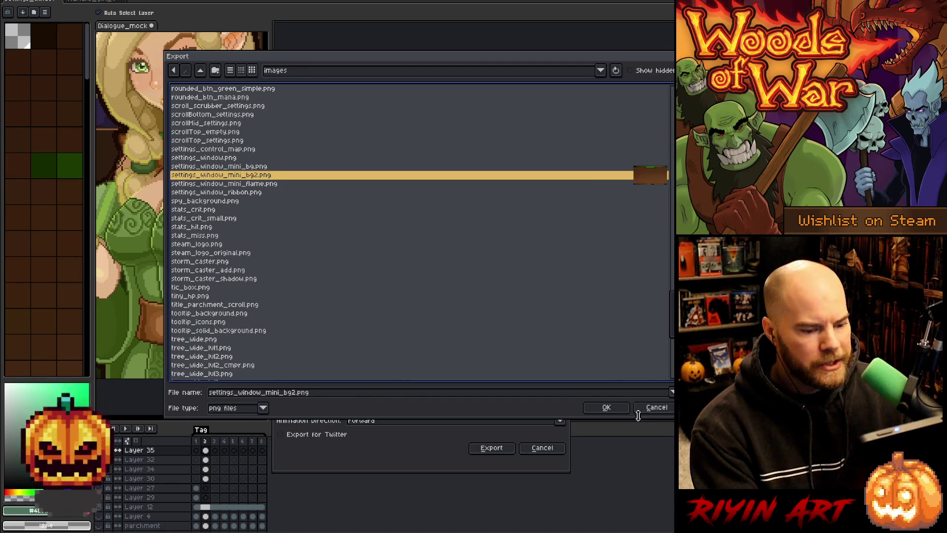
{"action": "left_click", "coordinate": [235, 169]}
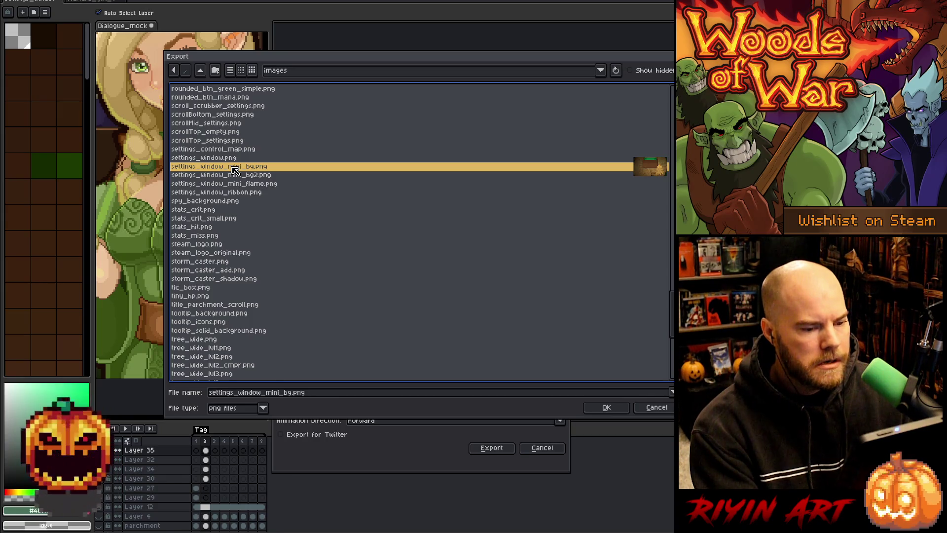
Edit the file name to settings_window_mini_bg_alt.png.
{"action": "left_click", "coordinate": [293, 393]}
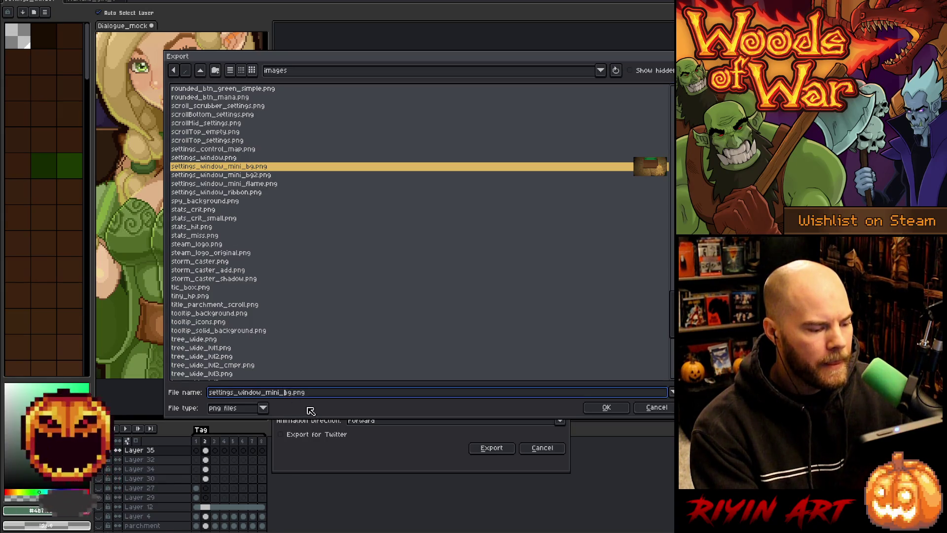
{"action": "type", "text": "_alt"}
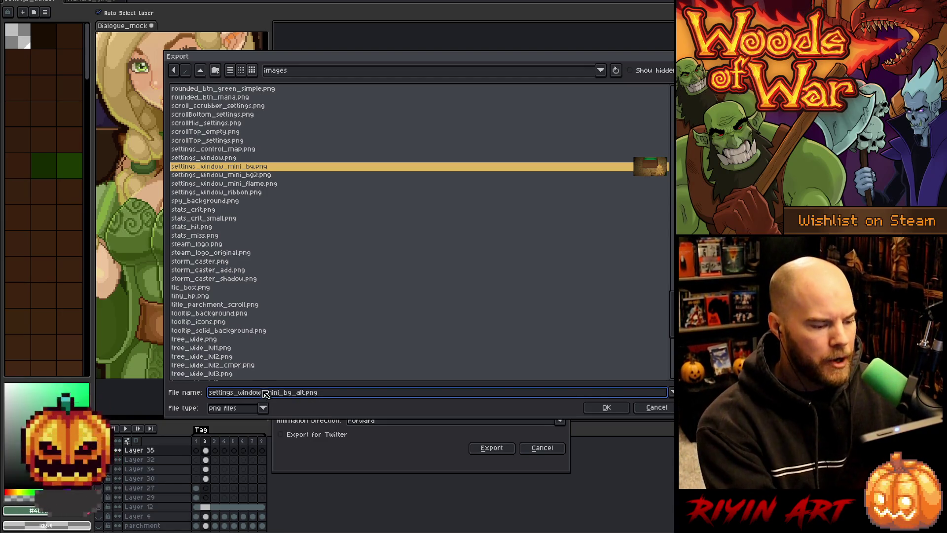
{"action": "double_click", "coordinate": [264, 394]}
{"action": "left_click_drag", "start_coordinate": [306, 394], "coordinate": [165, 397]}
{"action": "key", "text": "Right"}
{"action": "type", "text": "t"}
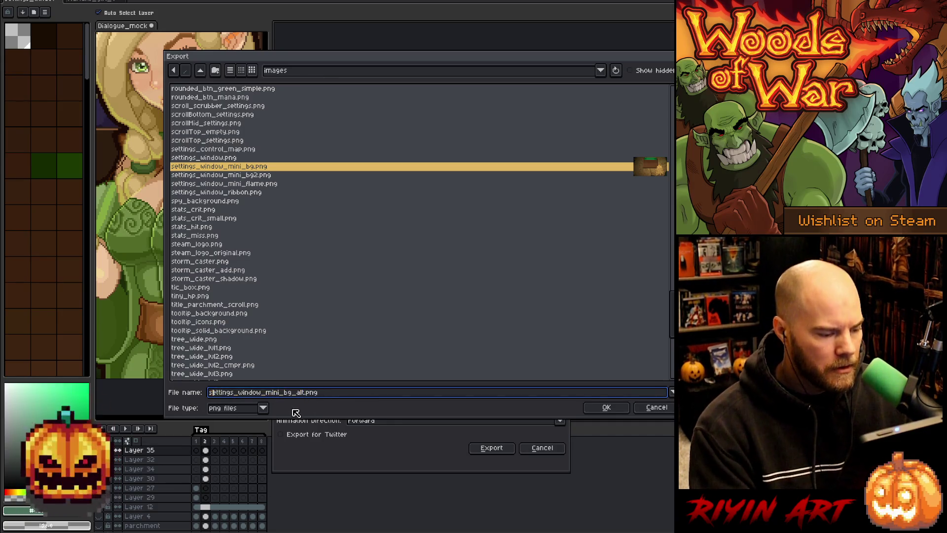
{"action": "key", "text": "shift+Home"}
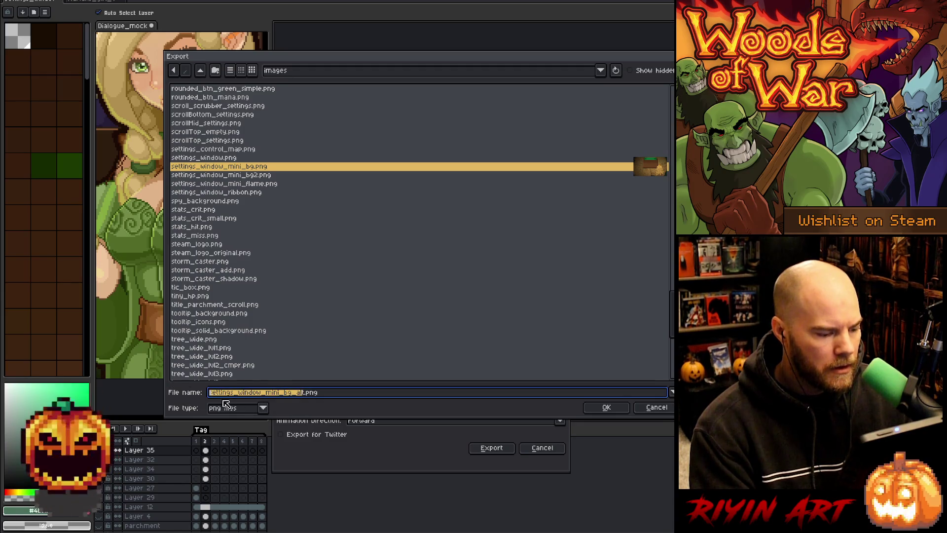
{"action": "key", "text": "Right"}
{"action": "key", "text": "shift+Home"}
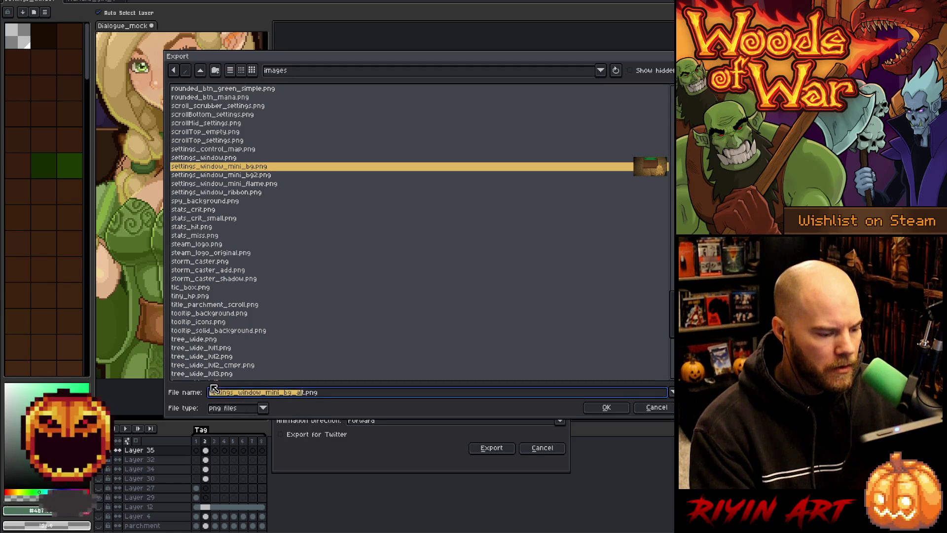
{"action": "key", "text": "Right"}
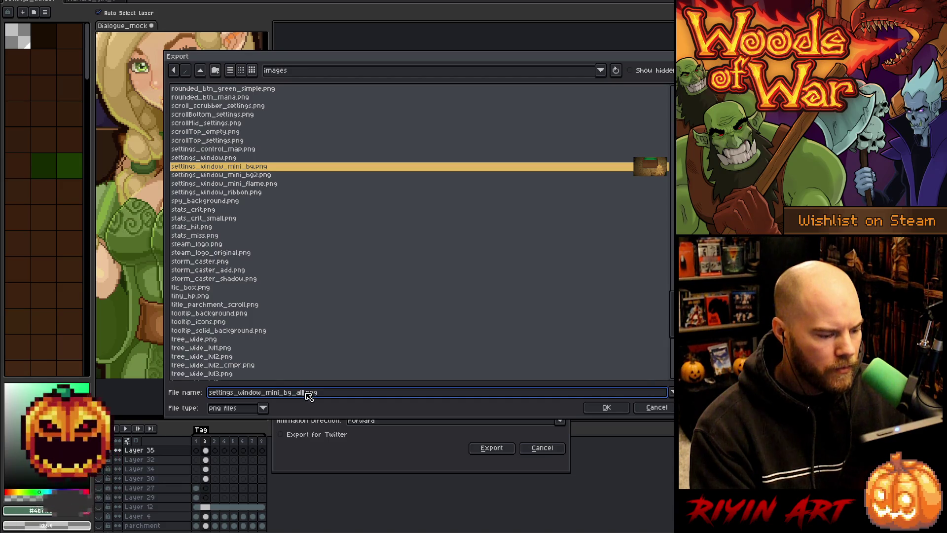
{"action": "key", "text": "shift+Home"}
{"action": "key", "text": "Right"}
{"action": "key", "text": "shift+Home"}
{"action": "key", "text": "Right"}
{"action": "key", "text": "shift+Home"}
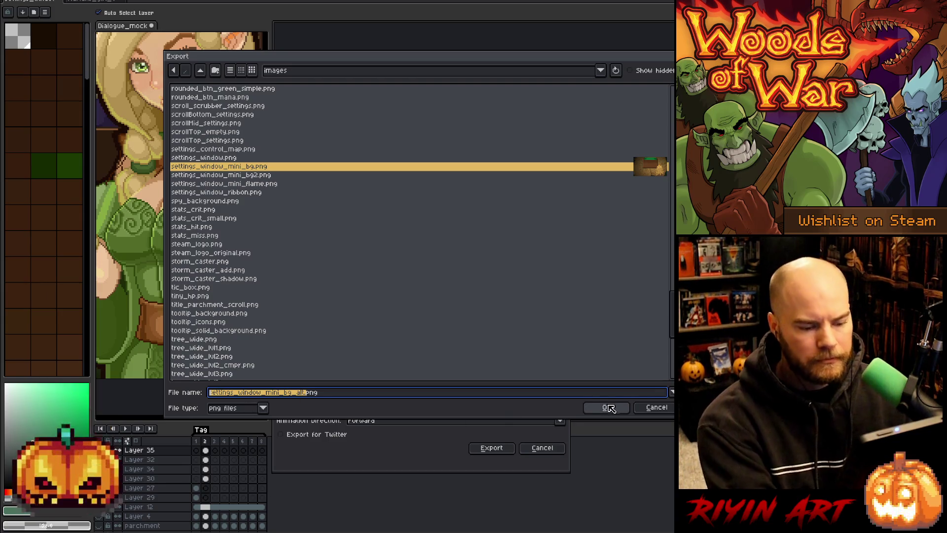
Confirm the name and export the PNG, then switch to the elf character card document.
{"action": "left_click", "coordinate": [609, 408]}
{"action": "left_click", "coordinate": [494, 448]}
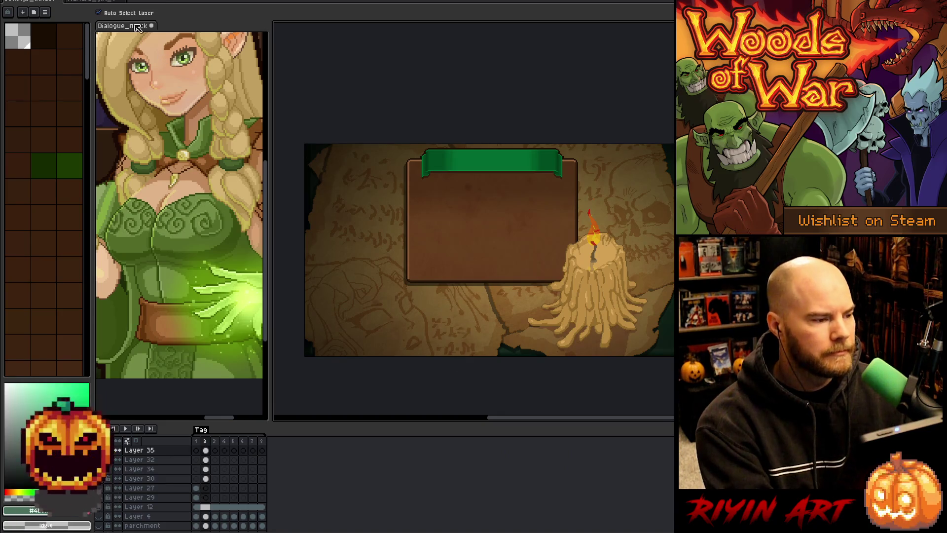
{"action": "left_click", "coordinate": [101, 2]}
In VS Code, check Hideout.cpp's openSettingsMenu and the false argument passed to SettingsMenu.
{"action": "mouse_move", "coordinate": [590, 209]}
{"action": "left_mouse_down"}
{"action": "mouse_move", "coordinate": [459, 213]}
{"action": "mouse_move", "coordinate": [465, 205]}
{"action": "left_mouse_up"}
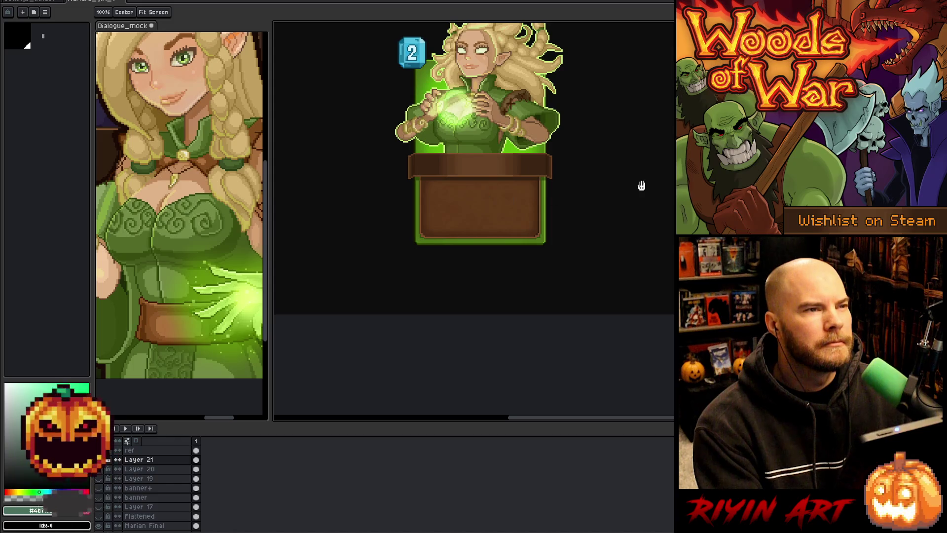
{"action": "key", "text": "v"}
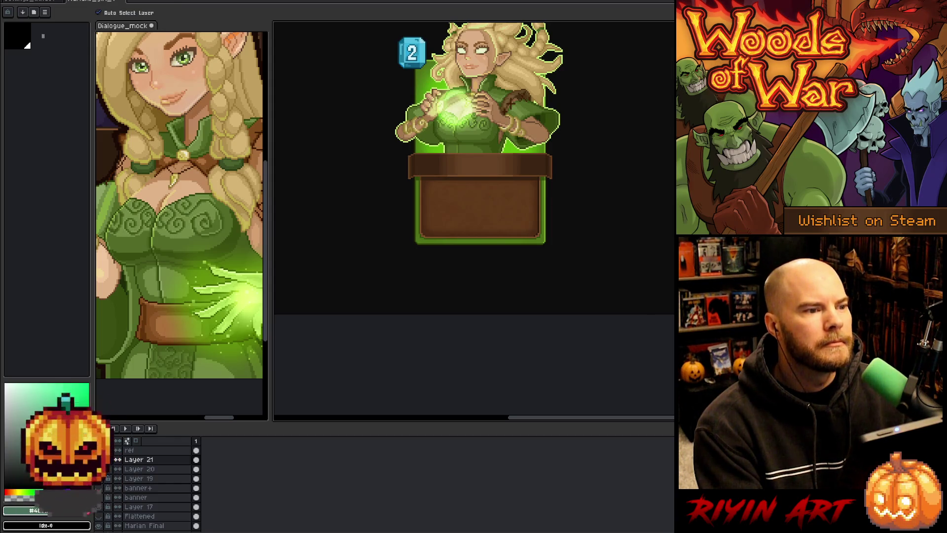
{"action": "key", "text": "alt+Tab"}
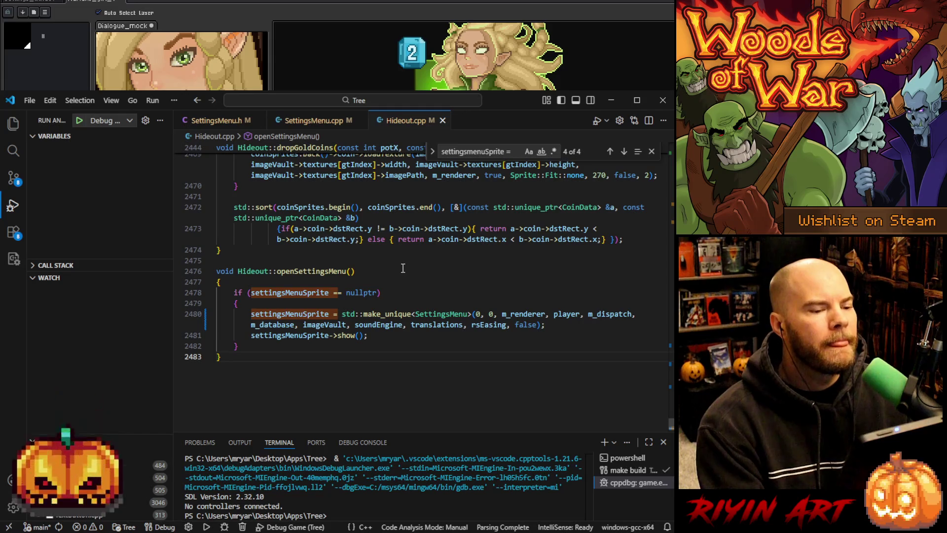
{"action": "left_click", "coordinate": [403, 268]}
{"action": "key", "text": "Down"}
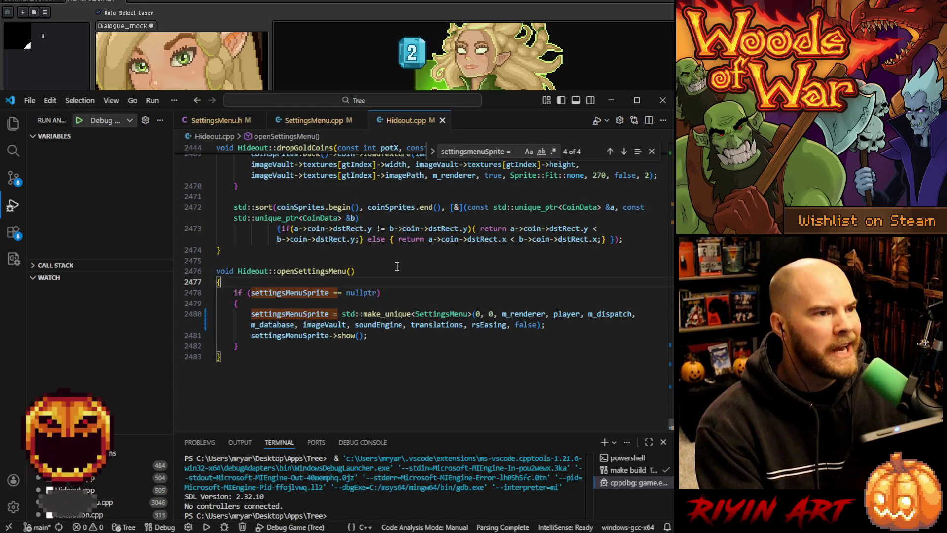
{"action": "key", "text": "Up"}
{"action": "left_click", "coordinate": [318, 113]}
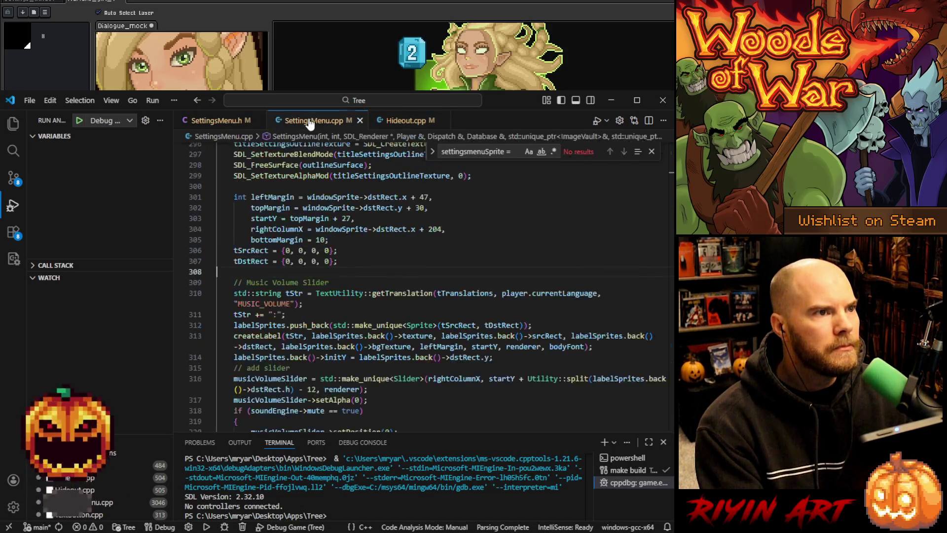
{"action": "left_click", "coordinate": [397, 124]}
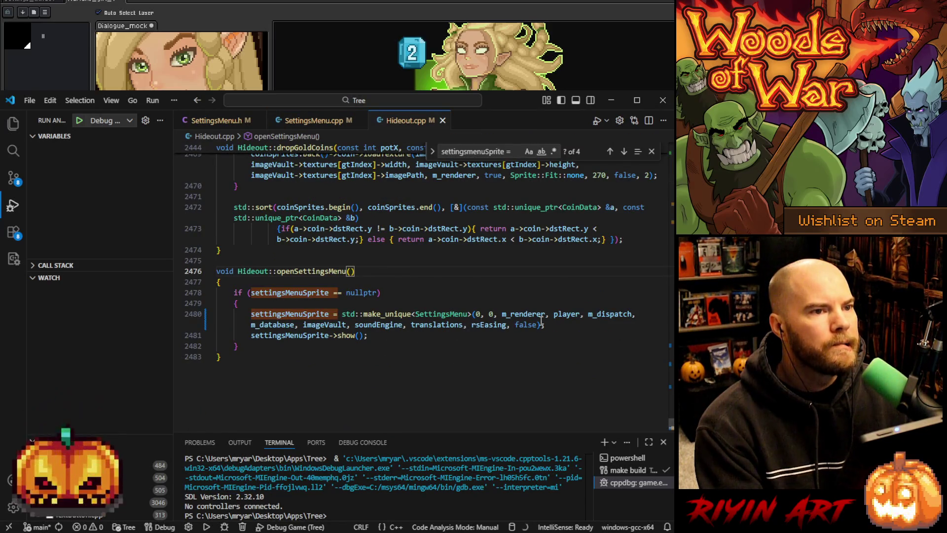
{"action": "double_click", "coordinate": [525, 325]}
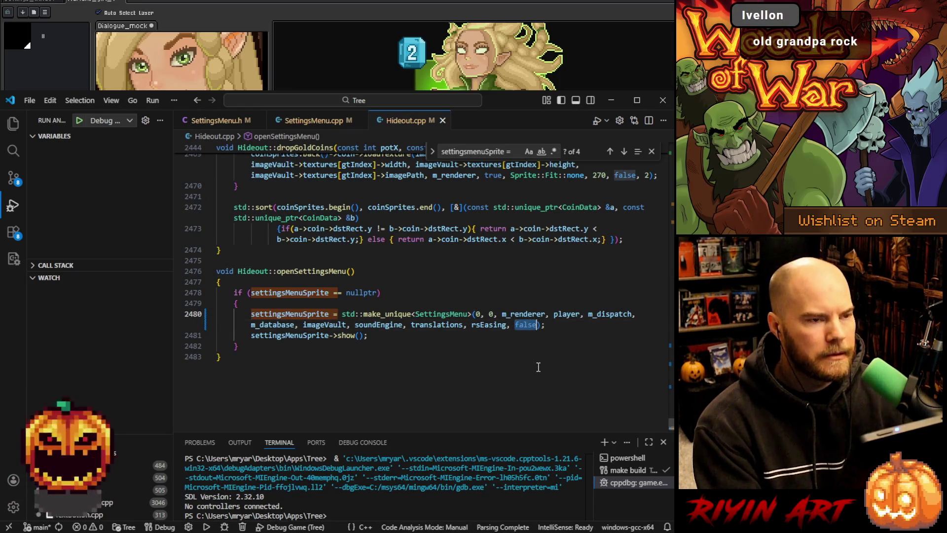
In SettingsMenu.cpp, add _alt before .png on line 68 and save.
{"action": "left_click", "coordinate": [316, 122]}
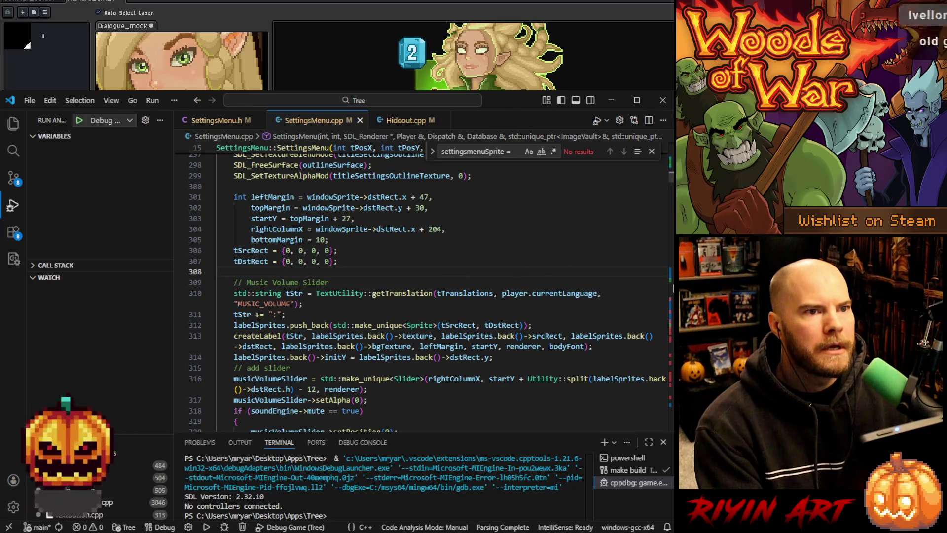
{"action": "scroll", "coordinate": [476, 274], "scroll_direction": "up", "scroll_amount": 20}
{"action": "scroll", "coordinate": [460, 287], "scroll_direction": "down", "scroll_amount": 7}
{"action": "scroll", "coordinate": [460, 287], "scroll_direction": "down", "scroll_amount": 10}
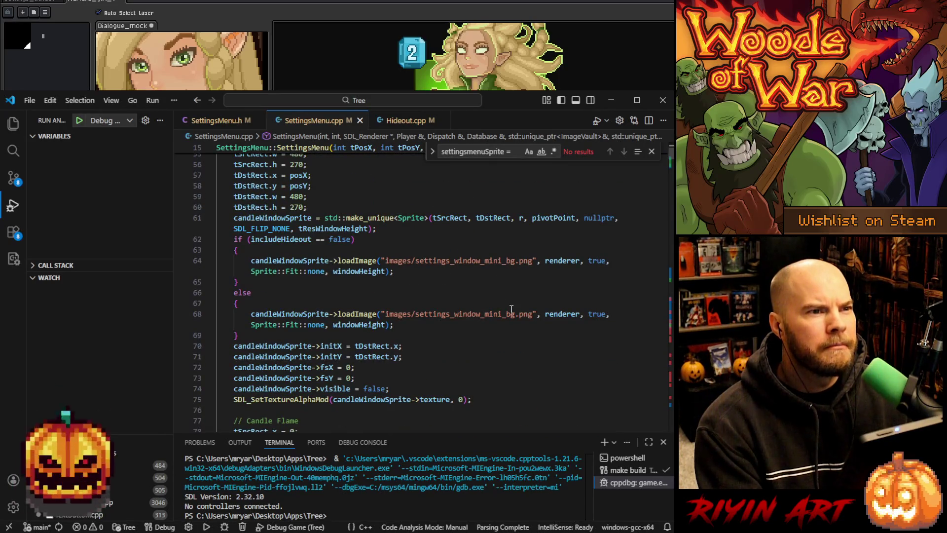
{"action": "double_click", "coordinate": [492, 313]}
{"action": "key", "text": "Right"}
{"action": "type", "text": "_alt"}
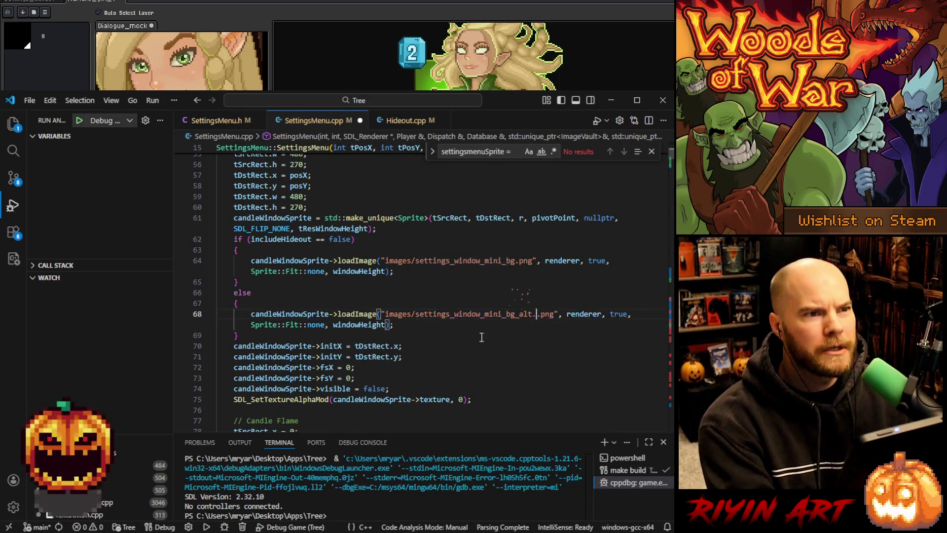
{"action": "key", "text": "ctrl+s"}
{"action": "scroll", "coordinate": [476, 350], "scroll_direction": "down", "scroll_amount": 5}
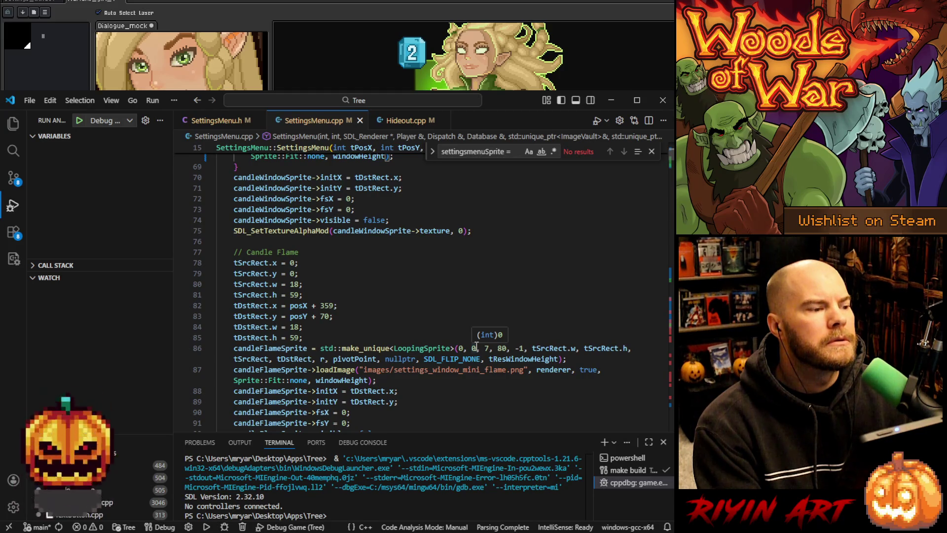
{"action": "key", "text": "alt+Tab"}
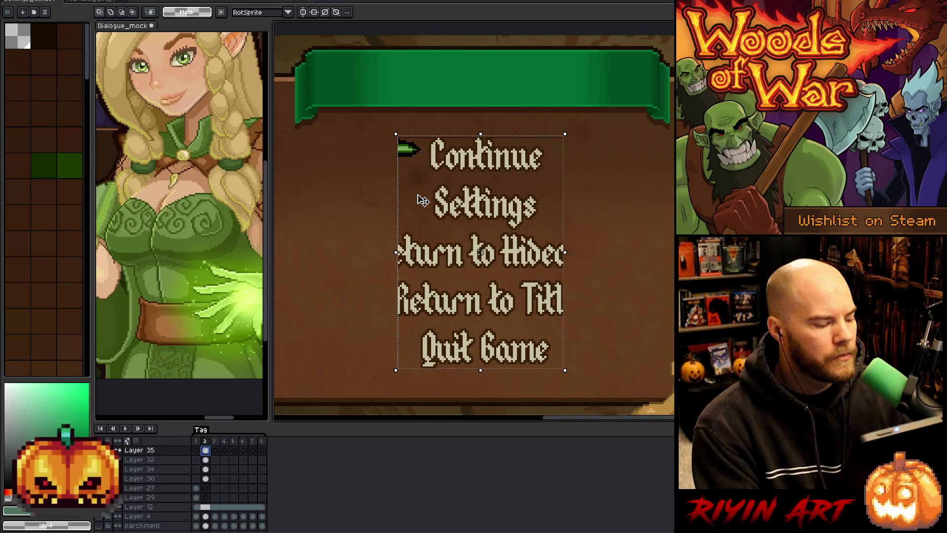
{"action": "left_click_drag", "start_coordinate": [458, 143], "coordinate": [468, 229]}
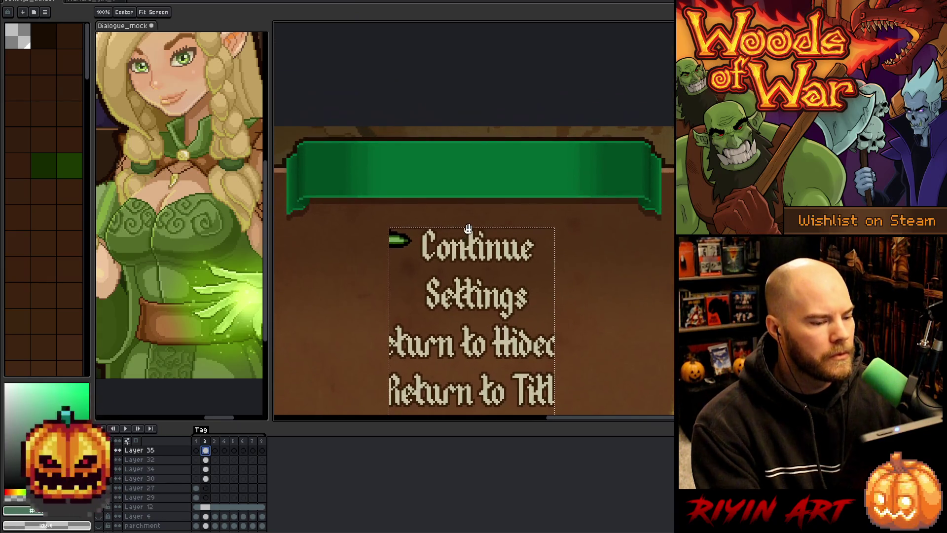
{"action": "scroll", "coordinate": [472, 233], "scroll_direction": "down", "scroll_amount": 1}
{"action": "scroll", "coordinate": [458, 295], "scroll_direction": "up", "scroll_amount": 1}
{"action": "left_click_drag", "start_coordinate": [458, 295], "coordinate": [459, 209]}
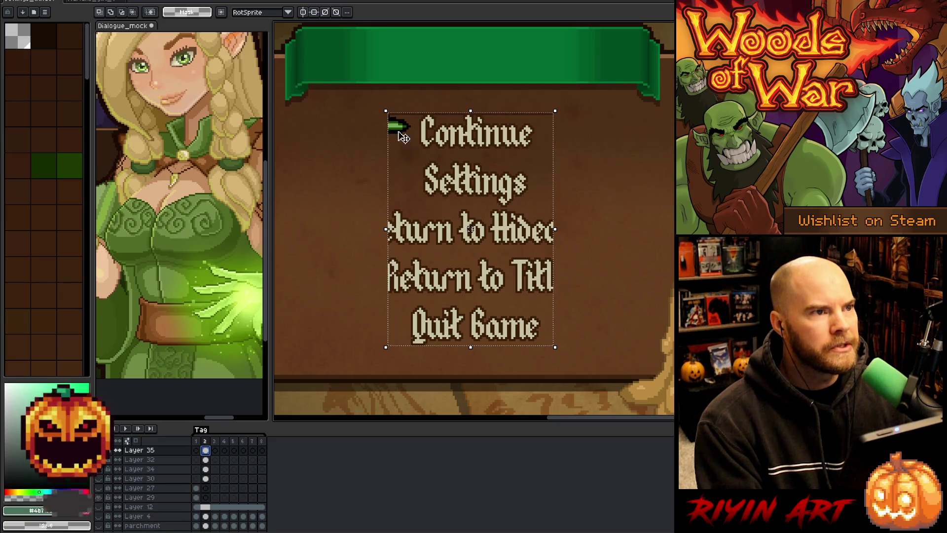
{"action": "scroll", "coordinate": [404, 137], "scroll_direction": "up", "scroll_amount": 1}
{"action": "scroll", "coordinate": [423, 172], "scroll_direction": "up", "scroll_amount": 1}
{"action": "scroll", "coordinate": [423, 175], "scroll_direction": "down", "scroll_amount": 1}
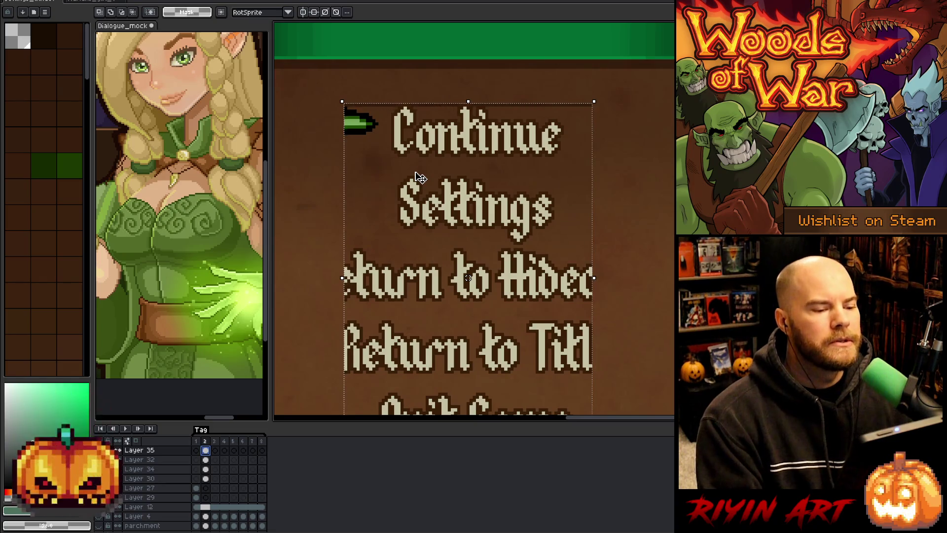
{"action": "scroll", "coordinate": [415, 178], "scroll_direction": "down", "scroll_amount": 2}
{"action": "scroll", "coordinate": [421, 187], "scroll_direction": "up", "scroll_amount": 1}
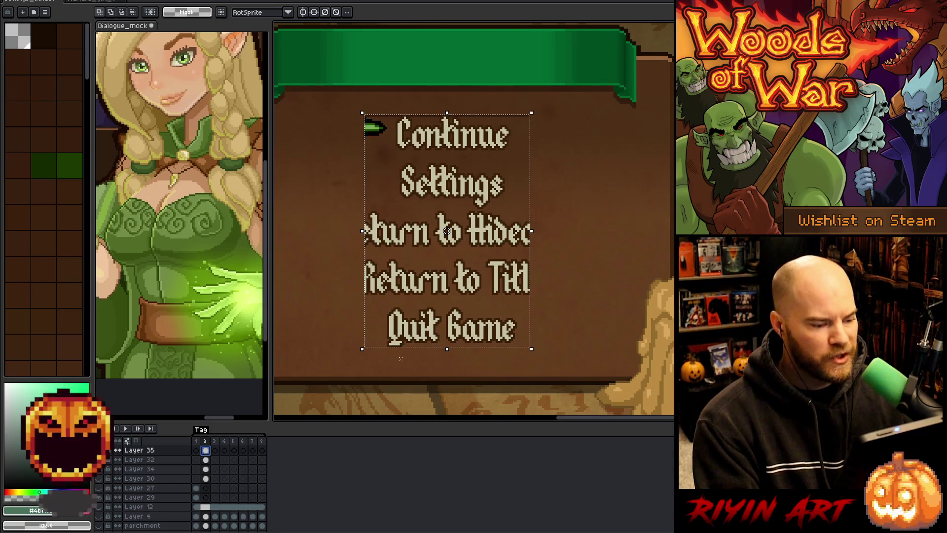
{"action": "scroll", "coordinate": [407, 222], "scroll_direction": "down", "scroll_amount": 1}
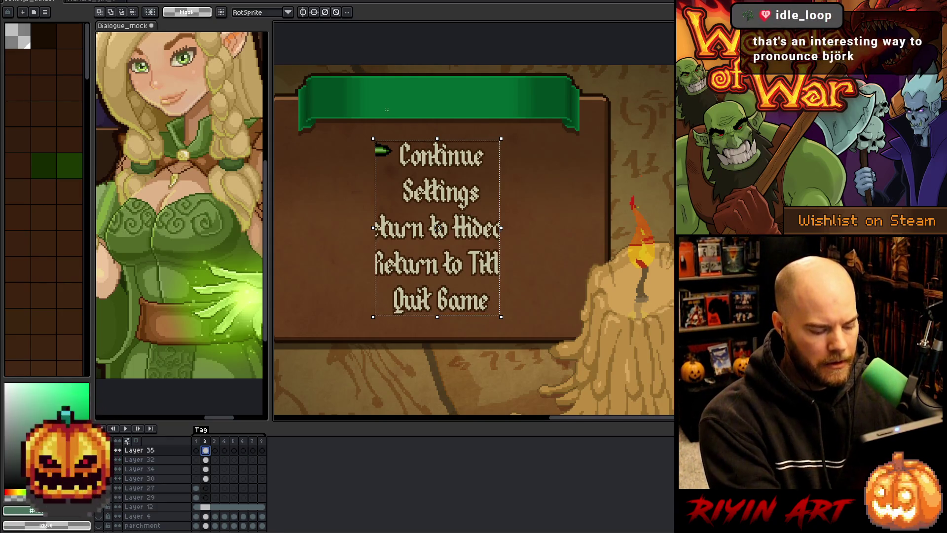
{"action": "key", "text": "shift+n"}
Shift the pasted menu text right, commit it, and select the Return to Title and Quit Game rows.
{"action": "left_click", "coordinate": [455, 221]}
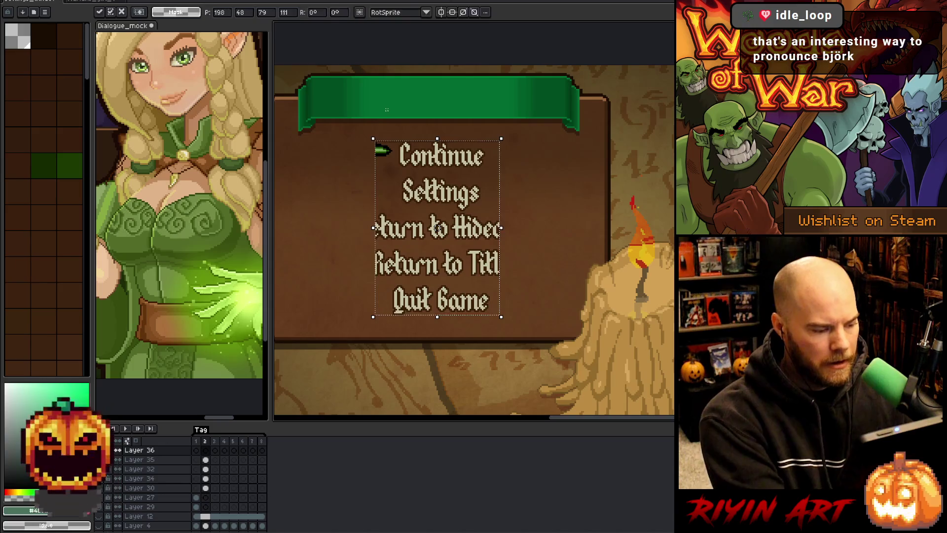
{"action": "mouse_move", "coordinate": [455, 222]}
{"action": "left_mouse_down"}
{"action": "mouse_move", "coordinate": [538, 227]}
{"action": "mouse_move", "coordinate": [514, 228]}
{"action": "left_mouse_up"}
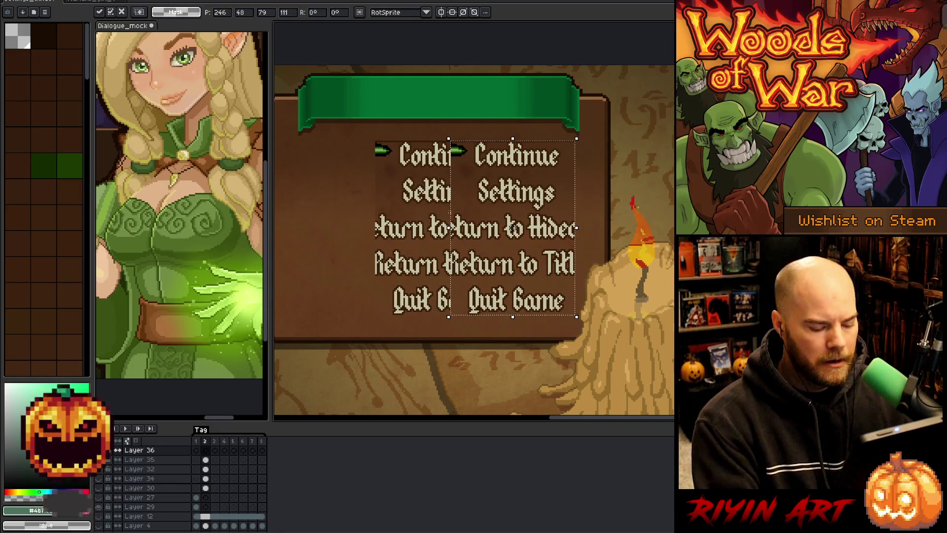
{"action": "mouse_move", "coordinate": [597, 331]}
{"action": "left_mouse_down"}
{"action": "mouse_move", "coordinate": [400, 271]}
{"action": "mouse_move", "coordinate": [377, 231]}
{"action": "left_mouse_up"}
{"action": "mouse_move", "coordinate": [644, 360]}
{"action": "left_mouse_down"}
{"action": "mouse_move", "coordinate": [492, 321]}
{"action": "mouse_move", "coordinate": [377, 230]}
{"action": "left_mouse_up"}
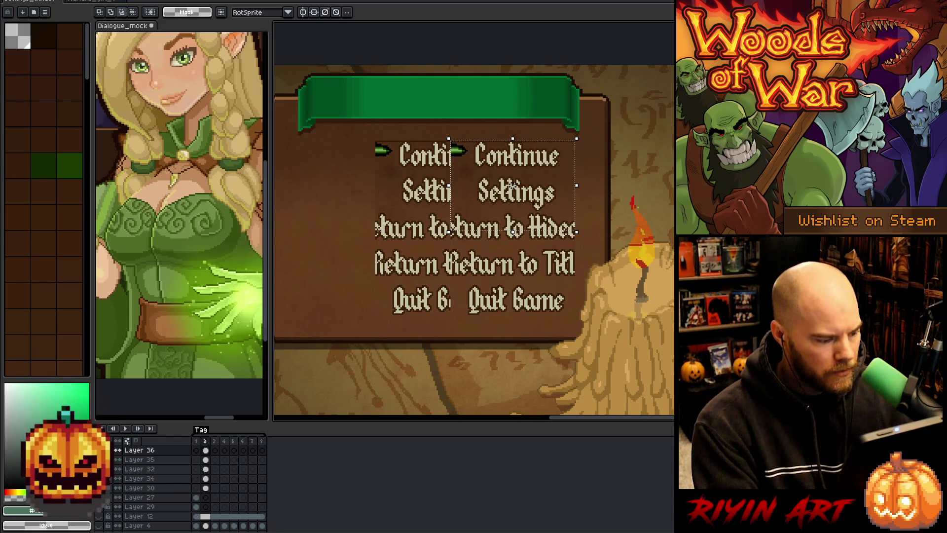
{"action": "mouse_move", "coordinate": [661, 380]}
{"action": "left_mouse_down"}
{"action": "mouse_move", "coordinate": [417, 269]}
{"action": "mouse_move", "coordinate": [376, 229]}
{"action": "left_mouse_up"}
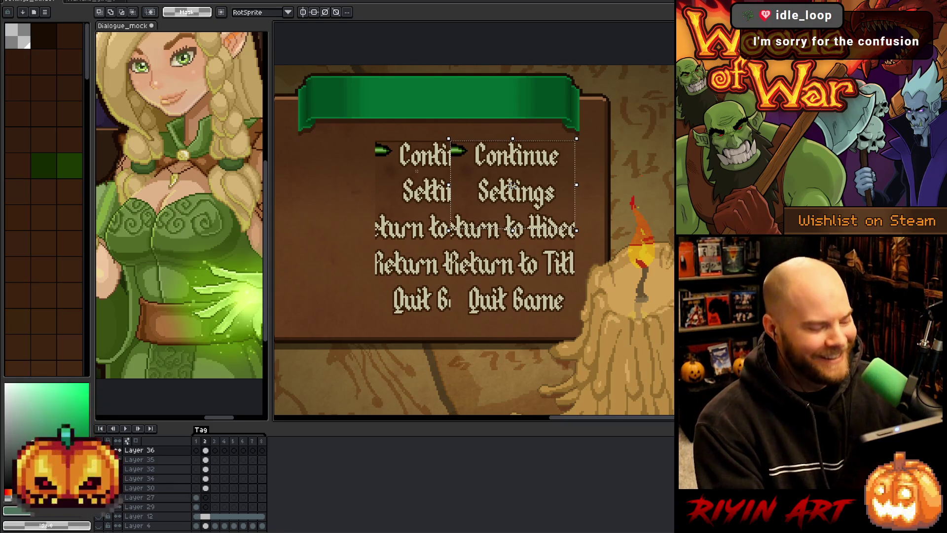
{"action": "scroll", "coordinate": [451, 170], "scroll_direction": "down", "scroll_amount": 1}
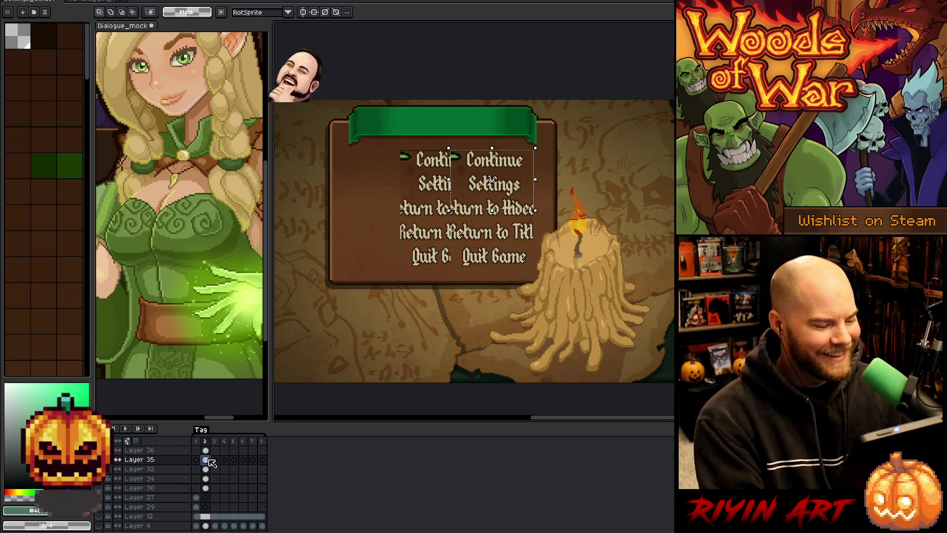
Paste the teal block onto a new layer and shift it left over the pointer.
{"action": "key", "text": "shift+n"}
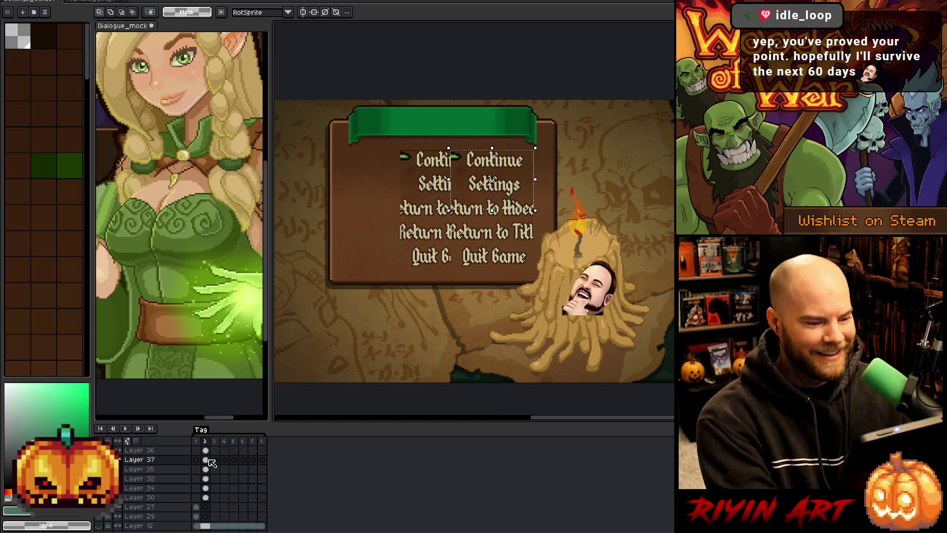
{"action": "key", "text": "ctrl+v"}
{"action": "left_click_drag", "start_coordinate": [492, 180], "coordinate": [407, 179]}
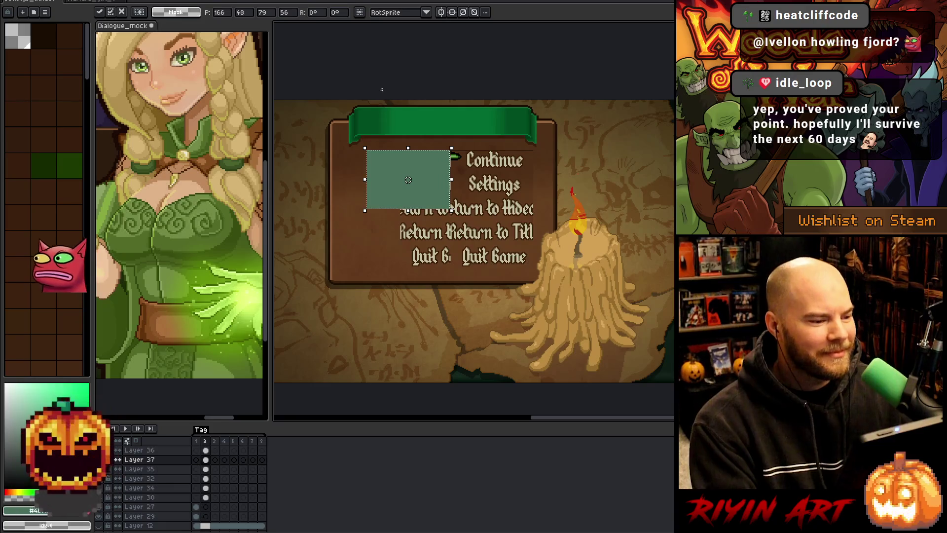
{"action": "key", "text": "Return"}
Fill the area above the block over the green banner with teal, then marquee the menu text.
{"action": "left_click_drag", "start_coordinate": [381, 99], "coordinate": [431, 170]}
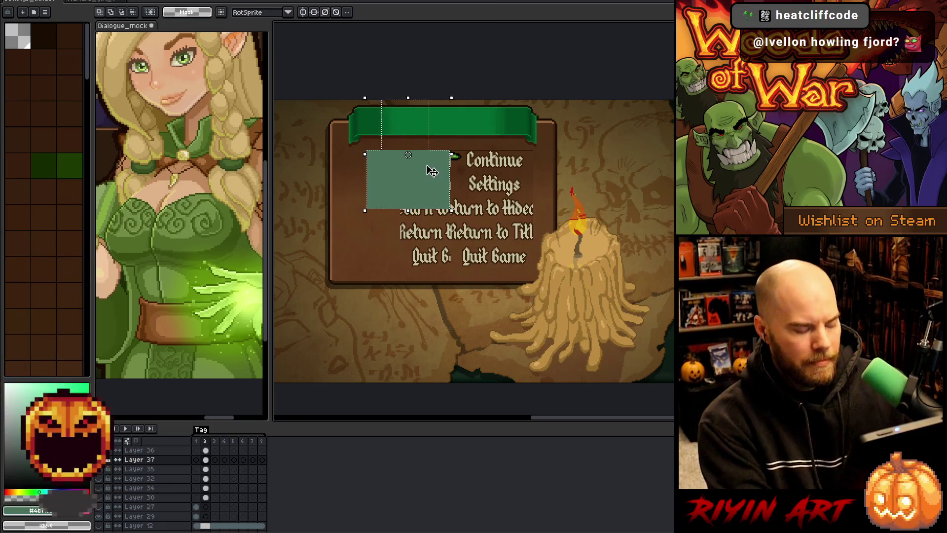
{"action": "key", "text": "f"}
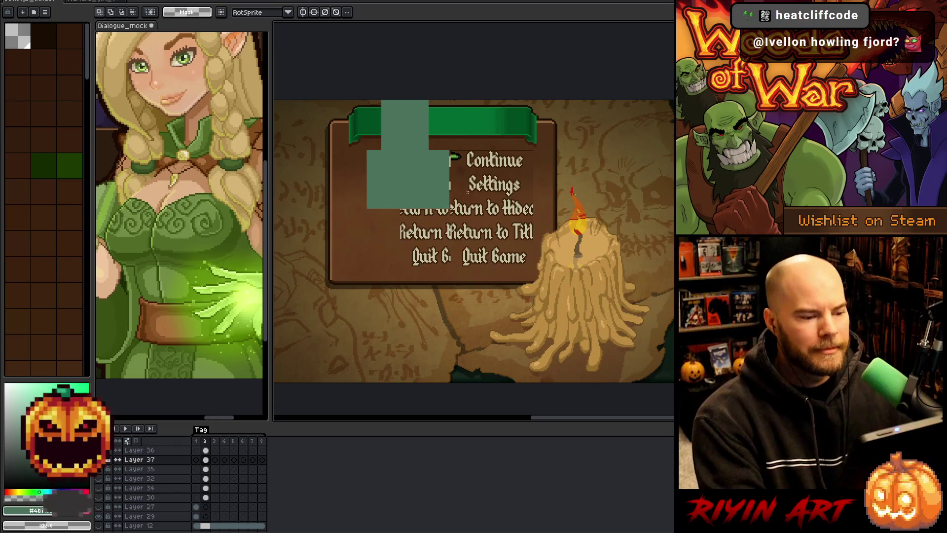
{"action": "scroll", "coordinate": [468, 192], "scroll_direction": "up", "scroll_amount": 4}
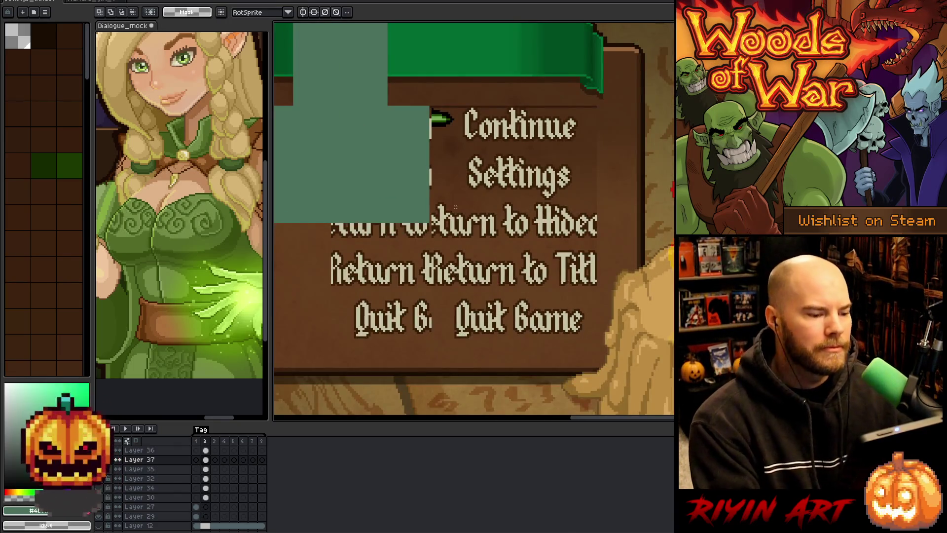
{"action": "left_click_drag", "start_coordinate": [390, 222], "coordinate": [506, 105]}
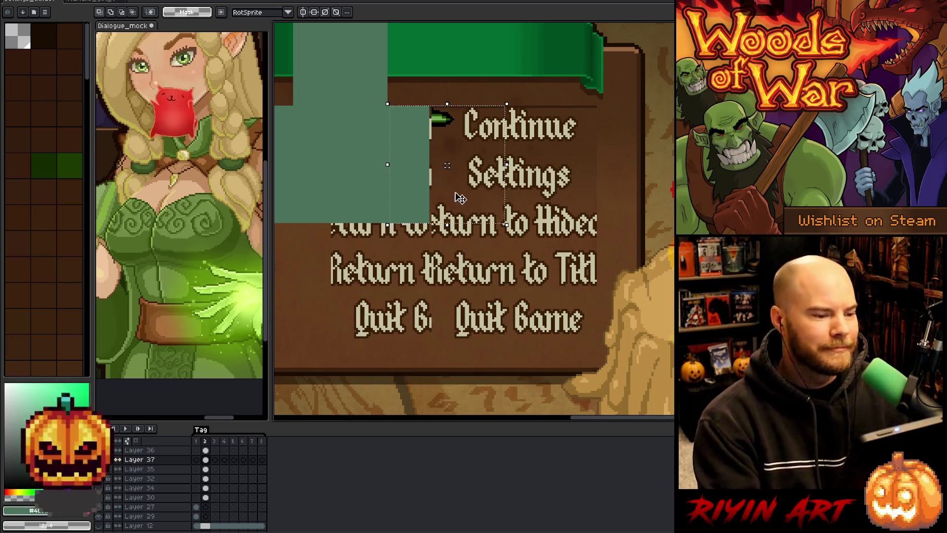
{"action": "scroll", "coordinate": [454, 197], "scroll_direction": "up", "scroll_amount": 2}
{"action": "scroll", "coordinate": [454, 190], "scroll_direction": "down", "scroll_amount": 2}
{"action": "scroll", "coordinate": [459, 186], "scroll_direction": "up", "scroll_amount": 2}
{"action": "scroll", "coordinate": [460, 185], "scroll_direction": "down", "scroll_amount": 2}
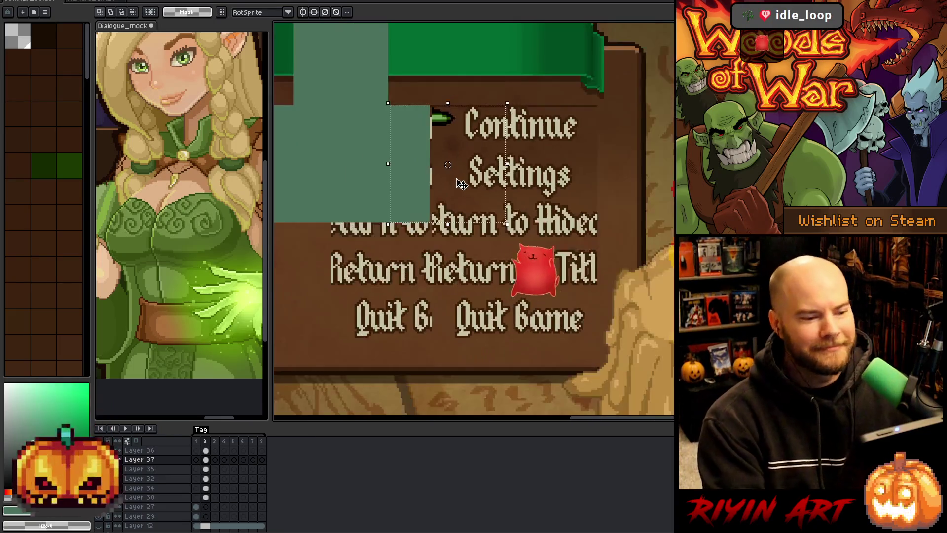
{"action": "scroll", "coordinate": [459, 185], "scroll_direction": "up", "scroll_amount": 2}
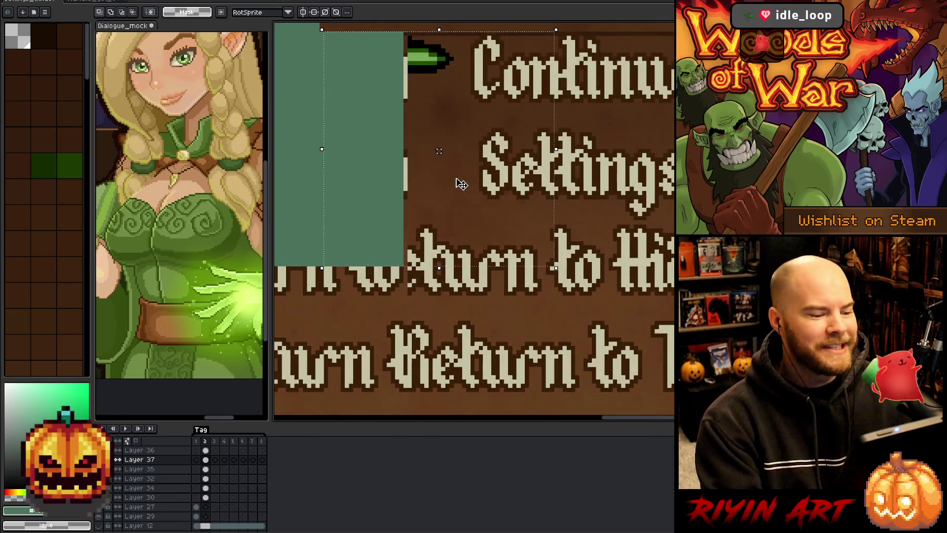
{"action": "scroll", "coordinate": [458, 183], "scroll_direction": "down", "scroll_amount": 3}
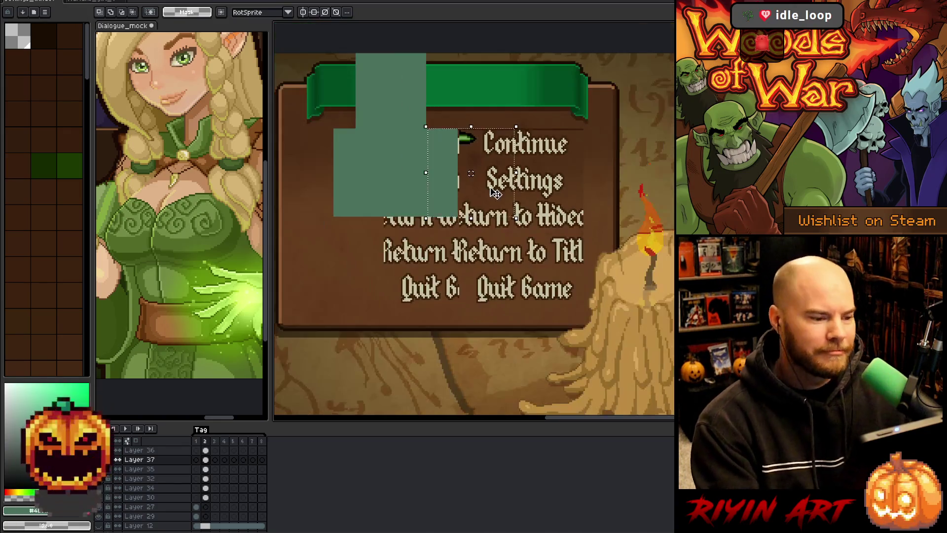
{"action": "scroll", "coordinate": [489, 189], "scroll_direction": "up", "scroll_amount": 2}
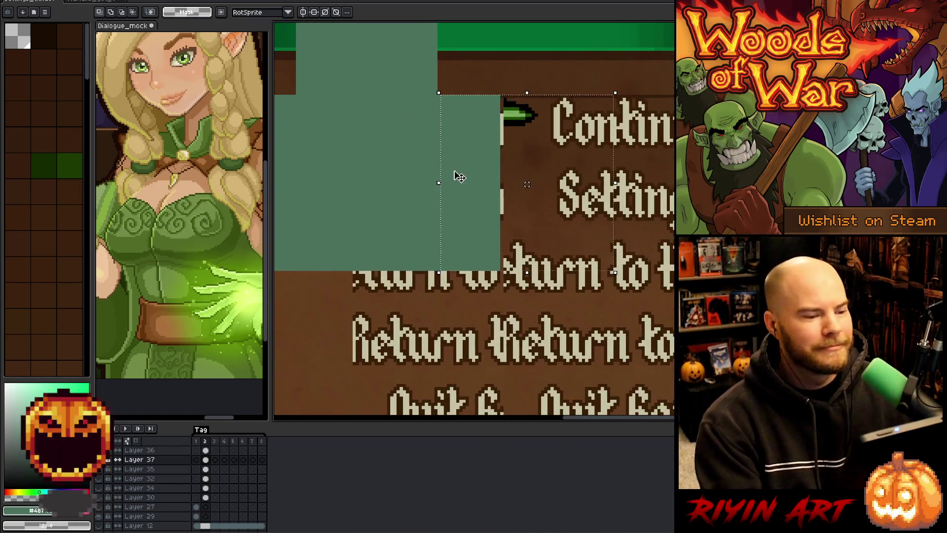
{"action": "scroll", "coordinate": [454, 175], "scroll_direction": "up", "scroll_amount": 3}
{"action": "scroll", "coordinate": [457, 169], "scroll_direction": "down", "scroll_amount": 2}
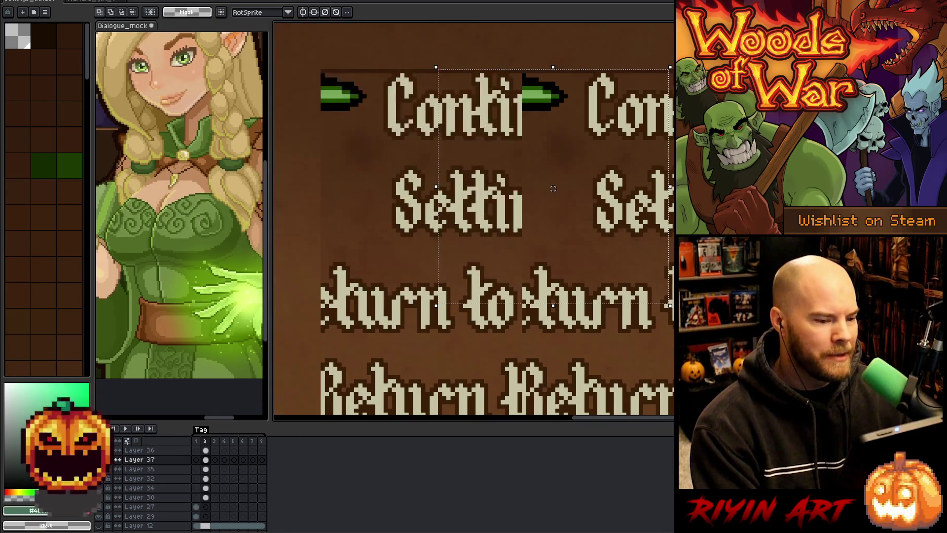
{"action": "scroll", "coordinate": [579, 261], "scroll_direction": "down", "scroll_amount": 3}
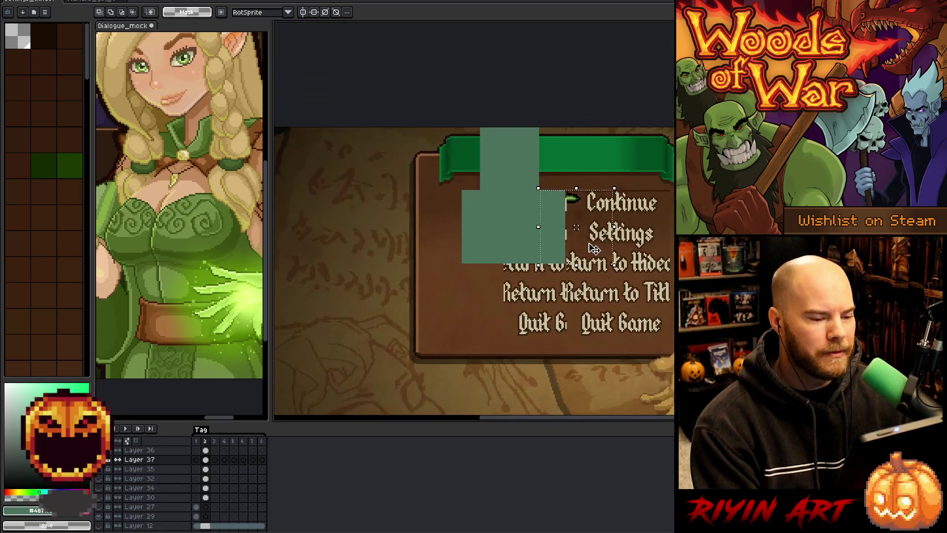
{"action": "scroll", "coordinate": [581, 259], "scroll_direction": "up", "scroll_amount": 3}
{"action": "scroll", "coordinate": [581, 256], "scroll_direction": "down", "scroll_amount": 1}
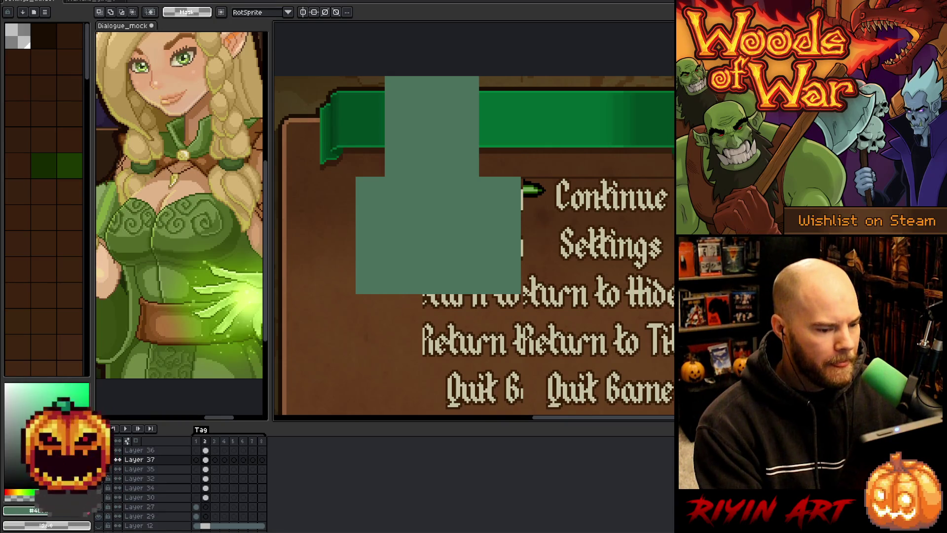
Marquee a tall strip along the menu panel's left edge, nudging its edge up slightly.
{"action": "mouse_move", "coordinate": [365, 366]}
{"action": "left_mouse_down"}
{"action": "mouse_move", "coordinate": [282, 364]}
{"action": "mouse_move", "coordinate": [279, 347]}
{"action": "left_mouse_up"}
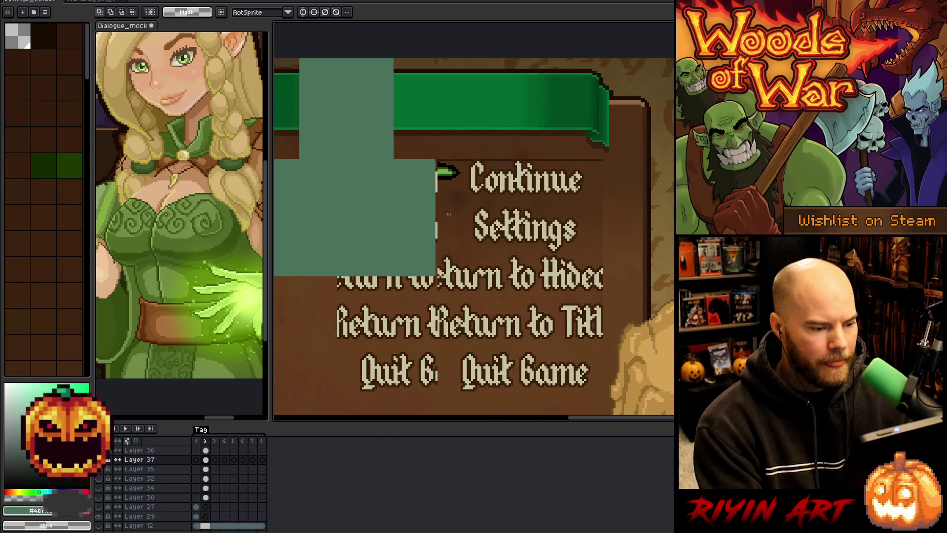
{"action": "scroll", "coordinate": [449, 213], "scroll_direction": "up", "scroll_amount": 2}
{"action": "mouse_move", "coordinate": [443, 109]}
{"action": "left_mouse_down"}
{"action": "mouse_move", "coordinate": [425, 168]}
{"action": "mouse_move", "coordinate": [420, 346]}
{"action": "left_mouse_up"}
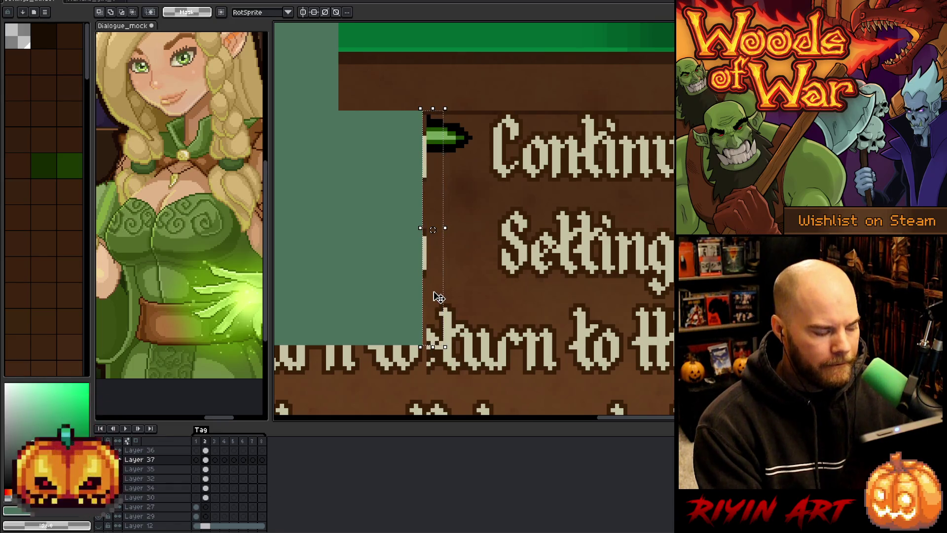
{"action": "scroll", "coordinate": [434, 296], "scroll_direction": "down", "scroll_amount": 2}
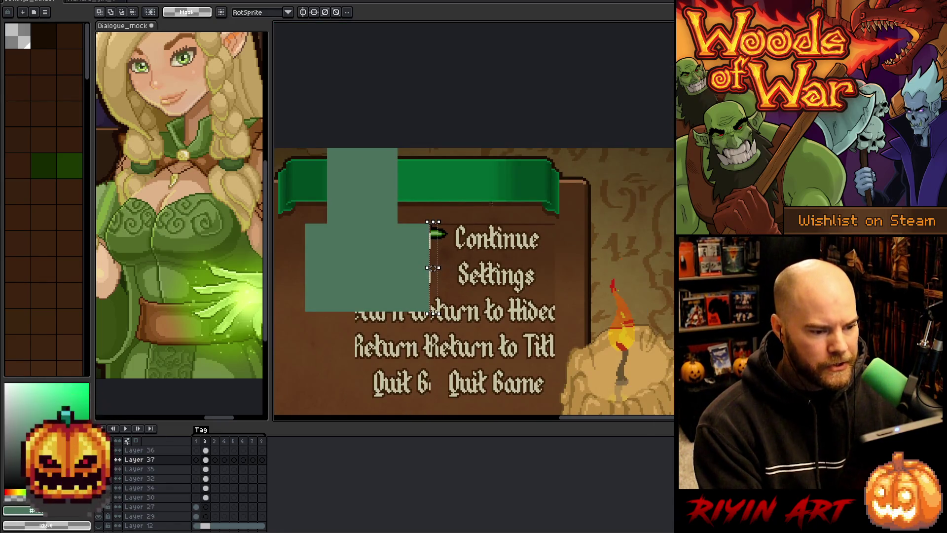
{"action": "mouse_move", "coordinate": [615, 204]}
{"action": "left_mouse_down"}
{"action": "mouse_move", "coordinate": [328, 413]}
{"action": "mouse_move", "coordinate": [316, 258]}
{"action": "left_mouse_up"}
{"action": "scroll", "coordinate": [468, 239], "scroll_direction": "up", "scroll_amount": 4}
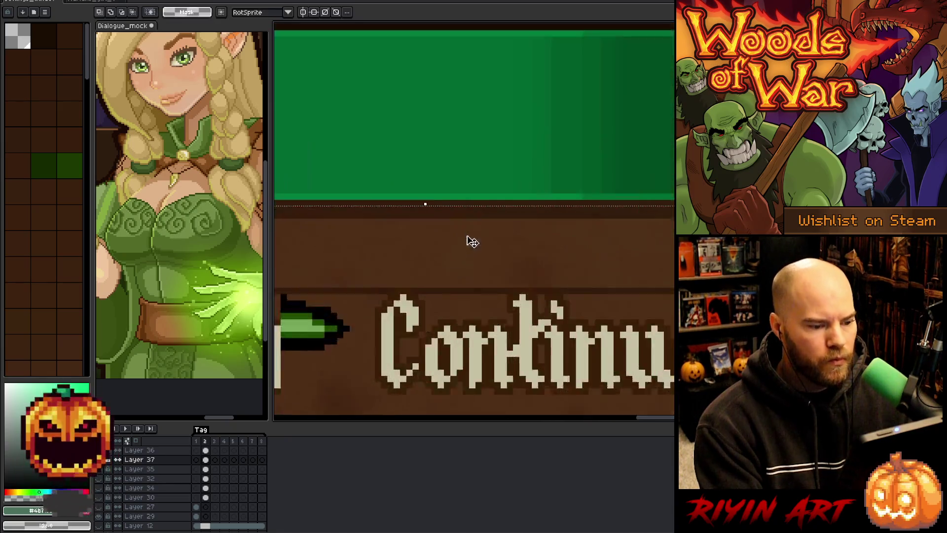
{"action": "key", "text": "Up"}
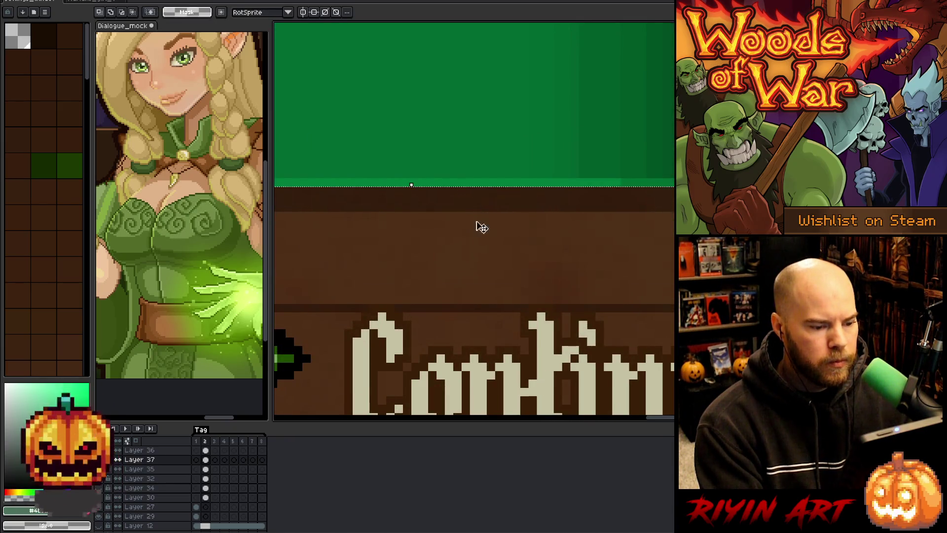
{"action": "scroll", "coordinate": [483, 226], "scroll_direction": "down", "scroll_amount": 4}
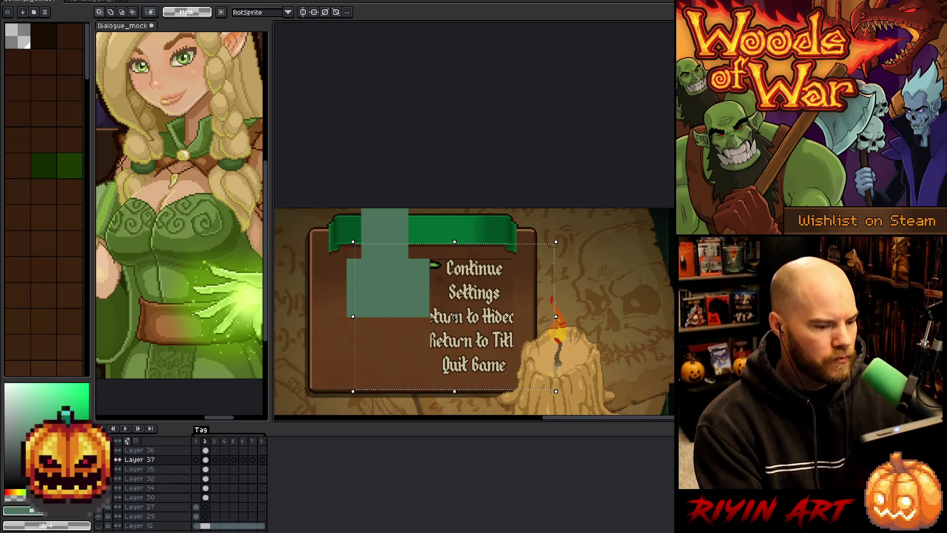
Centre Layer 36's menu screenshot vertically with Edit > Center > Center Y.
{"action": "left_click", "coordinate": [206, 449]}
{"action": "left_click", "coordinate": [49, 1]}
{"action": "mouse_move", "coordinate": [72, 1]}
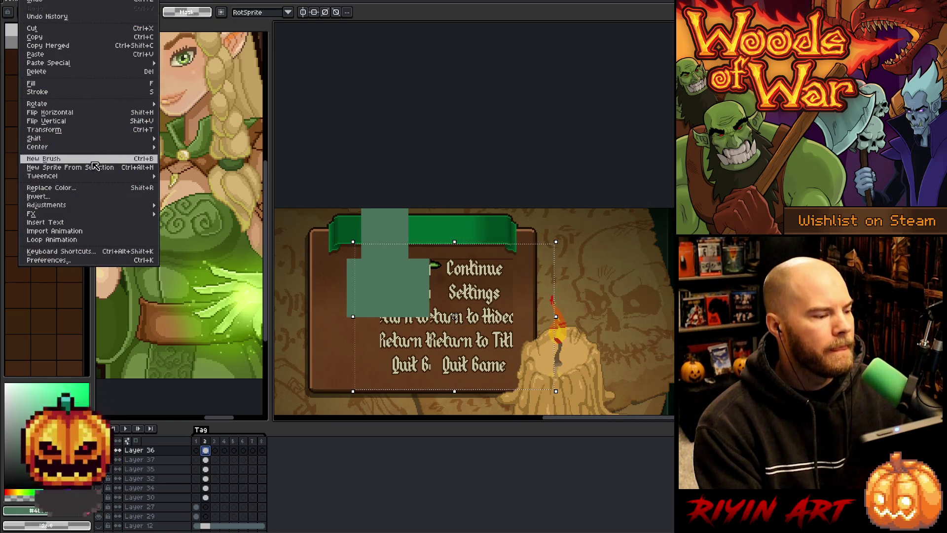
{"action": "mouse_move", "coordinate": [106, 147]}
{"action": "left_click", "coordinate": [183, 164]}
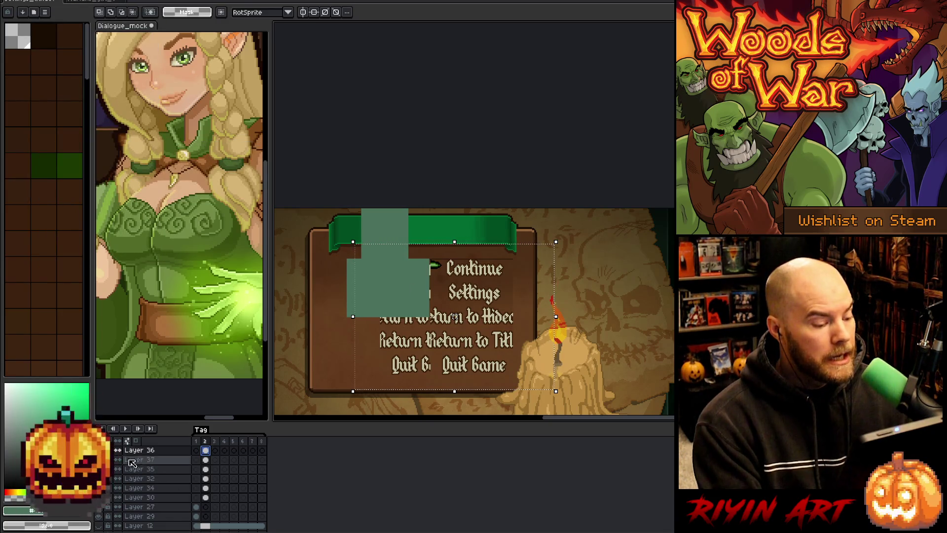
{"action": "scroll", "coordinate": [454, 317], "scroll_direction": "up", "scroll_amount": 2}
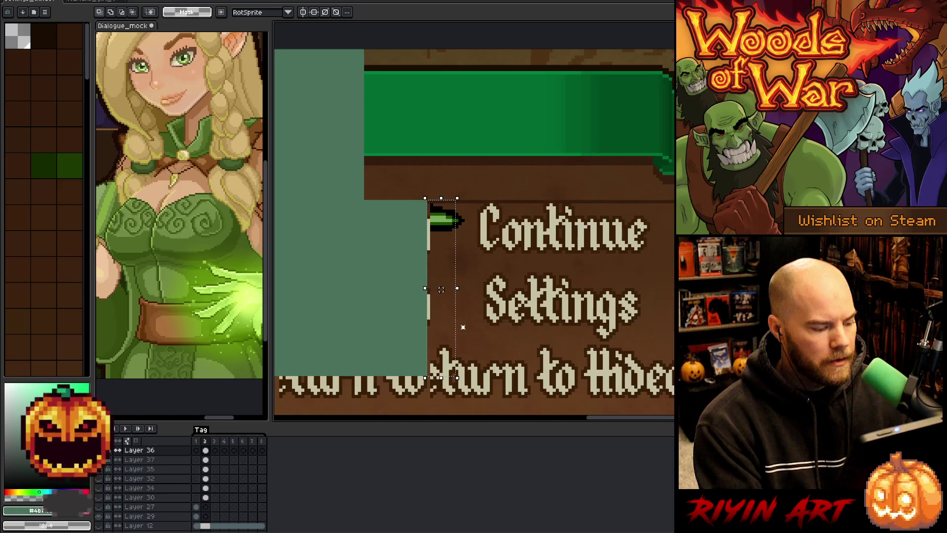
{"action": "scroll", "coordinate": [463, 327], "scroll_direction": "down", "scroll_amount": 3}
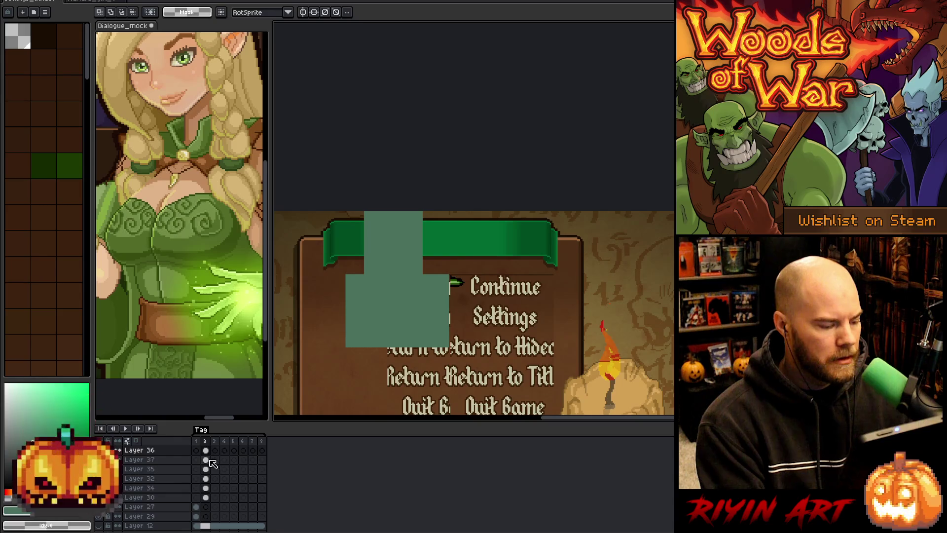
Select Layer 37, hide the teal mask and menu text layers, and clear the selection.
{"action": "left_click", "coordinate": [135, 460]}
{"action": "left_click", "coordinate": [136, 460], "text": "ctrl"}
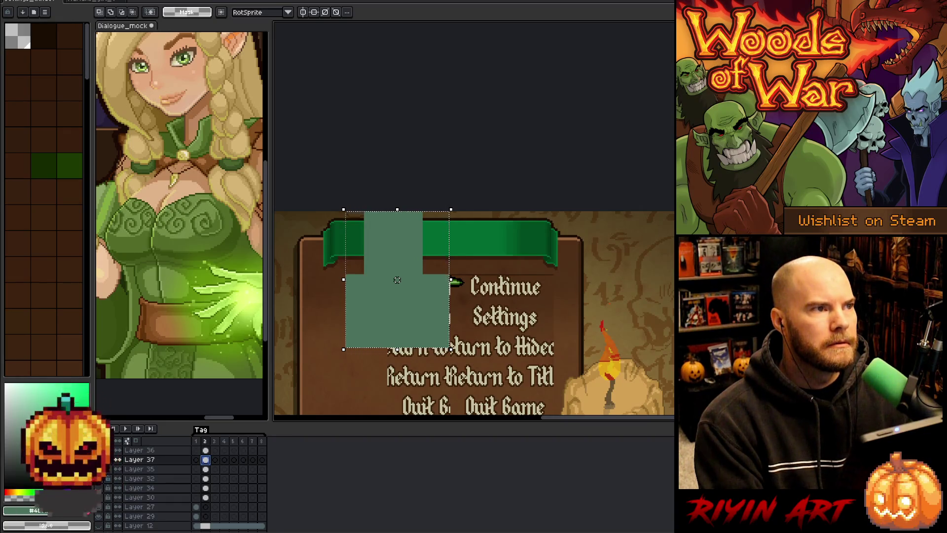
{"action": "scroll", "coordinate": [512, 146], "scroll_direction": "down", "scroll_amount": 2}
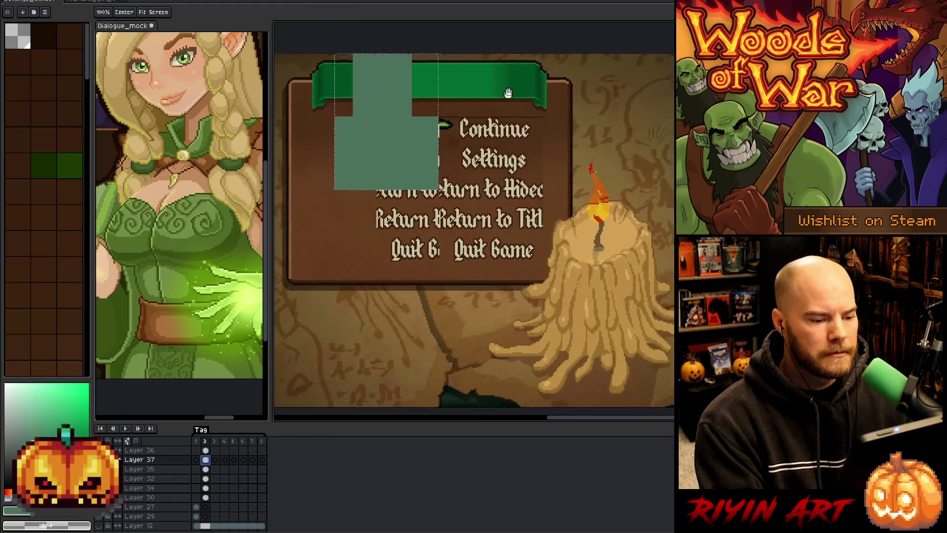
{"action": "scroll", "coordinate": [563, 281], "scroll_direction": "up", "scroll_amount": 2}
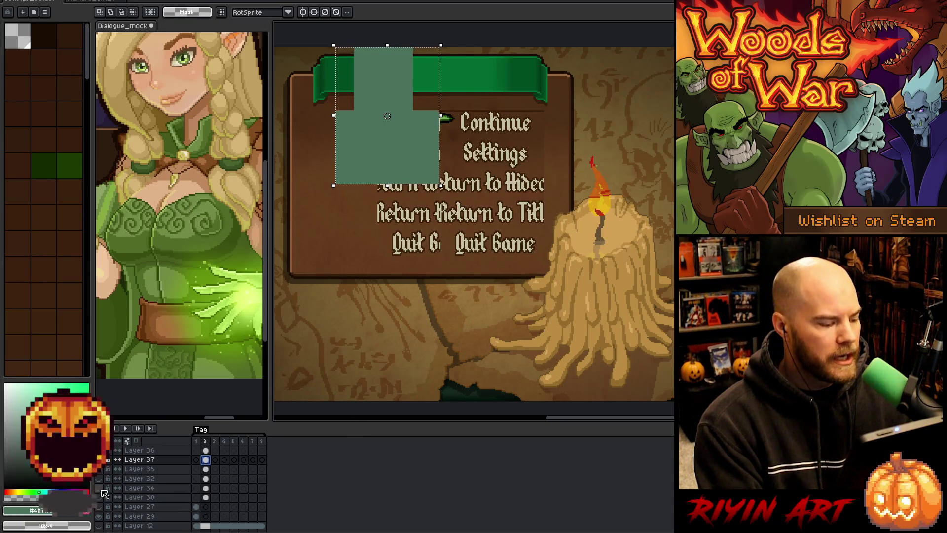
{"action": "left_click_drag", "start_coordinate": [104, 473], "coordinate": [107, 459]}
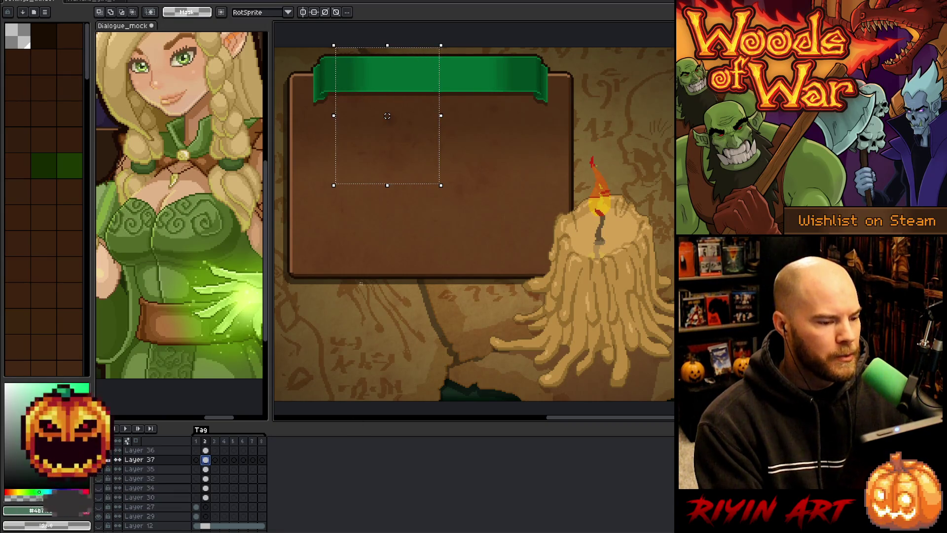
{"action": "key", "text": "ctrl+d"}
{"action": "scroll", "coordinate": [400, 259], "scroll_direction": "down", "scroll_amount": 1}
Switch to the elf card document and bring the code editor forward.
{"action": "mouse_move", "coordinate": [410, 289]}
{"action": "left_mouse_down"}
{"action": "mouse_move", "coordinate": [437, 278]}
{"action": "mouse_move", "coordinate": [439, 287]}
{"action": "left_mouse_up"}
{"action": "scroll", "coordinate": [437, 278], "scroll_direction": "up", "scroll_amount": 1}
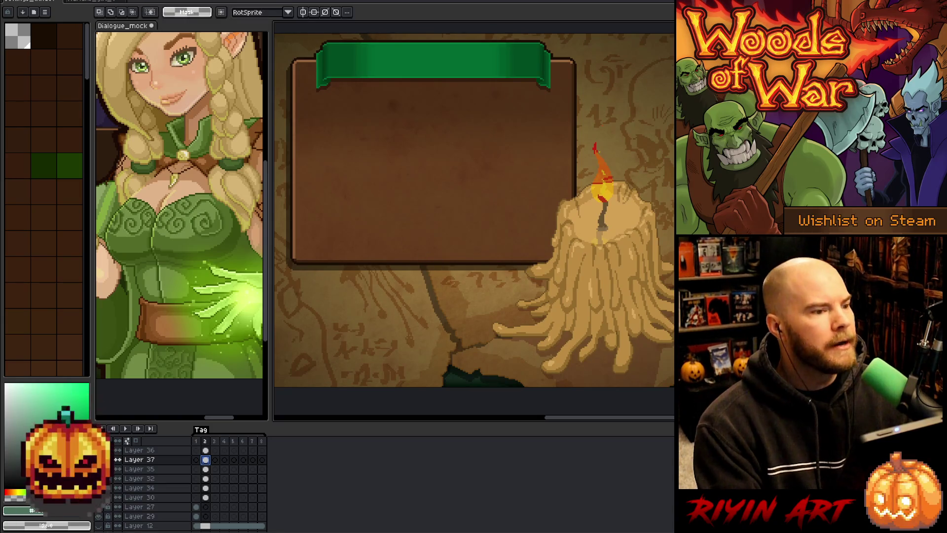
{"action": "left_click", "coordinate": [97, 2]}
{"action": "key", "text": "alt+Tab"}
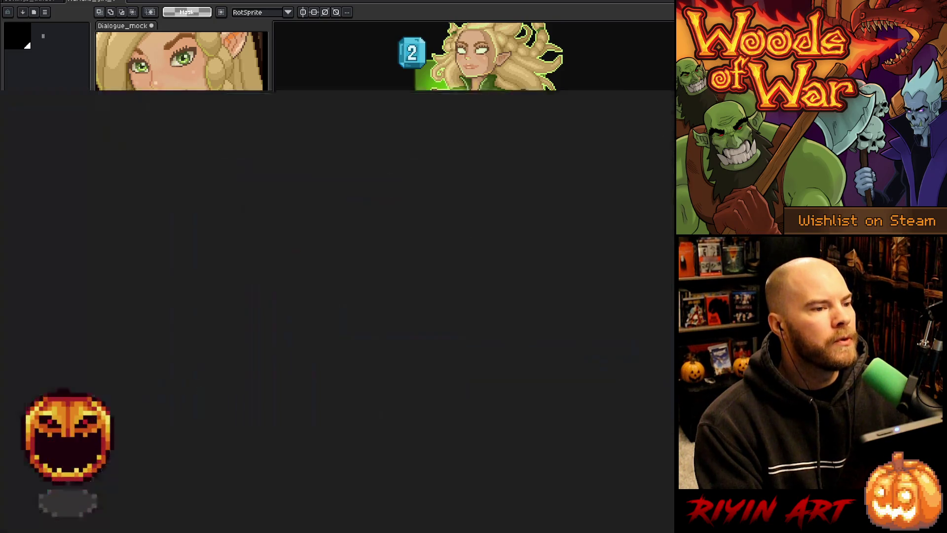
Change the pointer offset on line 234 from 91 to 104 and save SettingsMenu.cpp.
{"action": "scroll", "coordinate": [373, 340], "scroll_direction": "down", "scroll_amount": 2}
{"action": "scroll", "coordinate": [372, 334], "scroll_direction": "up", "scroll_amount": 4}
{"action": "left_click", "coordinate": [516, 310]}
{"action": "key", "text": "ctrl+f"}
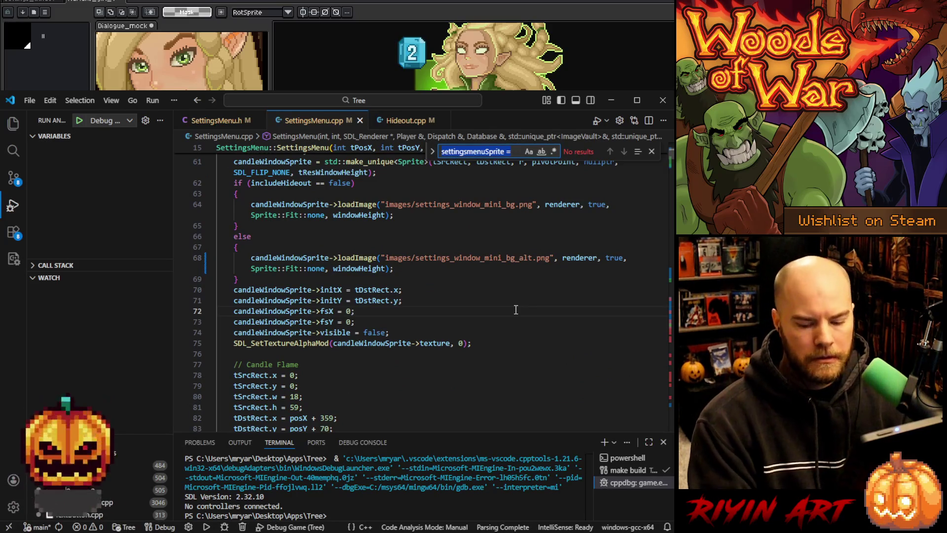
{"action": "type", "text": "91"}
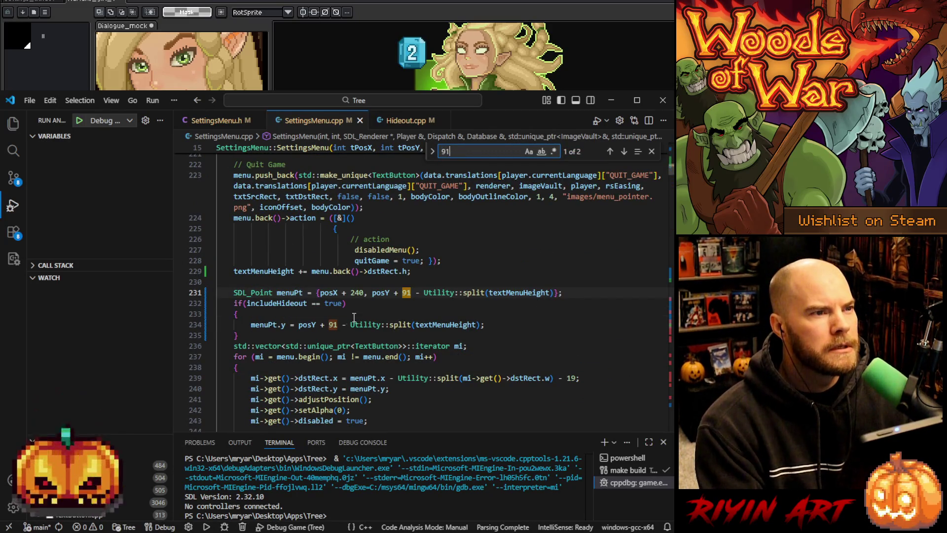
{"action": "double_click", "coordinate": [333, 324]}
{"action": "type", "text": "104"}
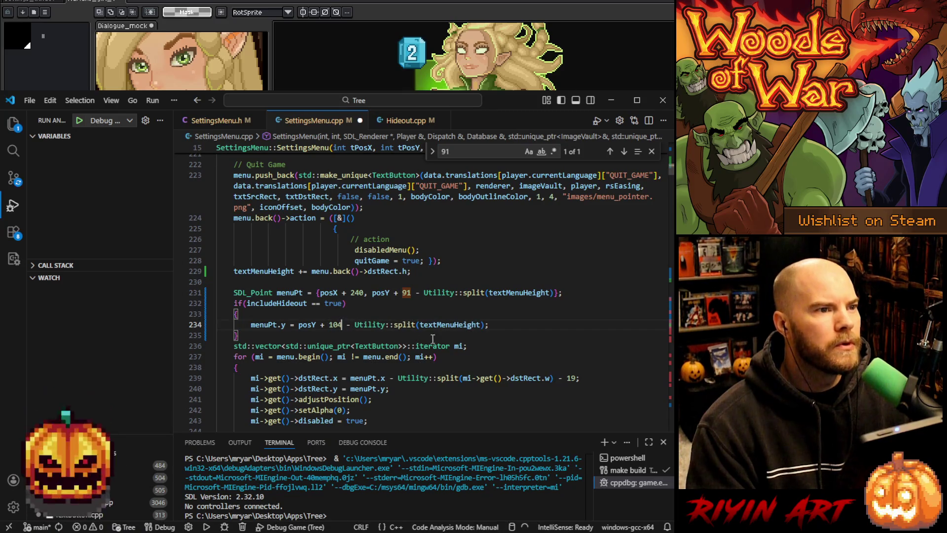
{"action": "left_click", "coordinate": [500, 326]}
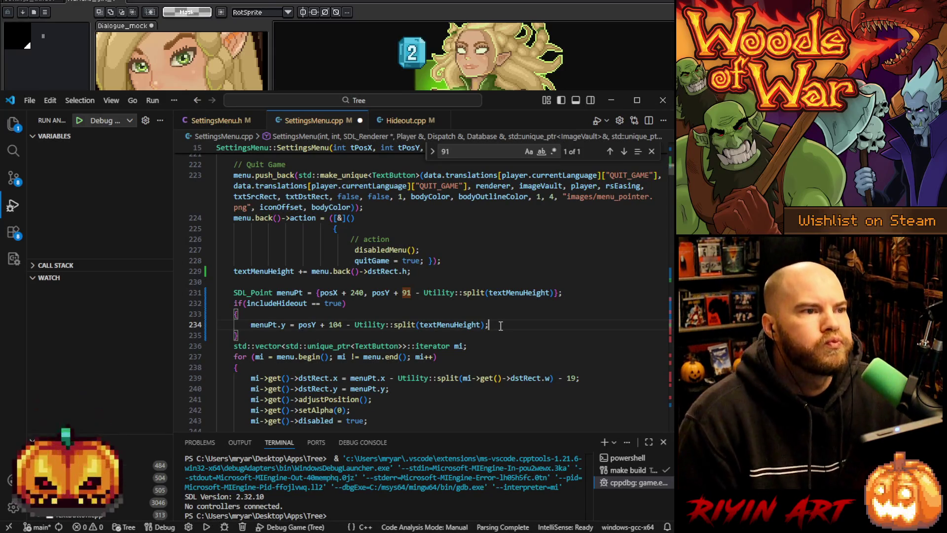
{"action": "left_click", "coordinate": [491, 269]}
{"action": "key", "text": "ctrl+s"}
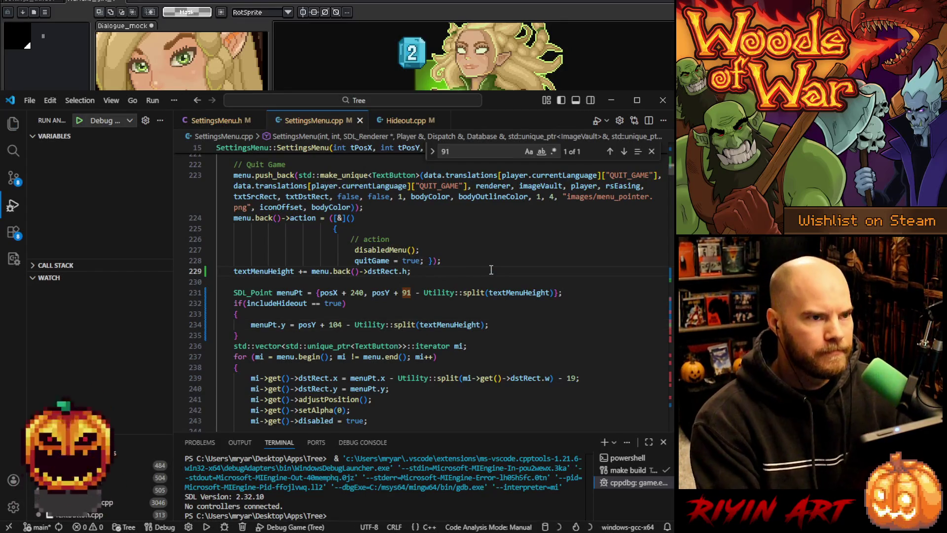
Build the game, close the search bar, and launch it in the debugger.
{"action": "key", "text": "F5"}
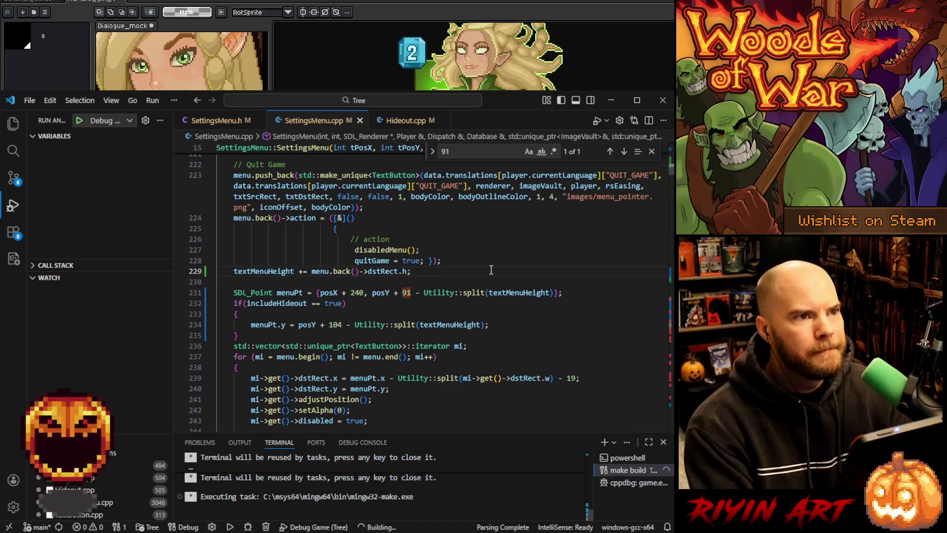
{"action": "left_click", "coordinate": [652, 152]}
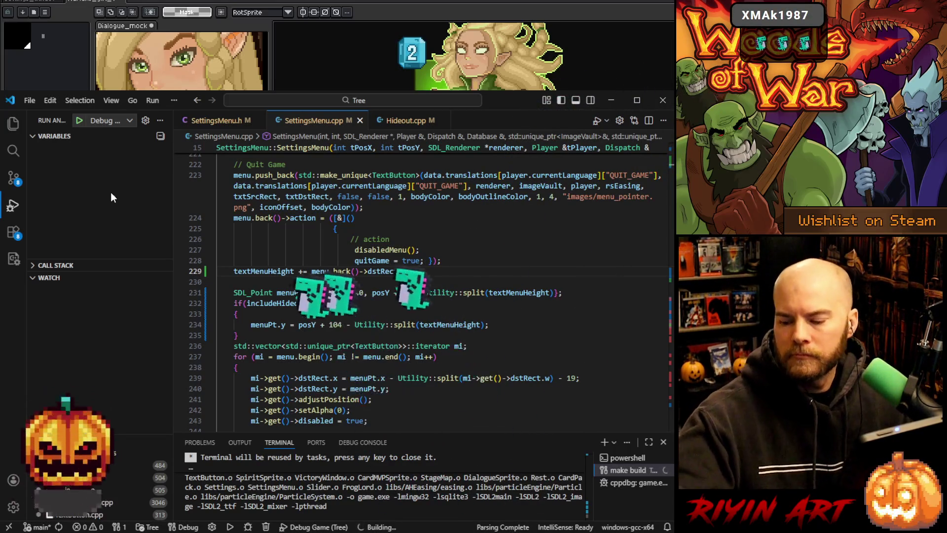
{"action": "left_click", "coordinate": [79, 121]}
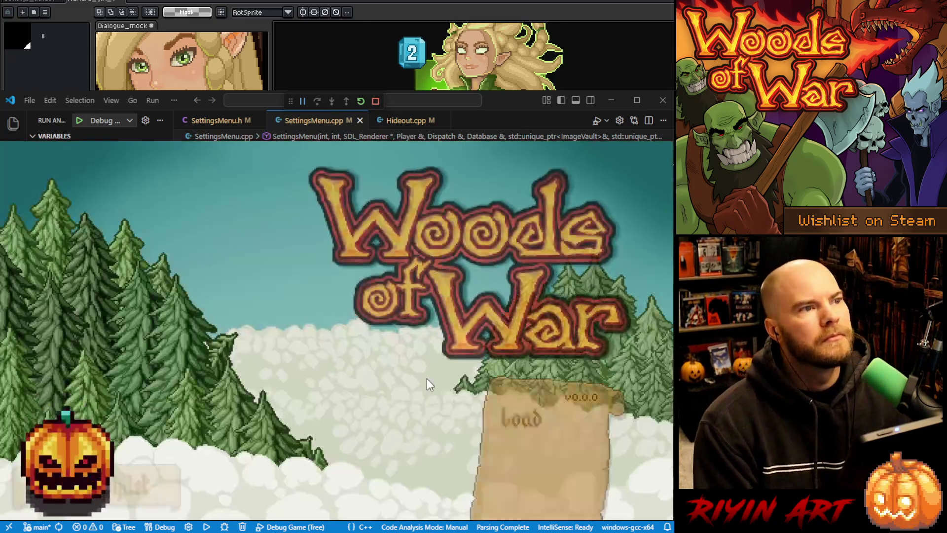
Load the save, open the pause menu to inspect the pointer, then close the game and minimize VS Code.
{"action": "left_click", "coordinate": [530, 413]}
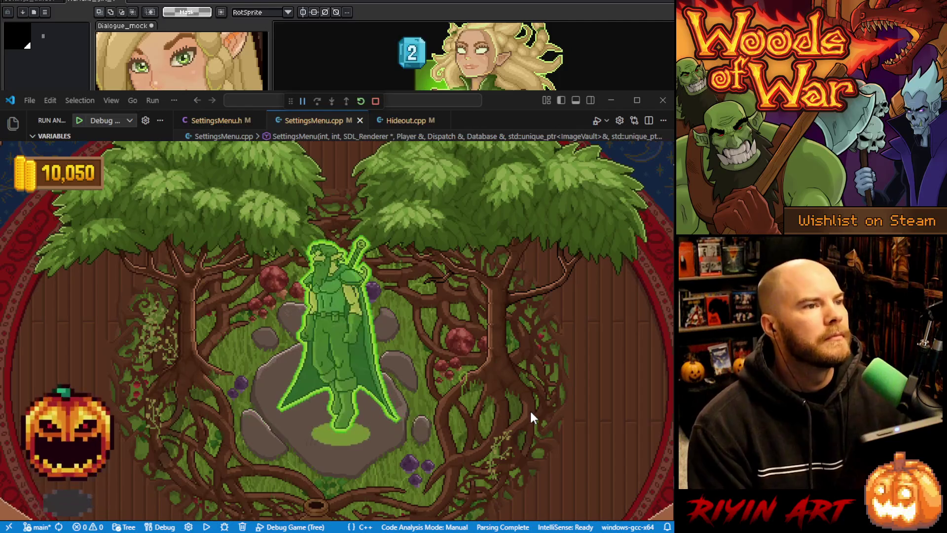
{"action": "key", "text": "Escape"}
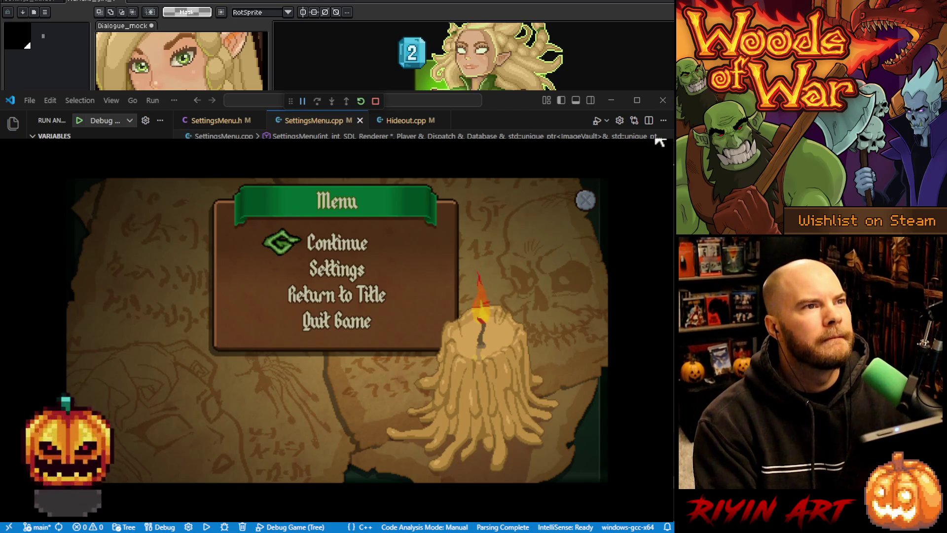
{"action": "left_click", "coordinate": [585, 200]}
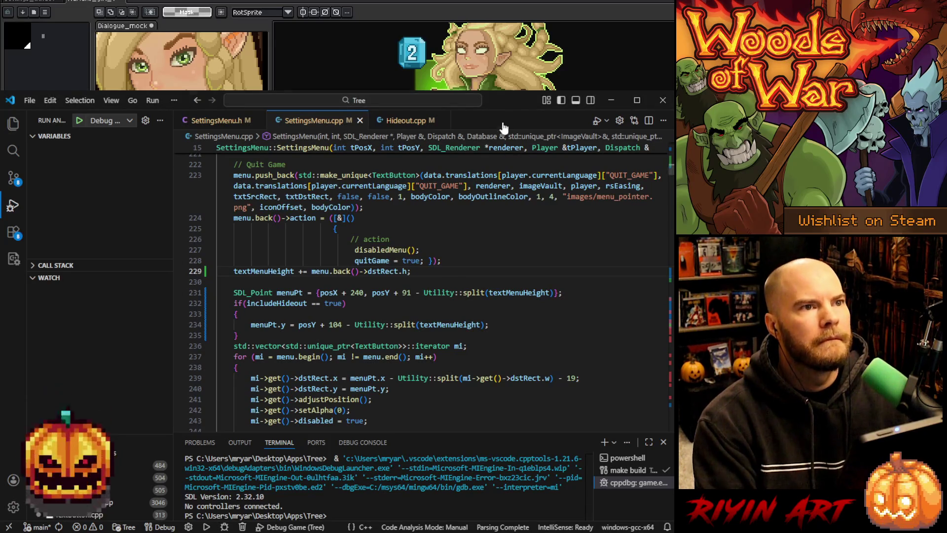
{"action": "left_click", "coordinate": [611, 100]}
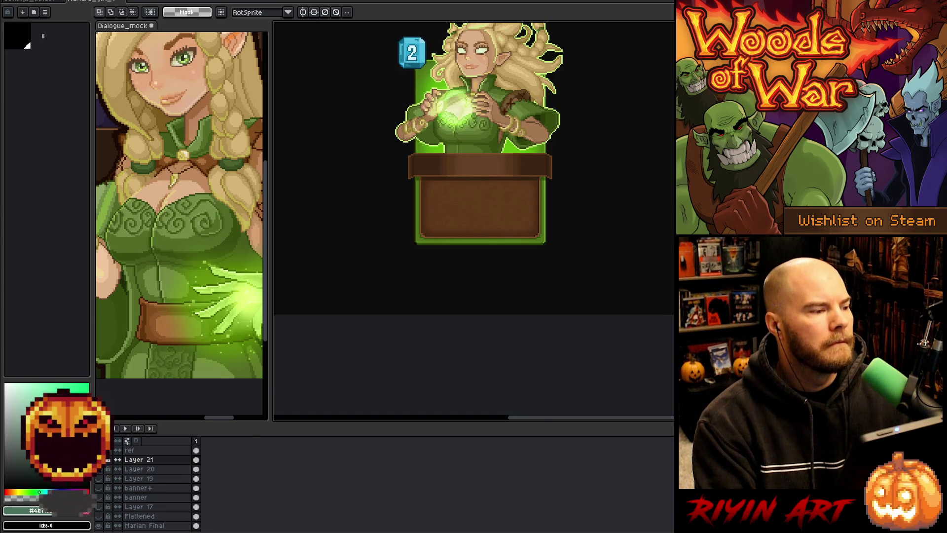
Create a new sprite and paste the pause-menu game screenshot into it.
{"action": "left_click", "coordinate": [27, 2]}
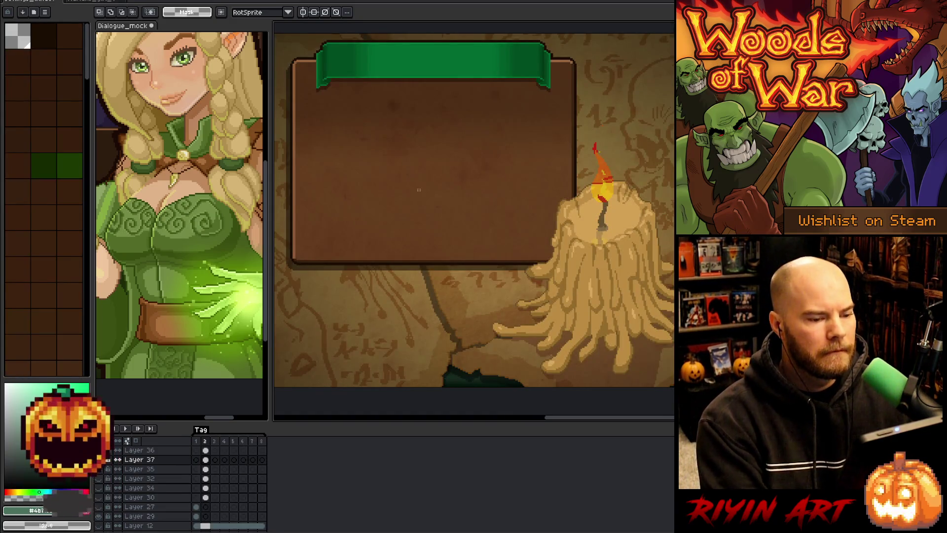
{"action": "key", "text": "ctrl+n"}
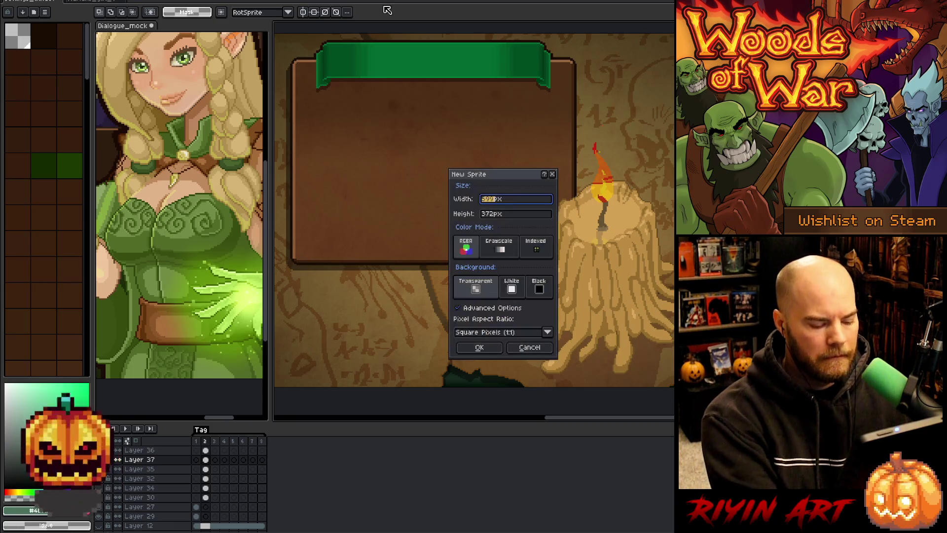
{"action": "key", "text": "Return"}
{"action": "key", "text": "ctrl+v"}
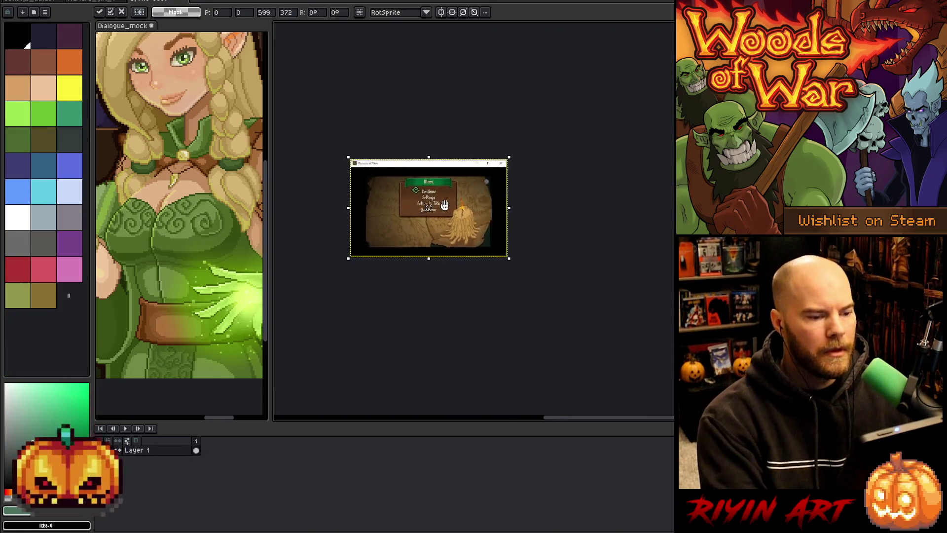
Marquee-measure the spacing around the Continue pointer and below Quit Game.
{"action": "scroll", "coordinate": [455, 187], "scroll_direction": "up", "scroll_amount": 5}
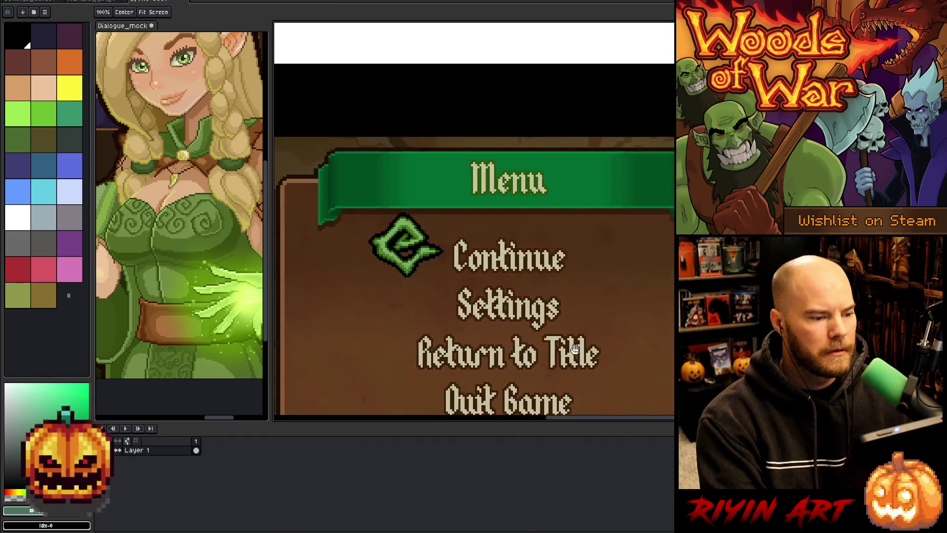
{"action": "mouse_move", "coordinate": [349, 198]}
{"action": "left_mouse_down"}
{"action": "mouse_move", "coordinate": [376, 172]}
{"action": "mouse_move", "coordinate": [419, 78]}
{"action": "left_mouse_up"}
{"action": "scroll", "coordinate": [395, 122], "scroll_direction": "down", "scroll_amount": 3}
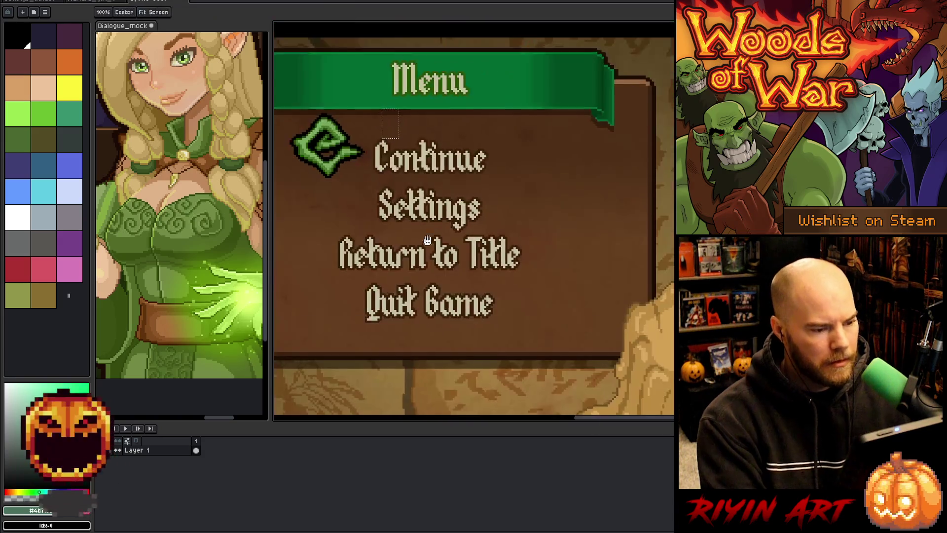
{"action": "scroll", "coordinate": [321, 181], "scroll_direction": "up", "scroll_amount": 4}
{"action": "mouse_move", "coordinate": [405, 164]}
{"action": "left_mouse_down"}
{"action": "mouse_move", "coordinate": [432, 192]}
{"action": "mouse_move", "coordinate": [509, 342]}
{"action": "left_mouse_up"}
{"action": "scroll", "coordinate": [438, 236], "scroll_direction": "down", "scroll_amount": 3}
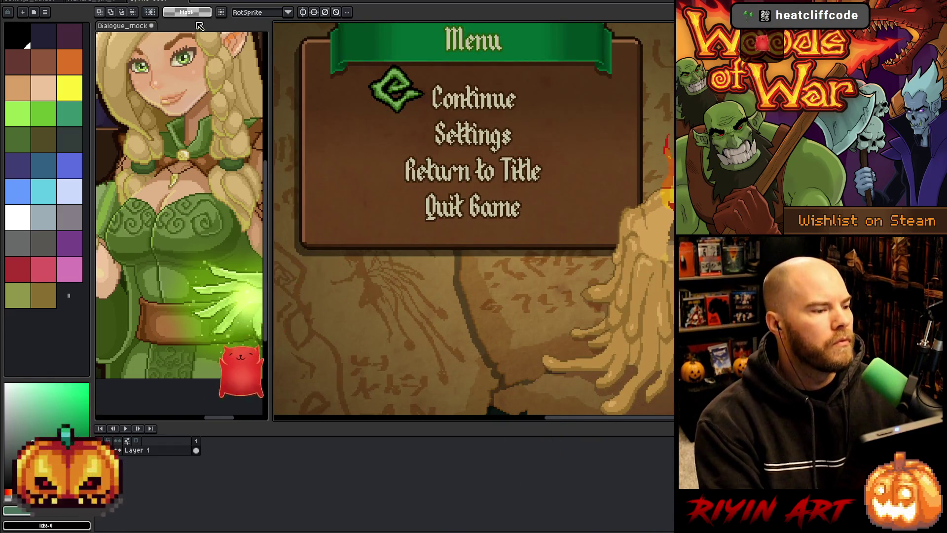
Close the scratch sprite without saving and return to VS Code.
{"action": "key", "text": "ctrl+w"}
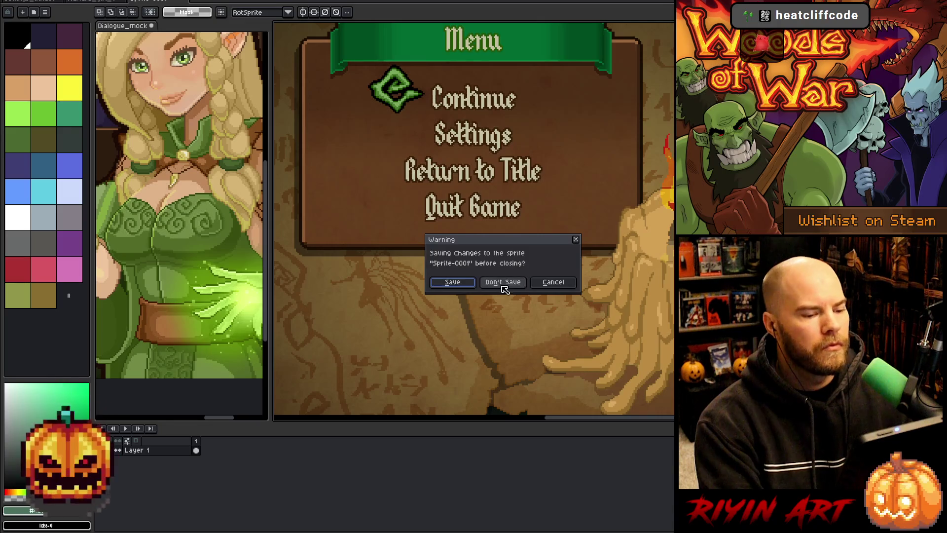
{"action": "left_click", "coordinate": [502, 282]}
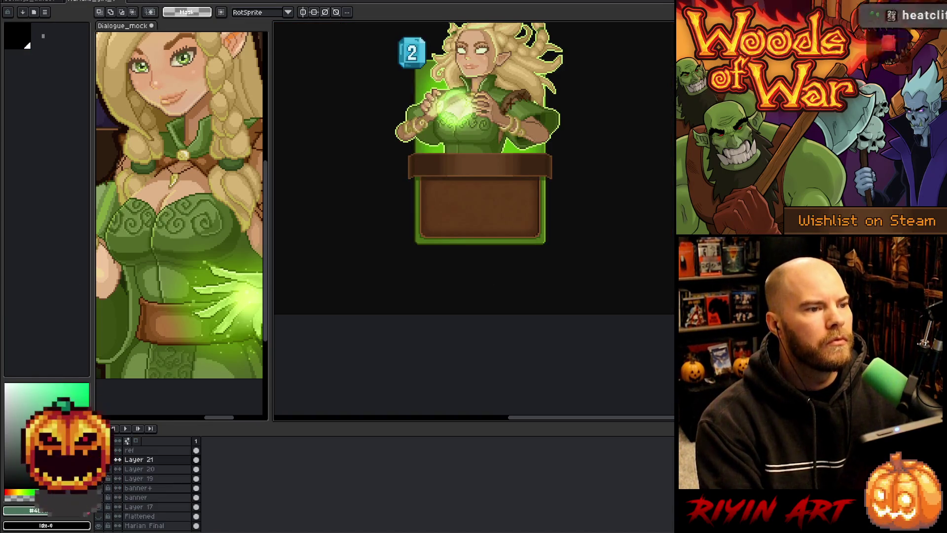
{"action": "key", "text": "alt+Tab"}
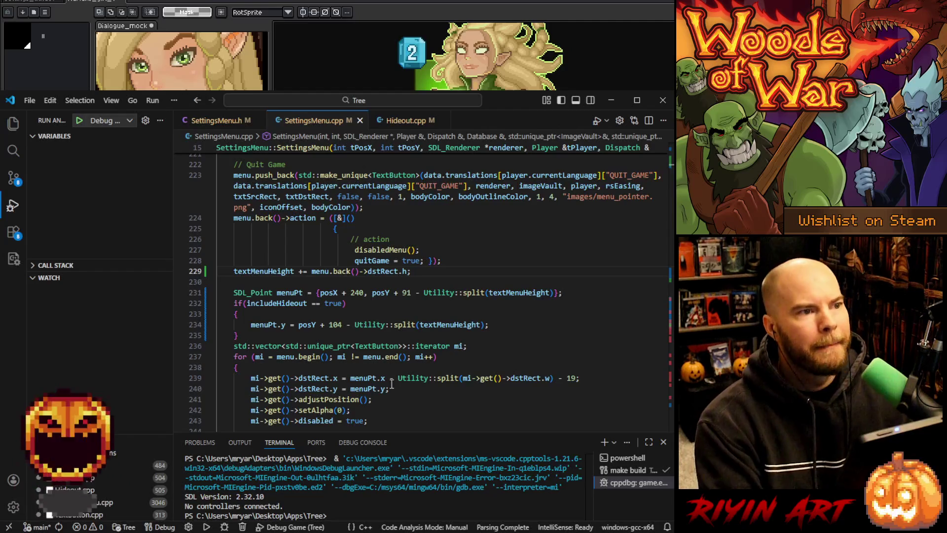
In Hideout.cpp's openSettingsMenu, change the make_unique call's last argument from false to true.
{"action": "left_click", "coordinate": [423, 317]}
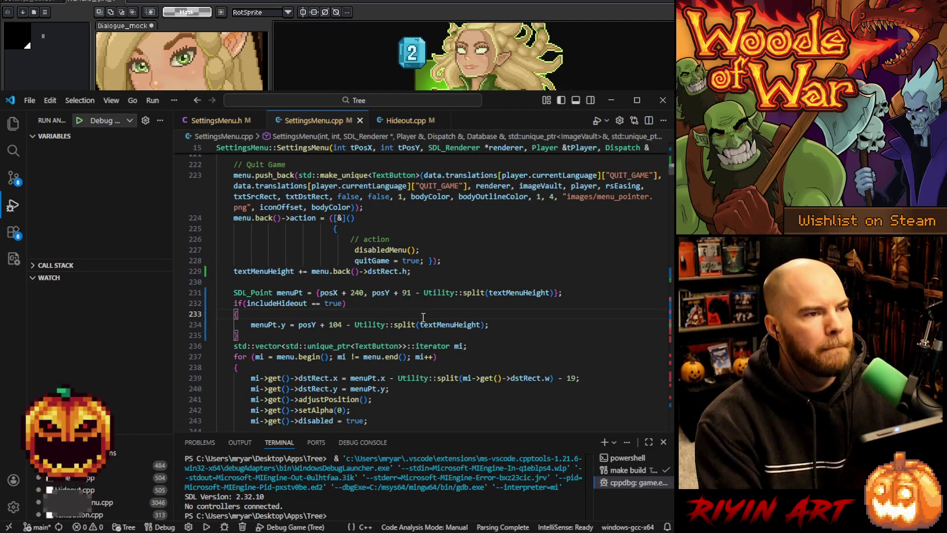
{"action": "left_click", "coordinate": [402, 120]}
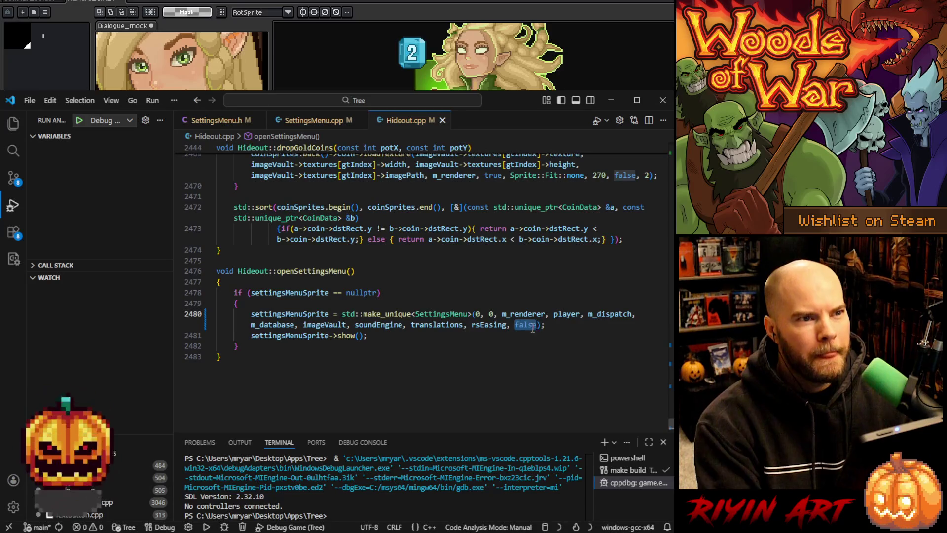
{"action": "type", "text": "true"}
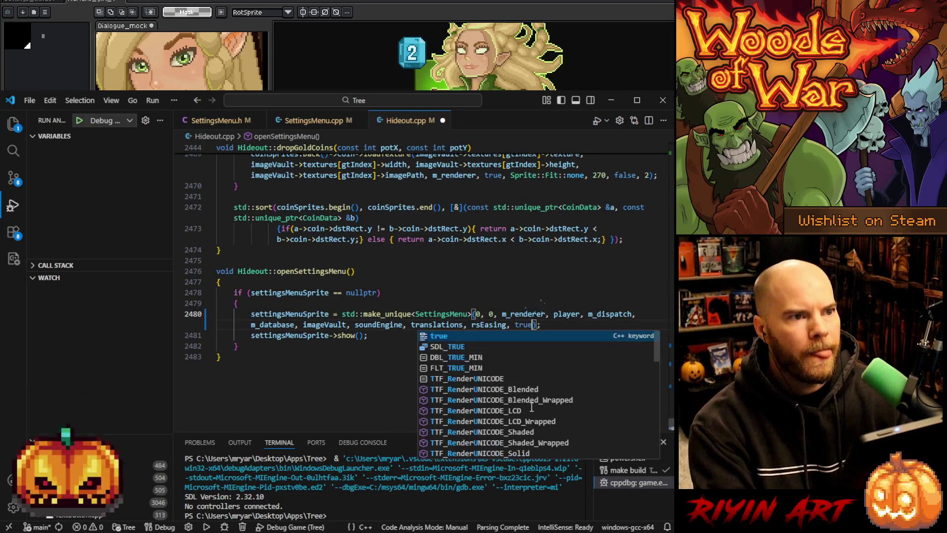
Rebuild the game and start it in the debugger.
{"action": "key", "text": "F5"}
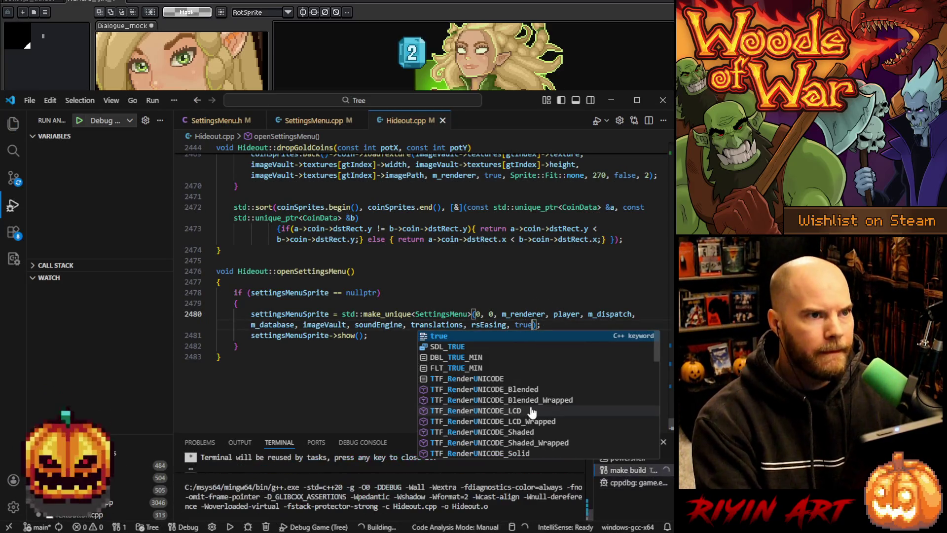
{"action": "left_click", "coordinate": [407, 292]}
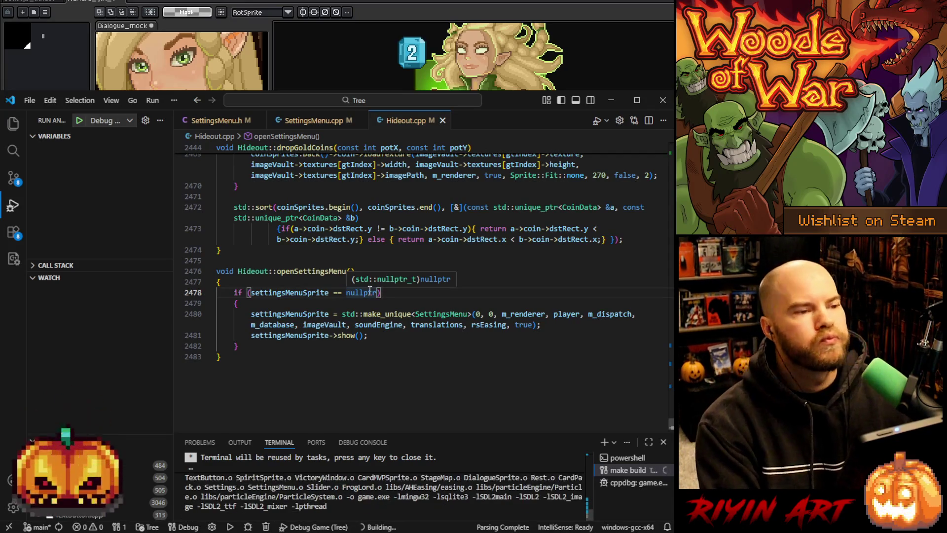
{"action": "left_click", "coordinate": [79, 122]}
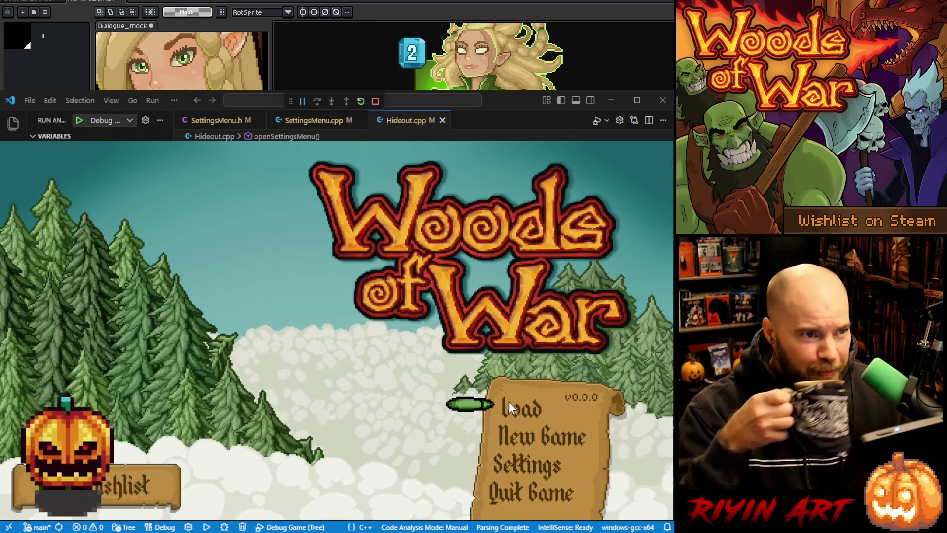
Load the save, open the pause menu and step down to Return to Hideout, then close the game and minimize VS Code.
{"action": "left_click", "coordinate": [508, 401]}
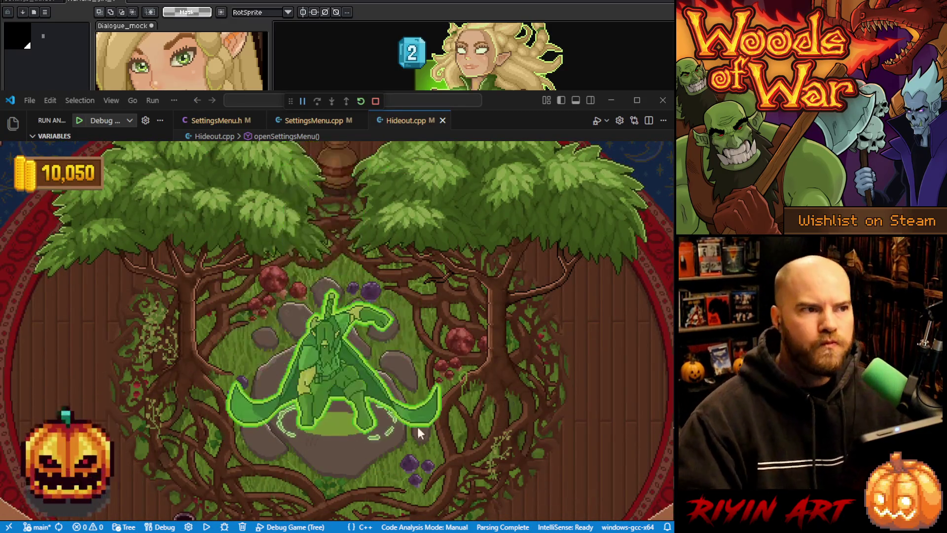
{"action": "key", "text": "Escape"}
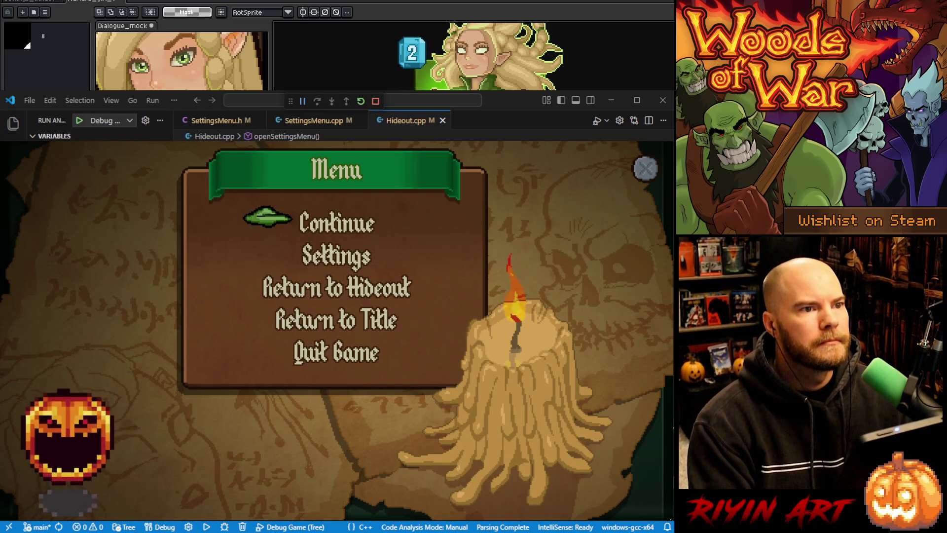
{"action": "key", "text": "F11"}
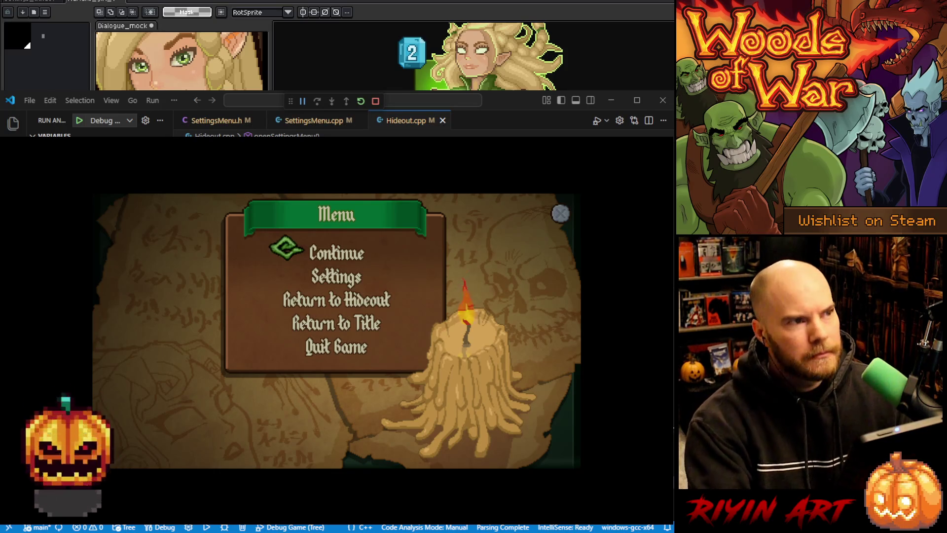
{"action": "key", "text": "Down"}
{"action": "key", "text": "Down"}
{"action": "key", "text": "Return"}
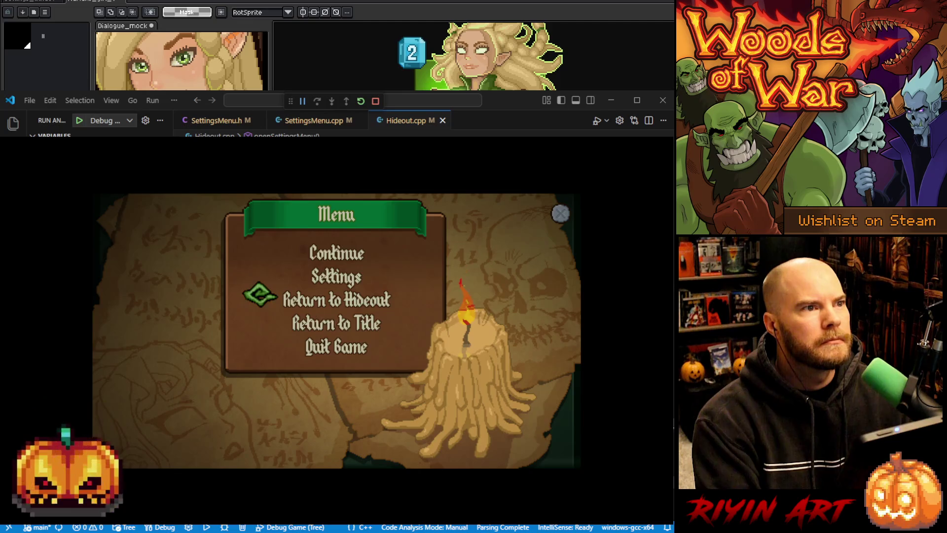
{"action": "left_click", "coordinate": [610, 100]}
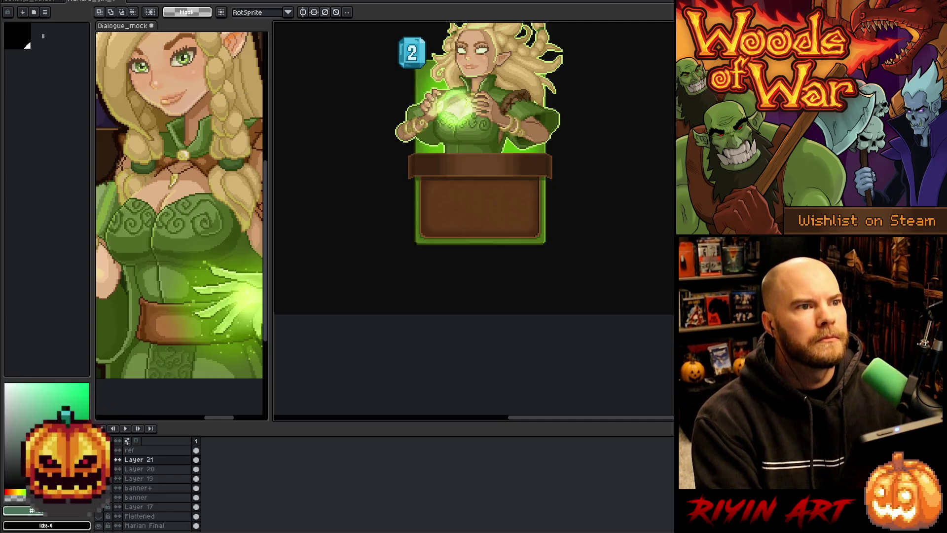
Create a new sprite and paste the game screenshot, centred on the canvas.
{"action": "key", "text": "ctrl+n"}
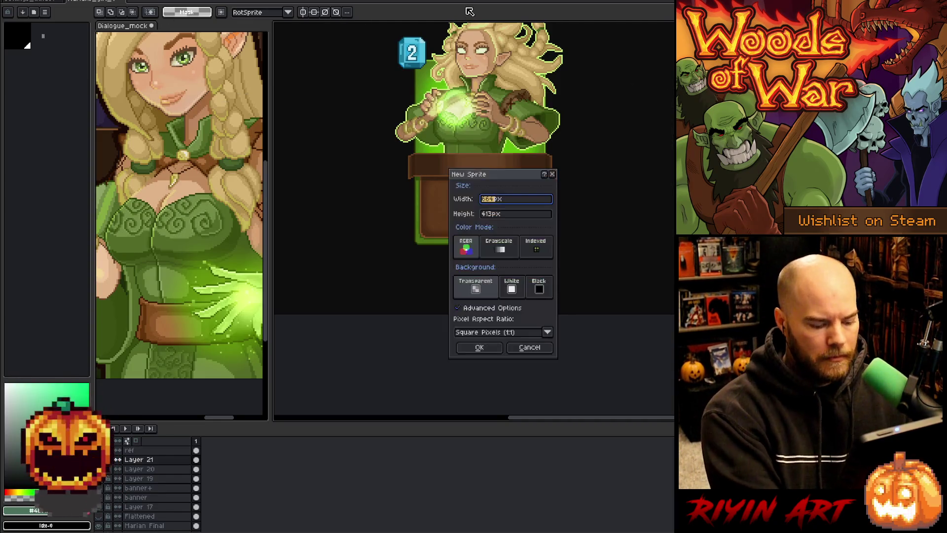
{"action": "key", "text": "Return"}
{"action": "key", "text": "ctrl+v"}
{"action": "left_click_drag", "start_coordinate": [613, 225], "coordinate": [413, 206]}
{"action": "key", "text": "Return"}
Marquee-measure the gaps above Continue and below Quit Game, then deselect.
{"action": "scroll", "coordinate": [413, 206], "scroll_direction": "up", "scroll_amount": 3}
{"action": "scroll", "coordinate": [407, 172], "scroll_direction": "up", "scroll_amount": 3}
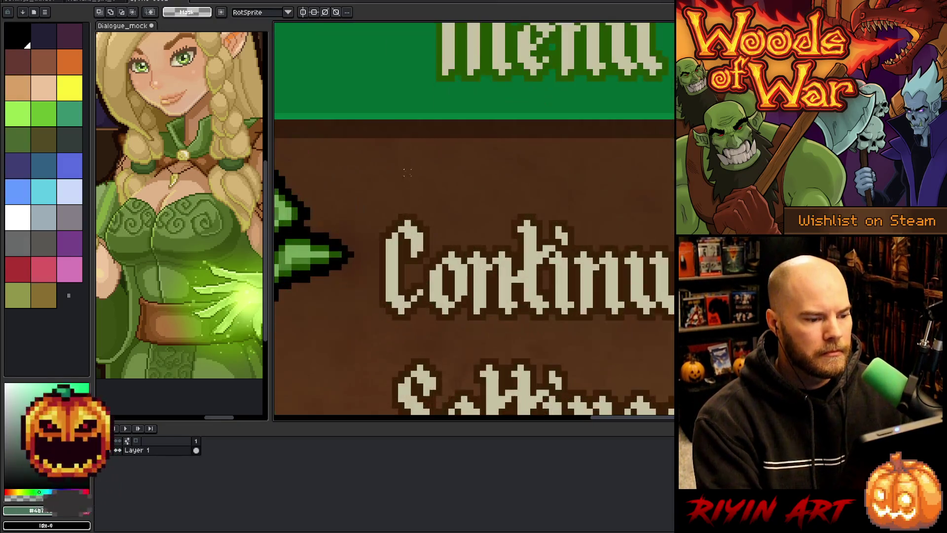
{"action": "left_click_drag", "start_coordinate": [378, 119], "coordinate": [444, 214]}
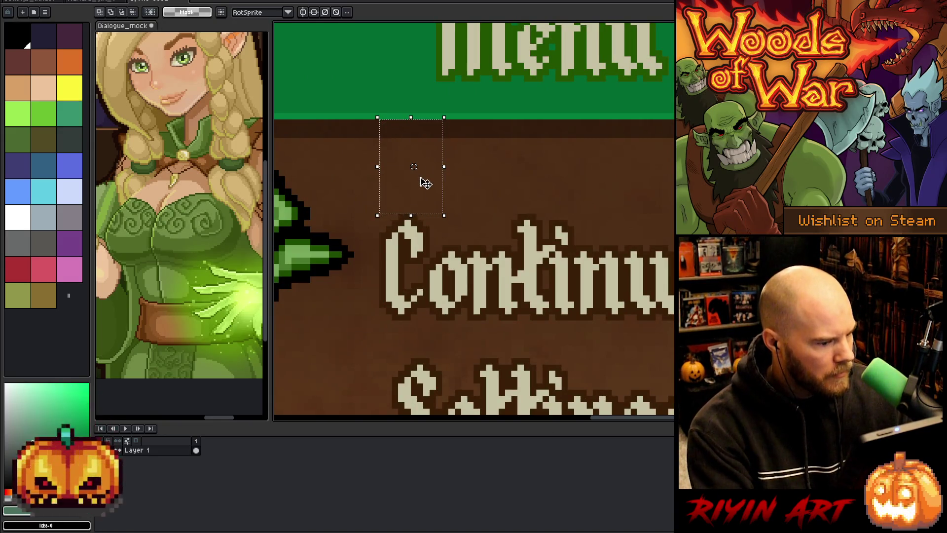
{"action": "scroll", "coordinate": [434, 211], "scroll_direction": "down", "scroll_amount": 3}
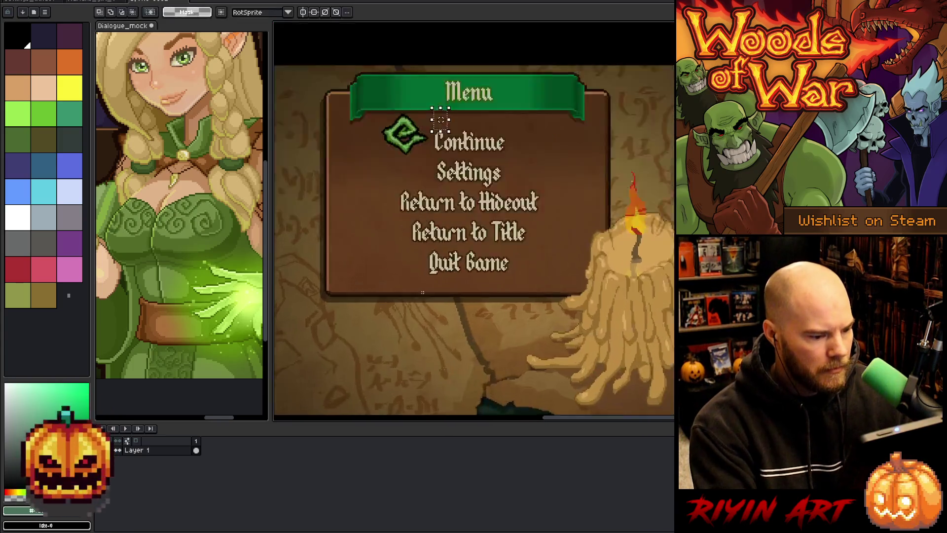
{"action": "scroll", "coordinate": [441, 273], "scroll_direction": "up", "scroll_amount": 3}
{"action": "mouse_move", "coordinate": [447, 272]}
{"action": "left_mouse_down"}
{"action": "mouse_move", "coordinate": [549, 342]}
{"action": "mouse_move", "coordinate": [550, 353]}
{"action": "left_mouse_up"}
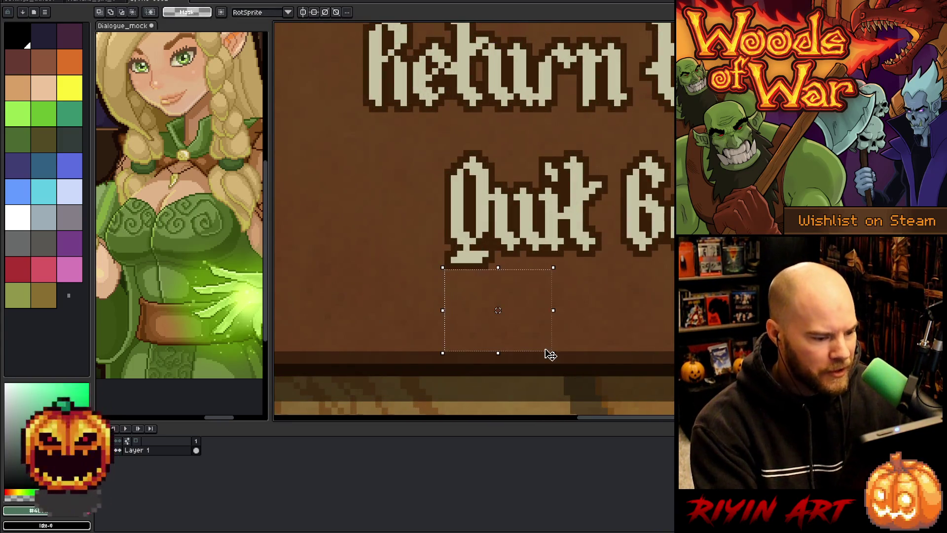
{"action": "key", "text": "ctrl+d"}
{"action": "scroll", "coordinate": [473, 227], "scroll_direction": "down", "scroll_amount": 3}
{"action": "scroll", "coordinate": [462, 203], "scroll_direction": "up", "scroll_amount": 2}
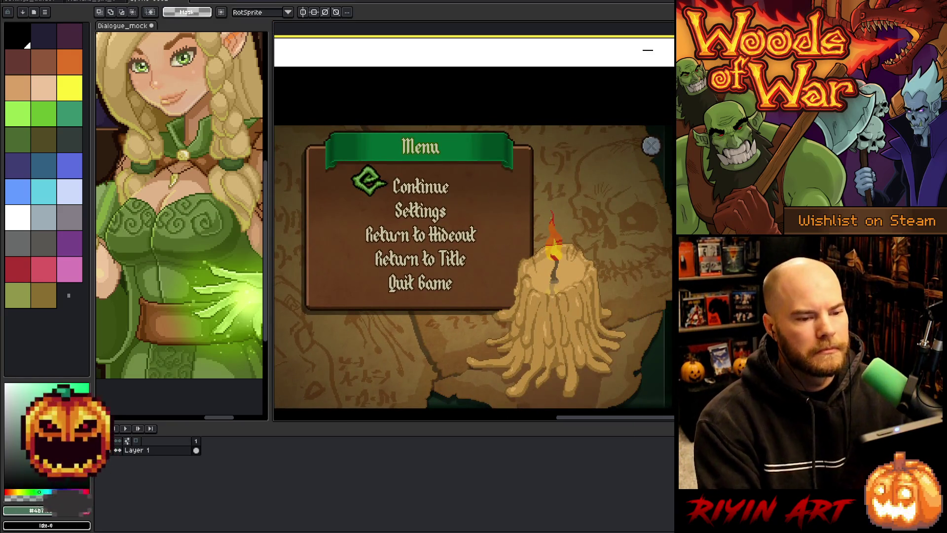
Close the screenshot sprite without saving and return to VS Code.
{"action": "left_click", "coordinate": [187, 5]}
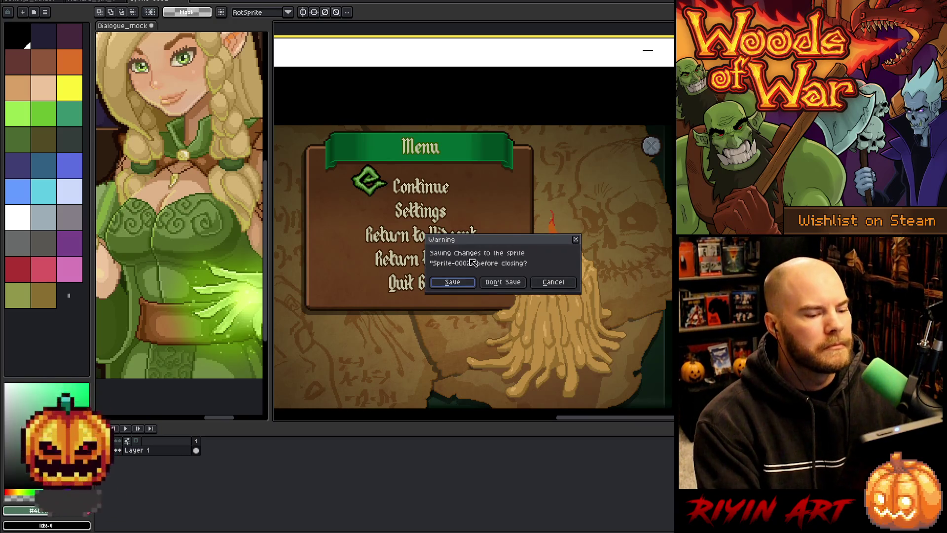
{"action": "key", "text": "Return"}
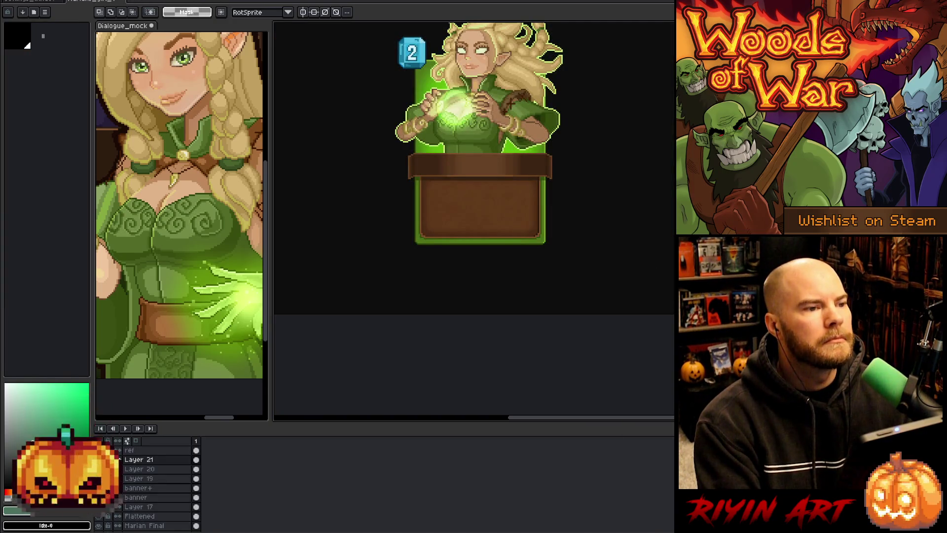
{"action": "key", "text": "alt+Tab"}
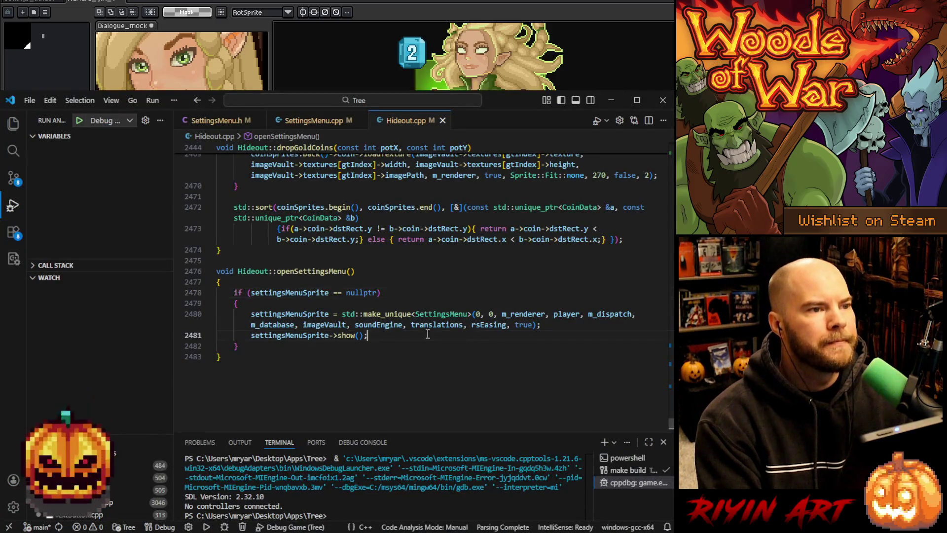
In SettingsMenu.cpp, change line 234's offset from 104 to 103 and rebuild the game.
{"action": "left_click", "coordinate": [301, 120]}
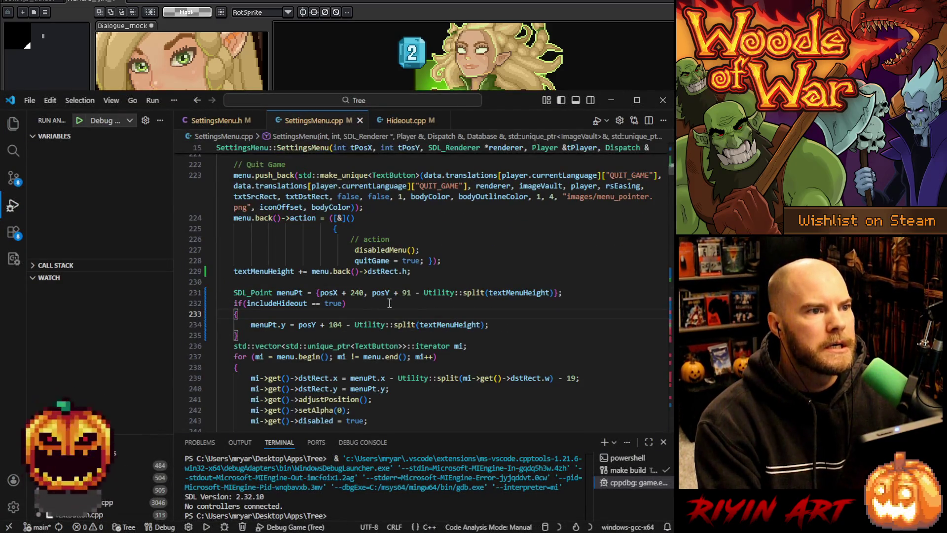
{"action": "double_click", "coordinate": [340, 327]}
{"action": "type", "text": "103"}
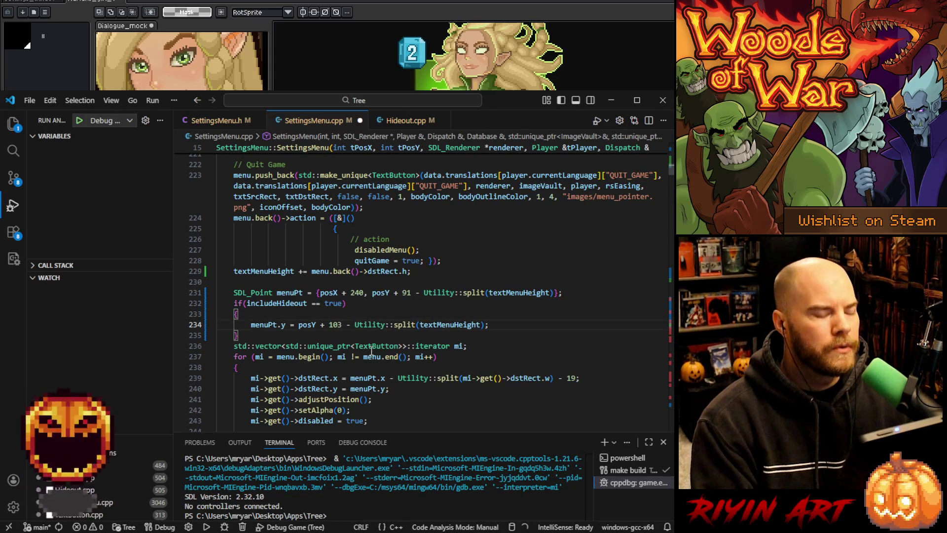
{"action": "left_click", "coordinate": [380, 307]}
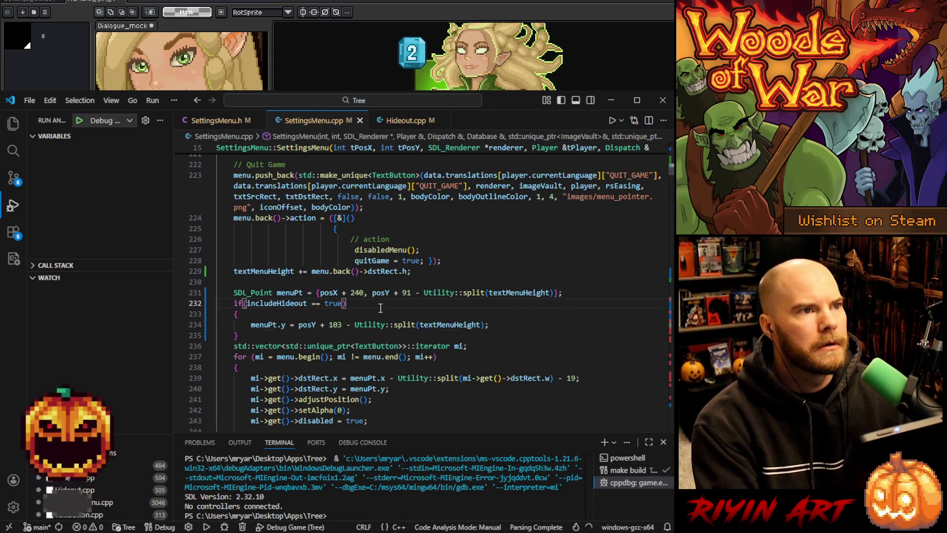
{"action": "key", "text": "F5"}
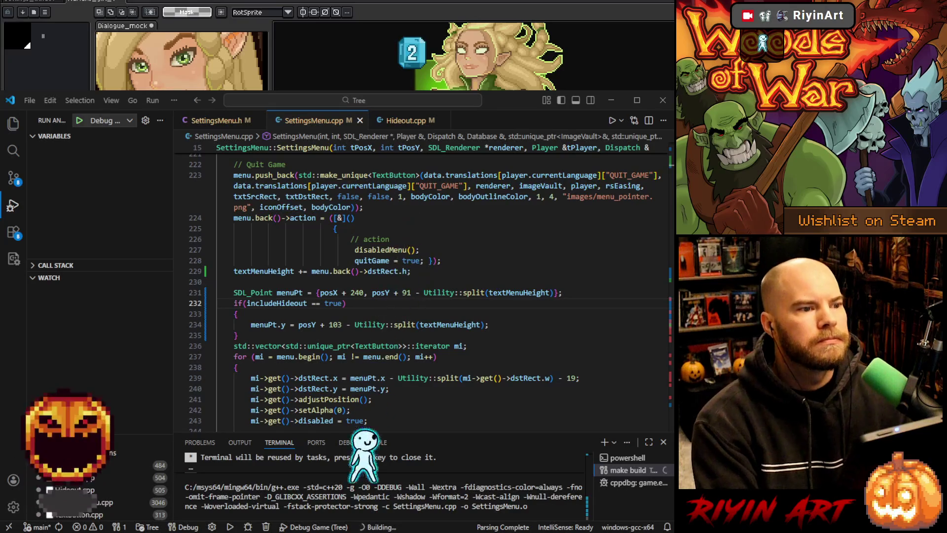
{"action": "left_click", "coordinate": [376, 309]}
Launch the rebuilt game in the debugger, load the save and open the pause menu.
{"action": "left_click", "coordinate": [347, 315]}
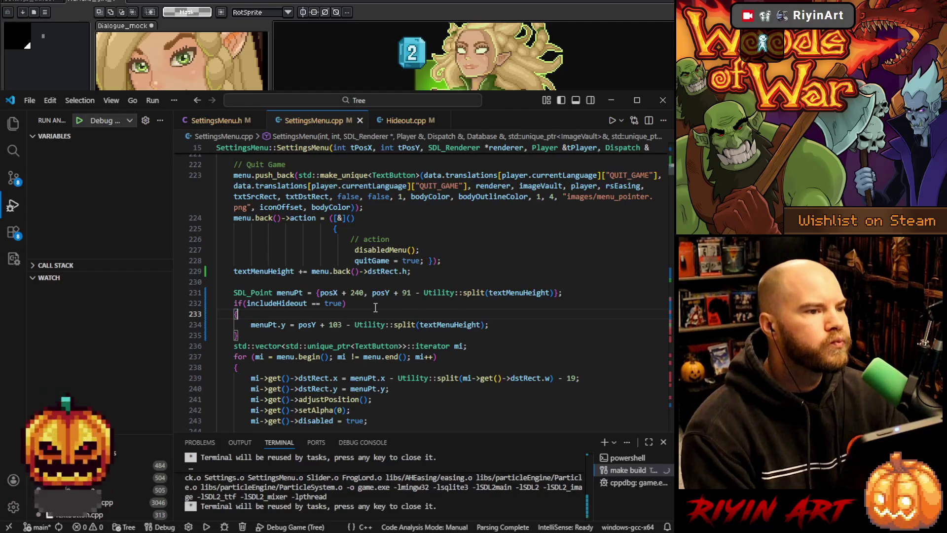
{"action": "left_click", "coordinate": [79, 121]}
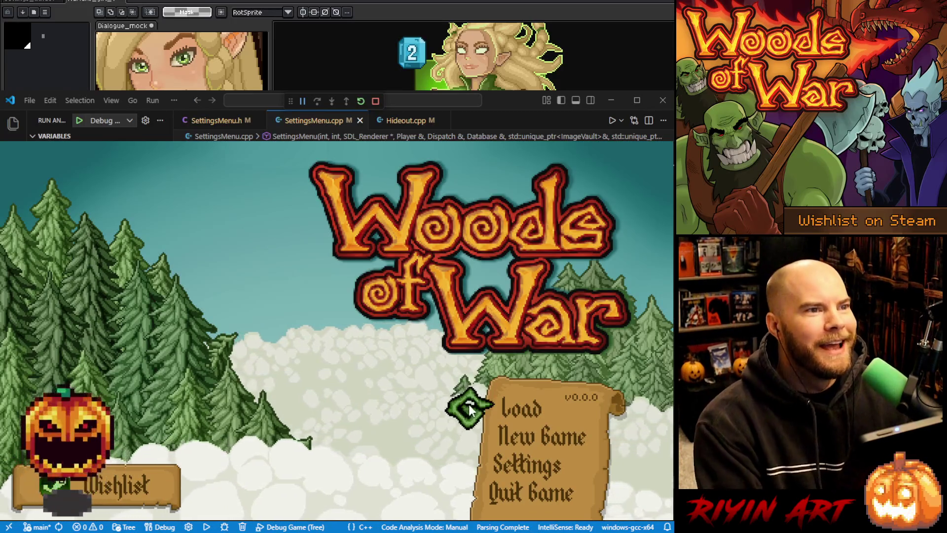
{"action": "left_click", "coordinate": [508, 408]}
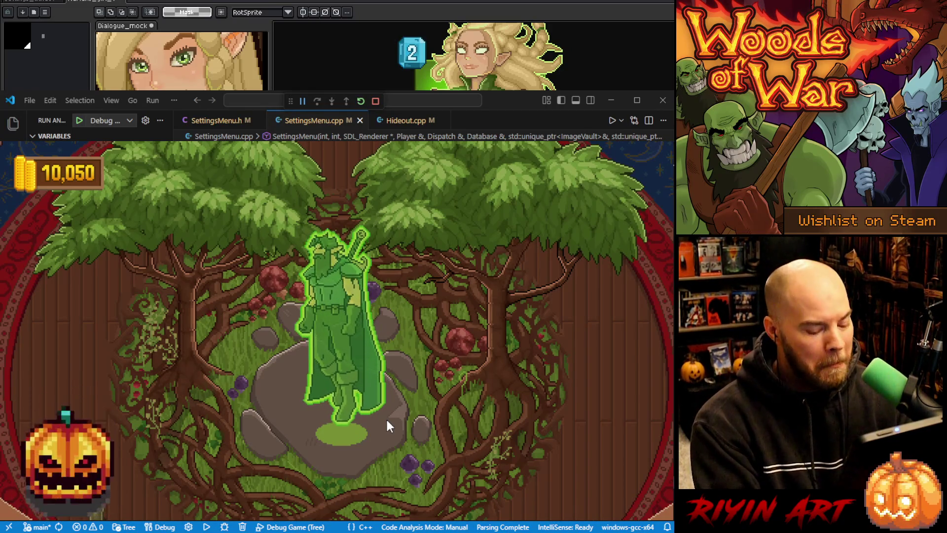
{"action": "key", "text": "Escape"}
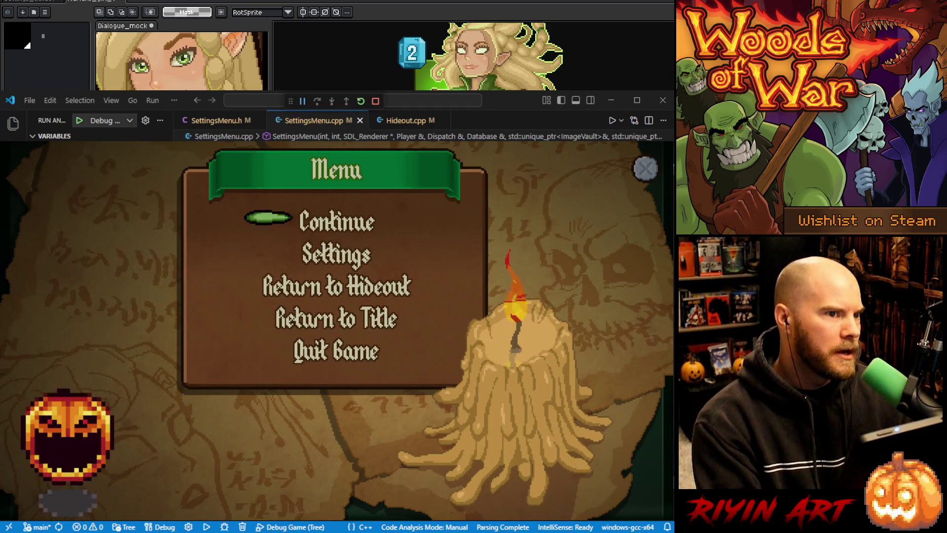
Shrink the game to a window, close it, and minimize VS Code to reveal Aseprite.
{"action": "key", "text": "F11"}
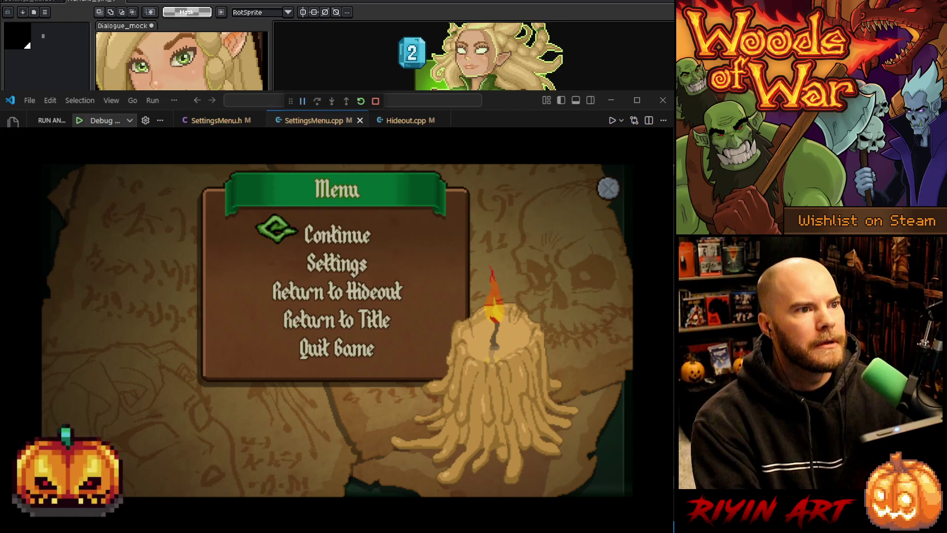
{"action": "left_click", "coordinate": [608, 188]}
{"action": "left_click", "coordinate": [607, 103]}
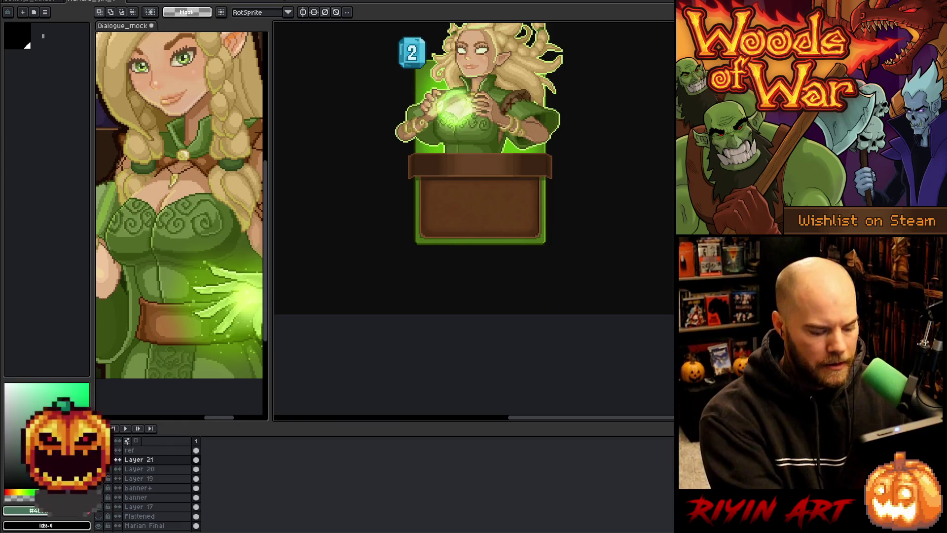
Paste the pause menu screenshot into a new sprite with default settings.
{"action": "key", "text": "ctrl+n"}
{"action": "key", "text": "Return"}
{"action": "key", "text": "ctrl+v"}
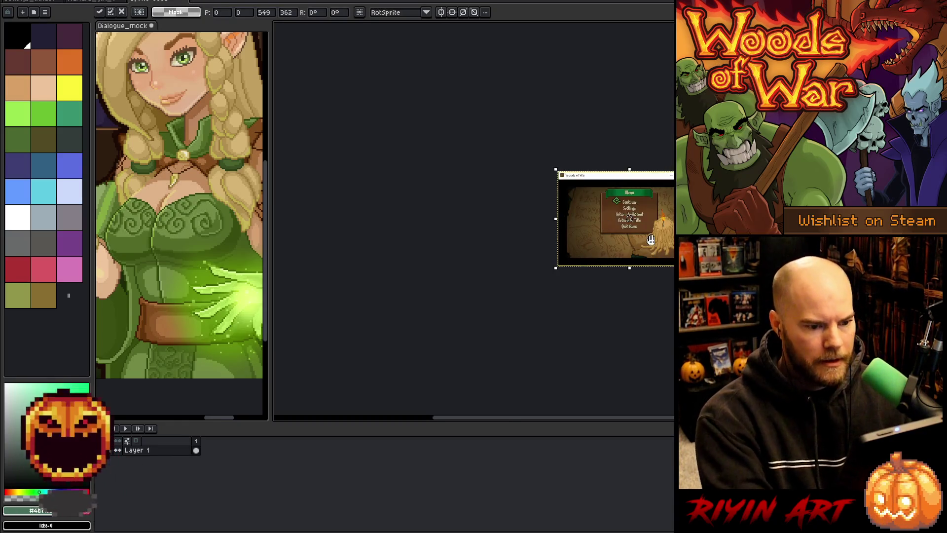
{"action": "scroll", "coordinate": [402, 192], "scroll_direction": "up", "scroll_amount": 8}
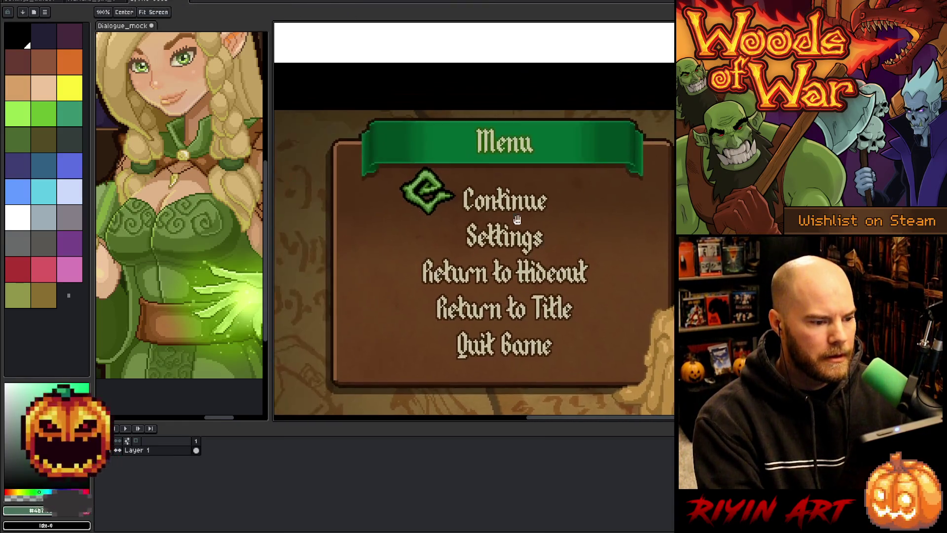
Marquee-select the gap above Continue and the gap below Quit Game to measure them.
{"action": "left_click_drag", "start_coordinate": [353, 69], "coordinate": [531, 148]}
{"action": "scroll", "coordinate": [484, 122], "scroll_direction": "down", "scroll_amount": 5}
{"action": "scroll", "coordinate": [496, 133], "scroll_direction": "down", "scroll_amount": 3}
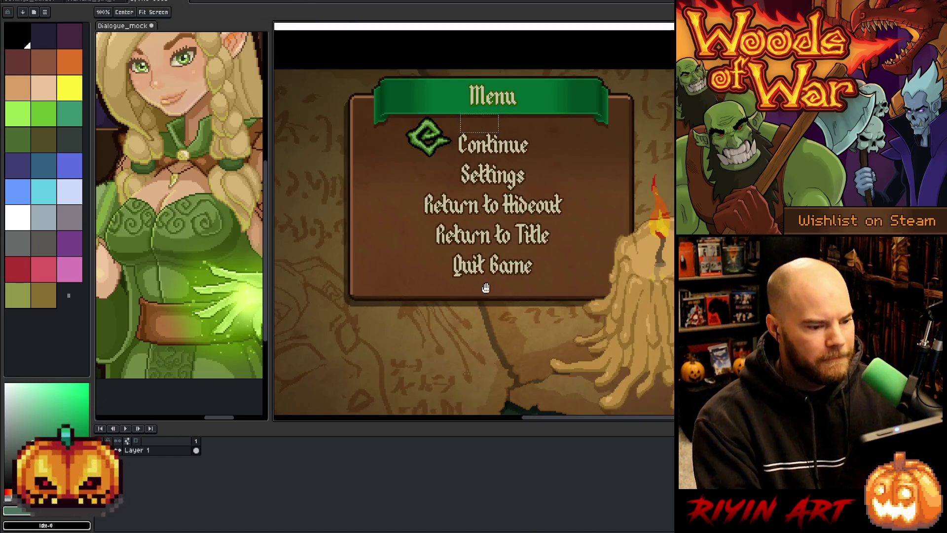
{"action": "scroll", "coordinate": [484, 286], "scroll_direction": "up", "scroll_amount": 6}
{"action": "mouse_move", "coordinate": [460, 312]}
{"action": "left_mouse_down"}
{"action": "mouse_move", "coordinate": [510, 395]}
{"action": "mouse_move", "coordinate": [545, 330]}
{"action": "left_mouse_up"}
Measure a wider area below Quit Game and the banner-to-pointer gap, then deselect.
{"action": "scroll", "coordinate": [533, 309], "scroll_direction": "down", "scroll_amount": 3}
{"action": "scroll", "coordinate": [584, 254], "scroll_direction": "down", "scroll_amount": 2}
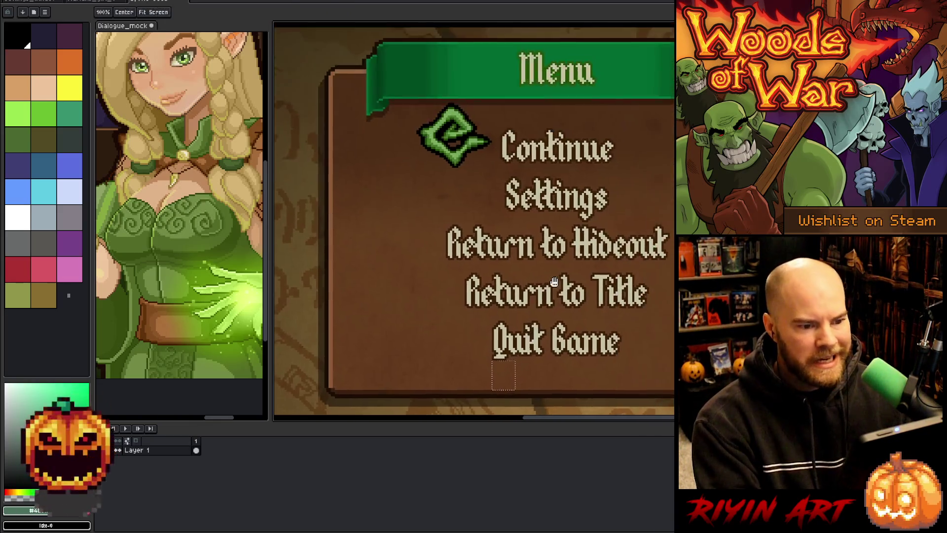
{"action": "scroll", "coordinate": [488, 355], "scroll_direction": "up", "scroll_amount": 6}
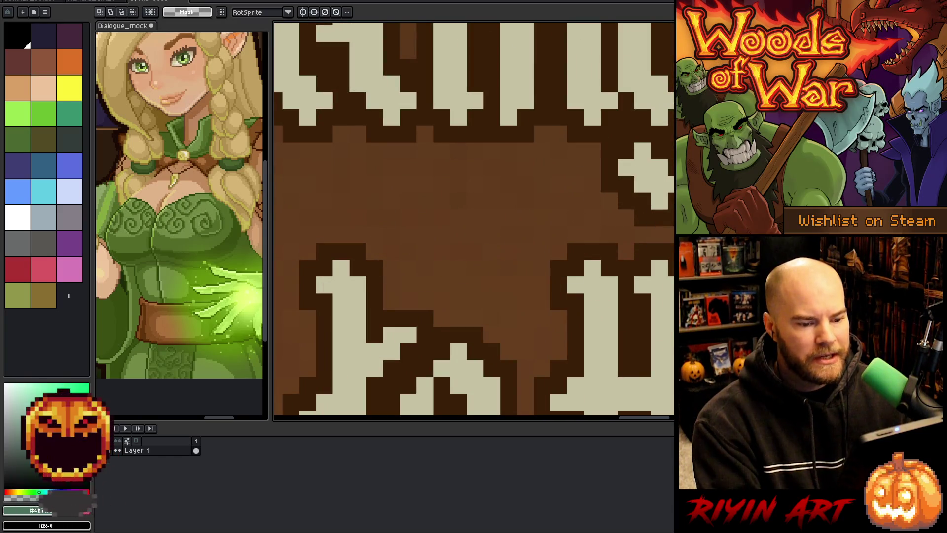
{"action": "left_click_drag", "start_coordinate": [629, 247], "coordinate": [530, 222]}
{"action": "scroll", "coordinate": [419, 215], "scroll_direction": "down", "scroll_amount": 3}
{"action": "scroll", "coordinate": [420, 215], "scroll_direction": "up", "scroll_amount": 1}
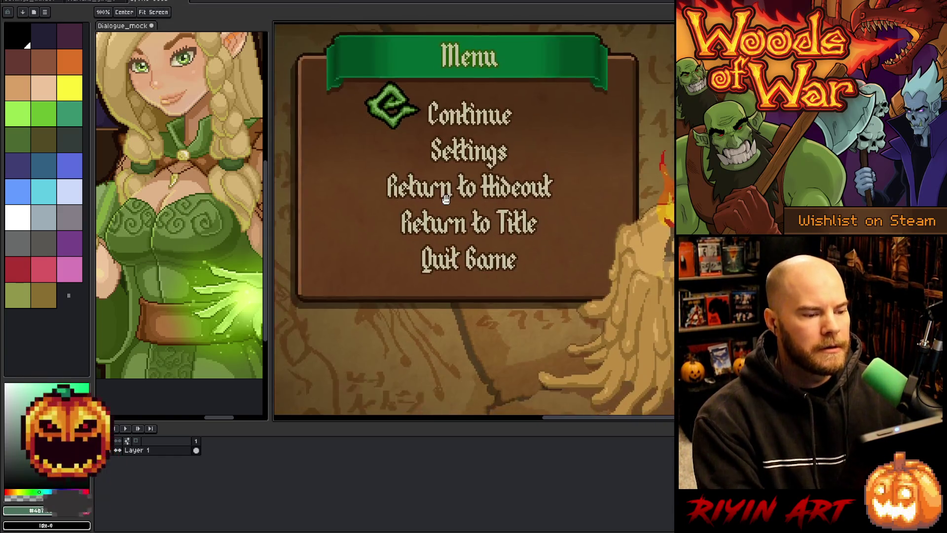
{"action": "scroll", "coordinate": [407, 132], "scroll_direction": "up", "scroll_amount": 4}
{"action": "left_click_drag", "start_coordinate": [443, 143], "coordinate": [515, 164]}
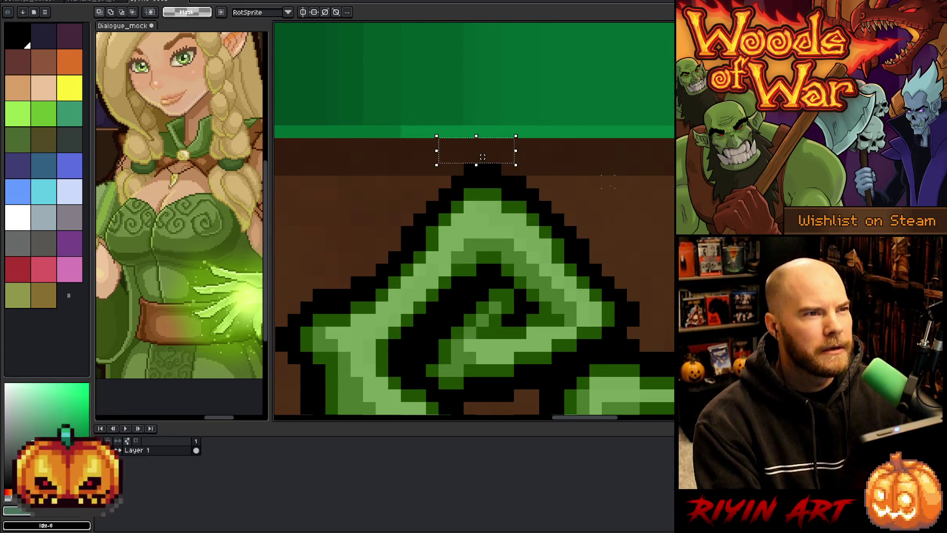
{"action": "scroll", "coordinate": [482, 157], "scroll_direction": "down", "scroll_amount": 4}
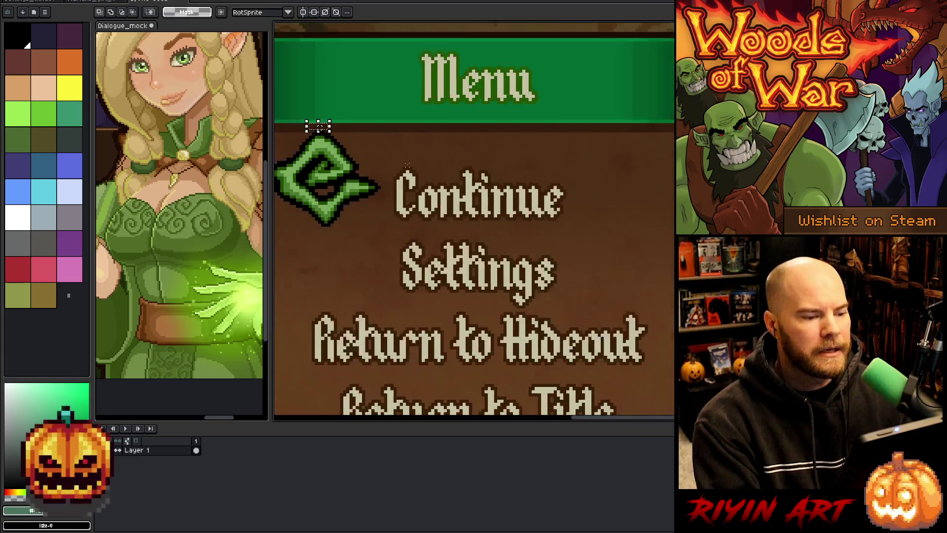
{"action": "key", "text": "ctrl+d"}
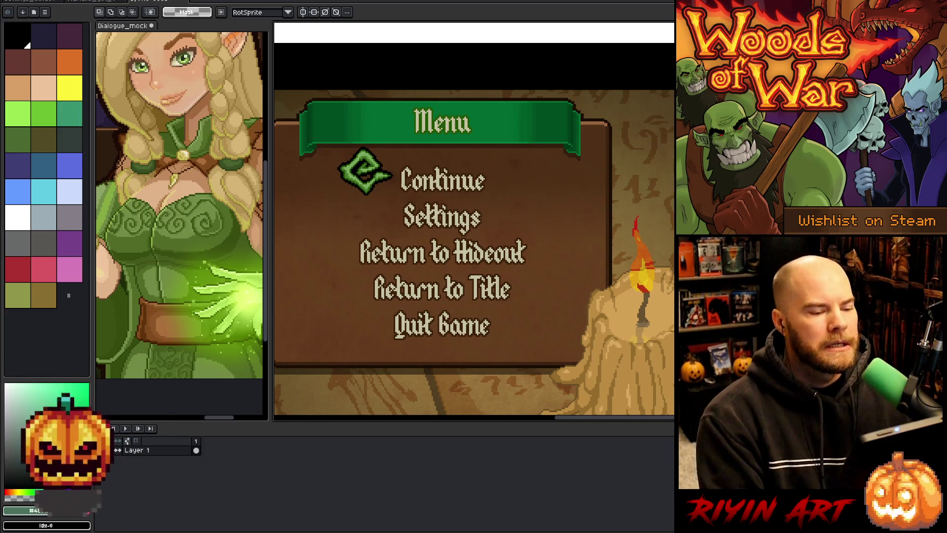
Bring the whole pause menu back into view.
{"action": "scroll", "coordinate": [387, 217], "scroll_direction": "down", "scroll_amount": 2}
{"action": "mouse_move", "coordinate": [387, 217]}
{"action": "left_mouse_down"}
{"action": "mouse_move", "coordinate": [428, 194]}
{"action": "mouse_move", "coordinate": [434, 155]}
{"action": "mouse_move", "coordinate": [431, 166]}
{"action": "left_mouse_up"}
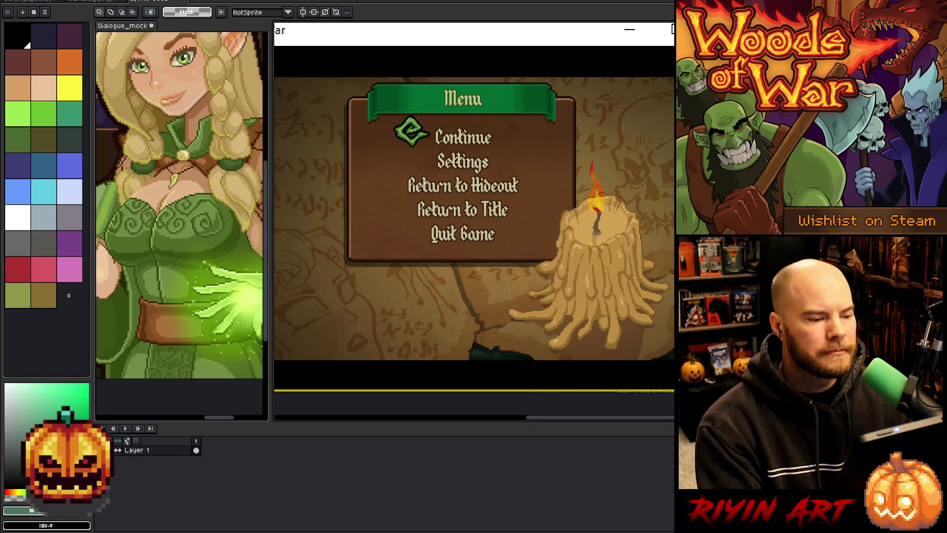
{"action": "scroll", "coordinate": [456, 172], "scroll_direction": "down", "scroll_amount": 1}
{"action": "scroll", "coordinate": [452, 168], "scroll_direction": "up", "scroll_amount": 1}
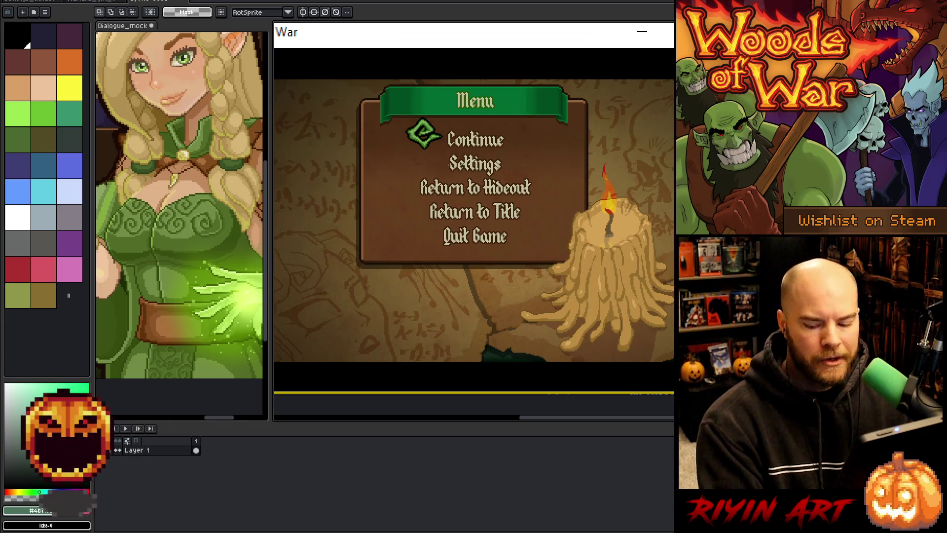
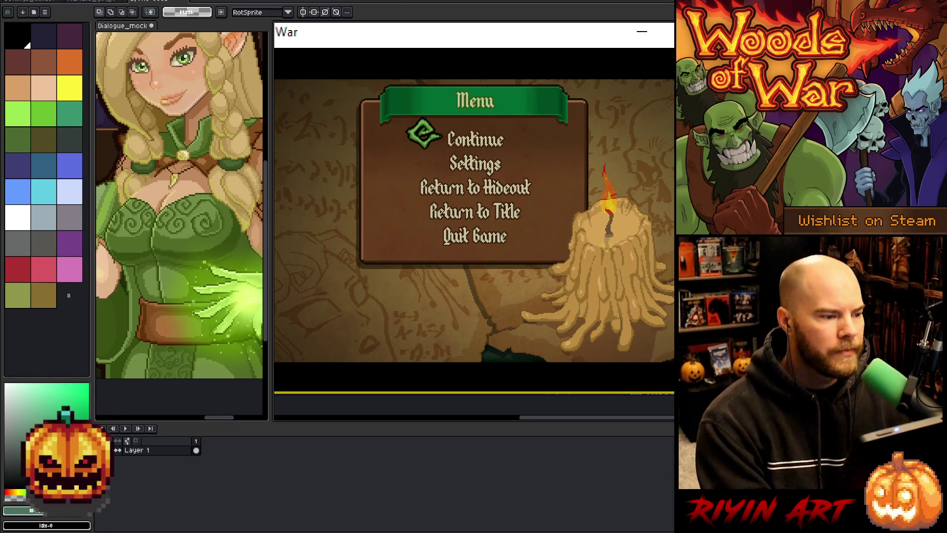
Close Sprite-0003 in Aseprite, discarding its unsaved changes, and return to the code editor.
{"action": "left_click", "coordinate": [186, 1]}
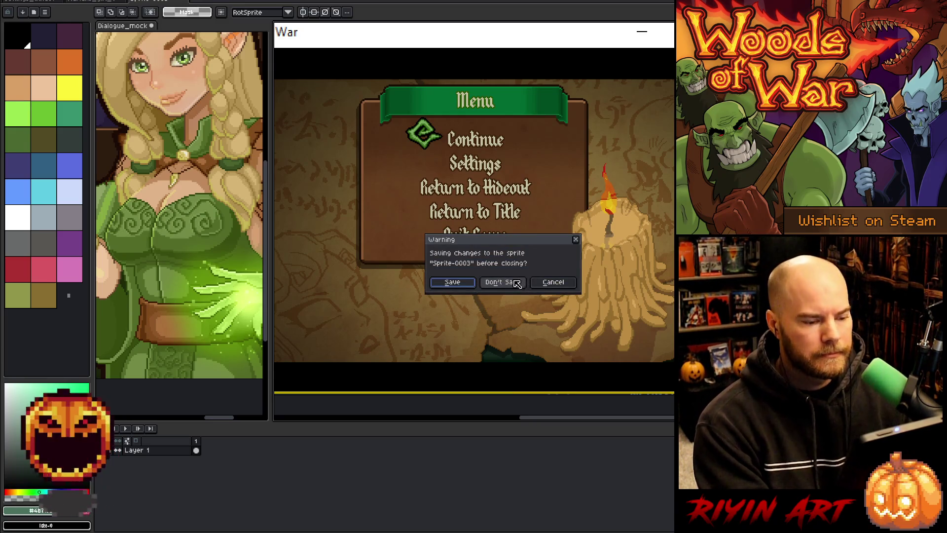
{"action": "left_click", "coordinate": [515, 280]}
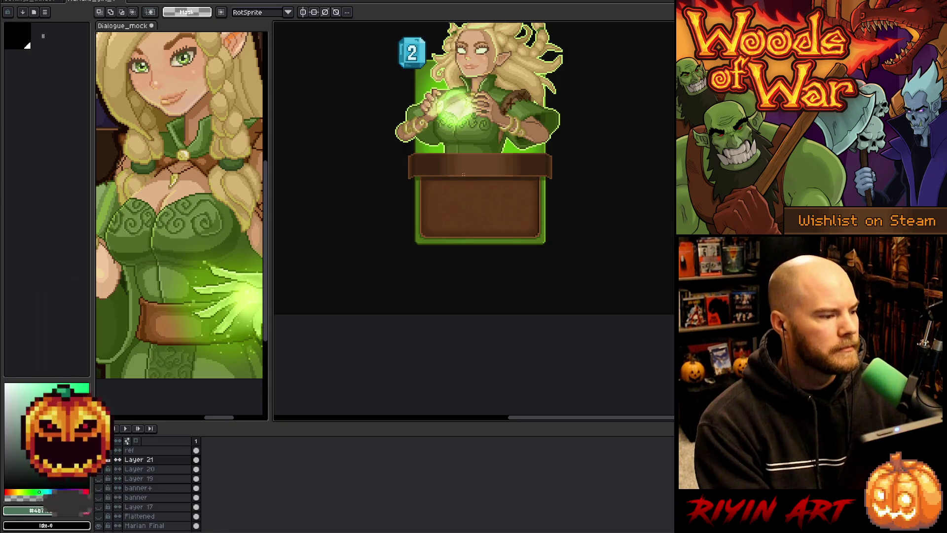
{"action": "key", "text": "alt+Tab"}
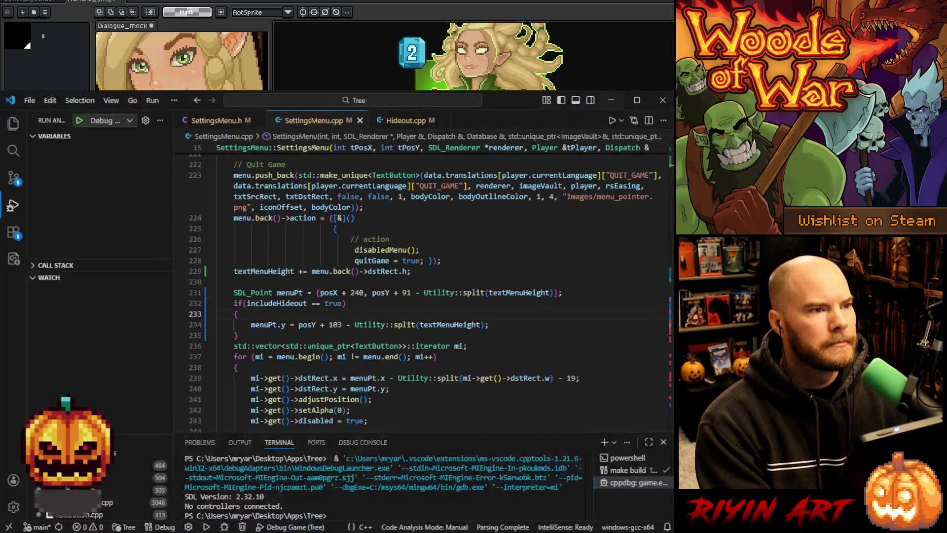
Look over the menu positioning code in SettingsMenu.cpp, then launch the Debug Game (Tree) run.
{"action": "left_click", "coordinate": [506, 272]}
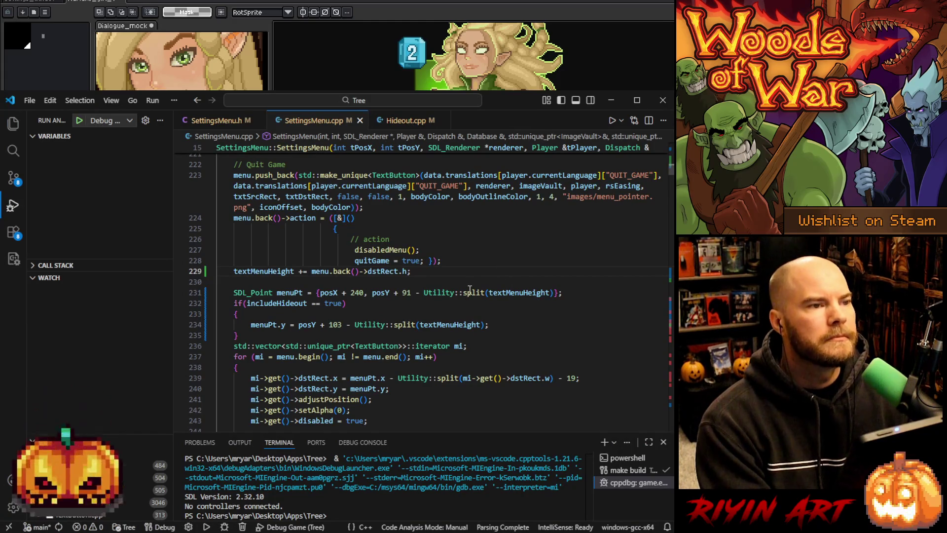
{"action": "scroll", "coordinate": [469, 290], "scroll_direction": "down", "scroll_amount": 2}
{"action": "left_click", "coordinate": [474, 303]}
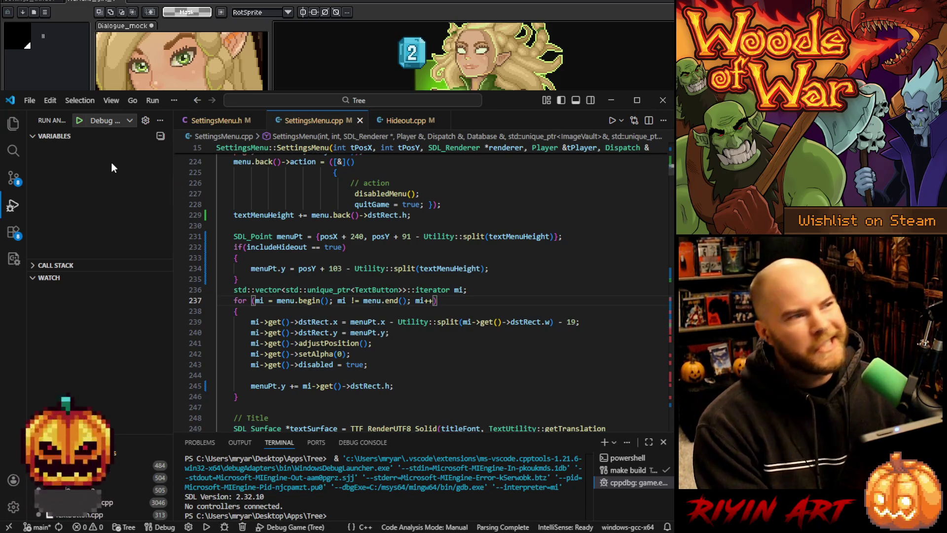
{"action": "left_click", "coordinate": [79, 121]}
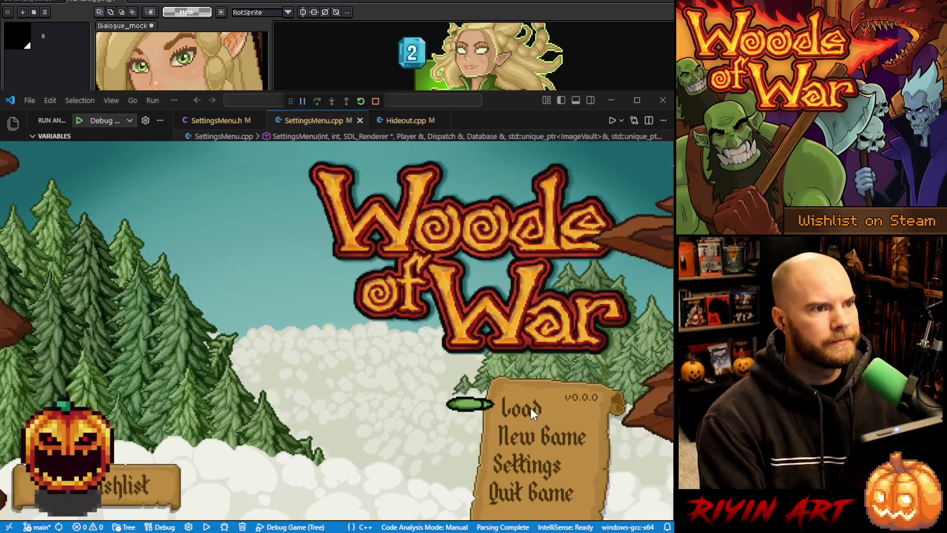
Load the saved game and choose Return to Hideout from the pause menu.
{"action": "left_click", "coordinate": [531, 407]}
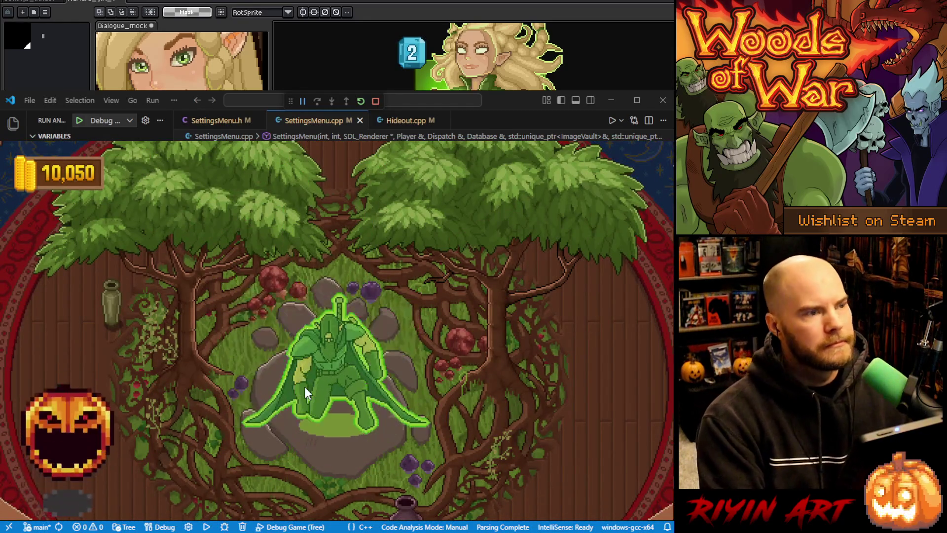
{"action": "key", "text": "Escape"}
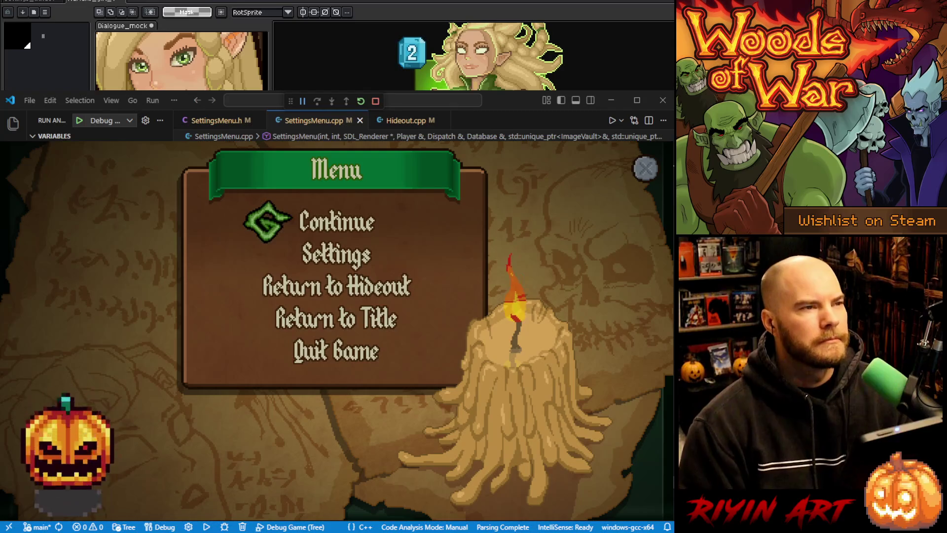
{"action": "key", "text": "Down"}
{"action": "key", "text": "Down"}
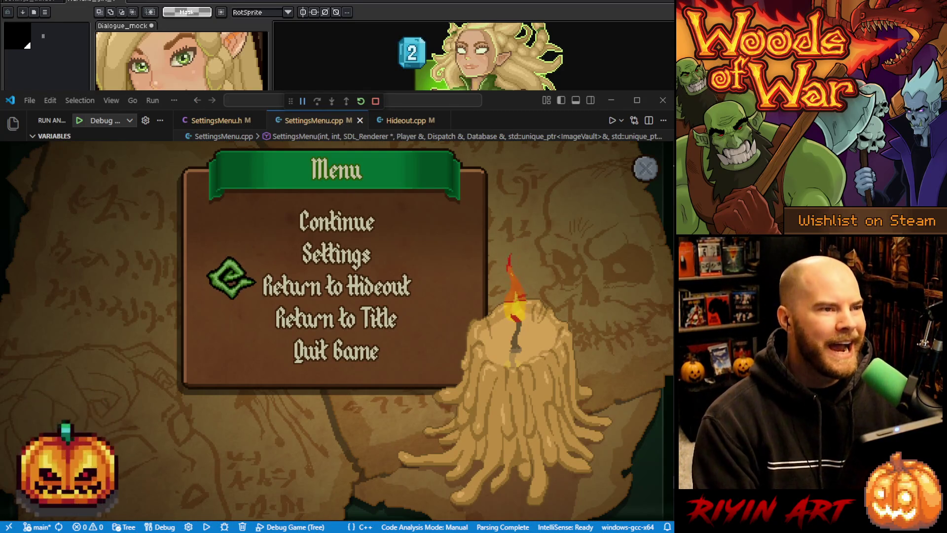
{"action": "key", "text": "Return"}
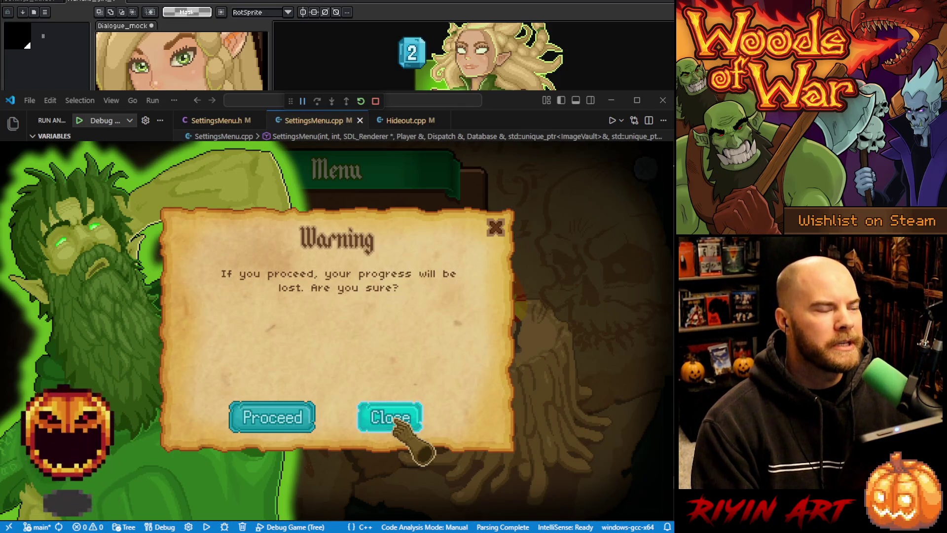
Cycle the selection between Proceed, Close and X in the warning, then confirm Close.
{"action": "key", "text": "Left"}
{"action": "key", "text": "Right"}
{"action": "key", "text": "Up"}
{"action": "key", "text": "Down"}
{"action": "key", "text": "Up"}
{"action": "key", "text": "Down"}
{"action": "key", "text": "Up"}
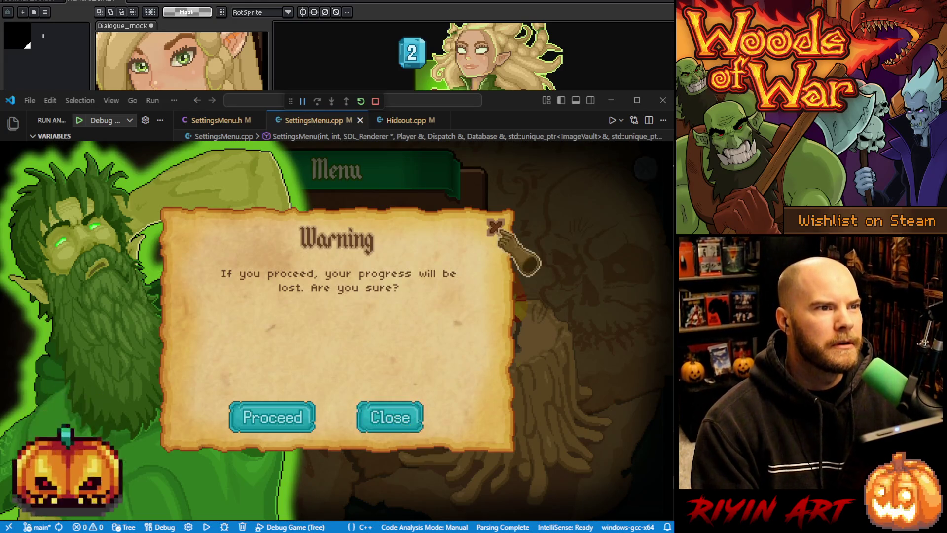
{"action": "key", "text": "Down"}
{"action": "key", "text": "Up"}
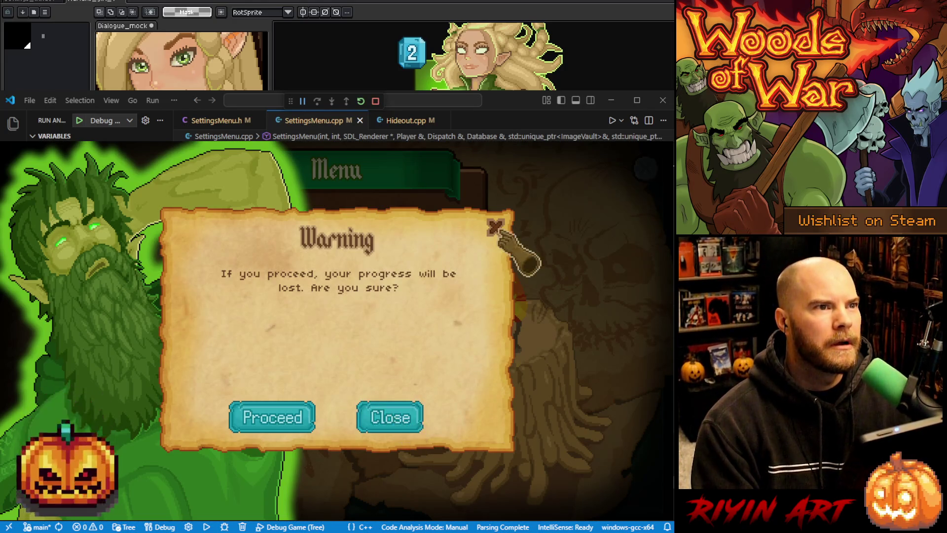
{"action": "key", "text": "Left"}
{"action": "key", "text": "Up"}
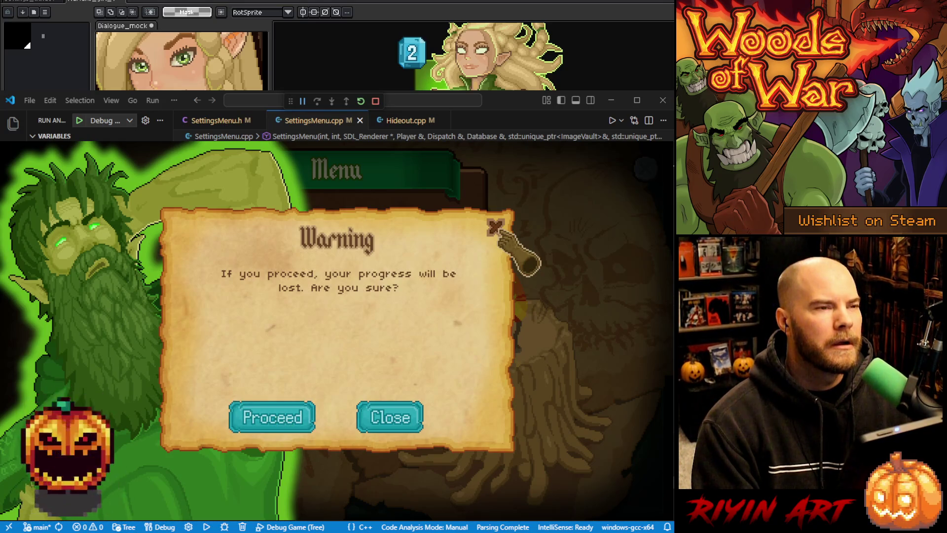
{"action": "key", "text": "Down"}
{"action": "key", "text": "Left"}
{"action": "key", "text": "Up"}
{"action": "key", "text": "Left"}
{"action": "key", "text": "Right"}
{"action": "key", "text": "Left"}
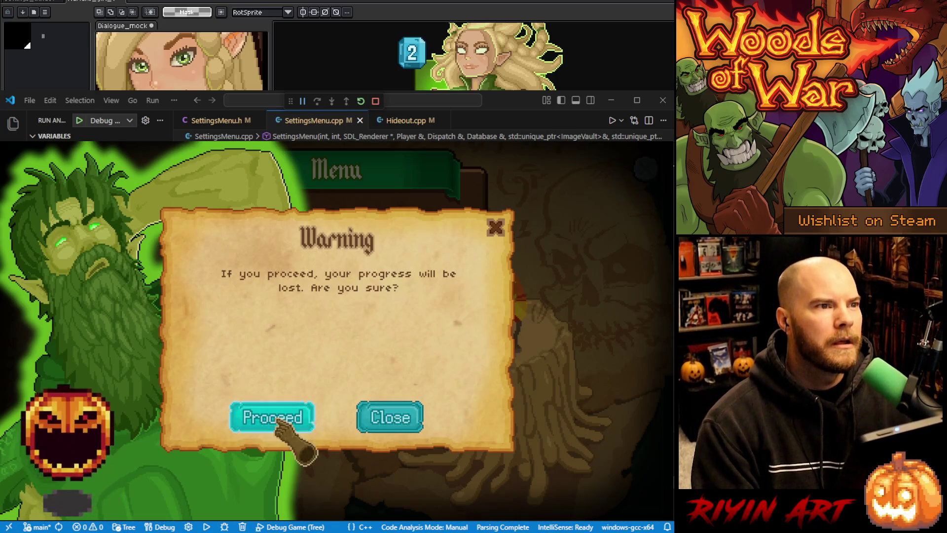
{"action": "key", "text": "Up"}
{"action": "key", "text": "Down"}
{"action": "key", "text": "Up"}
{"action": "key", "text": "Left"}
{"action": "key", "text": "Right"}
{"action": "key", "text": "Left"}
{"action": "key", "text": "Right"}
{"action": "key", "text": "Up"}
{"action": "key", "text": "Down"}
{"action": "key", "text": "Up"}
{"action": "key", "text": "Down"}
{"action": "key", "text": "Left"}
{"action": "key", "text": "Right"}
{"action": "key", "text": "Left"}
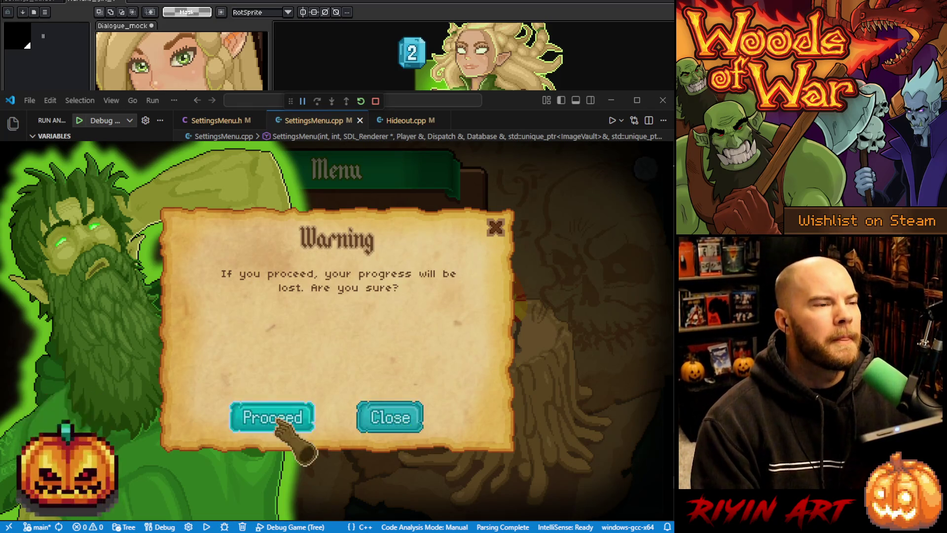
{"action": "key", "text": "Right"}
{"action": "key", "text": "Left"}
{"action": "key", "text": "Right"}
{"action": "key", "text": "Left"}
{"action": "key", "text": "Right"}
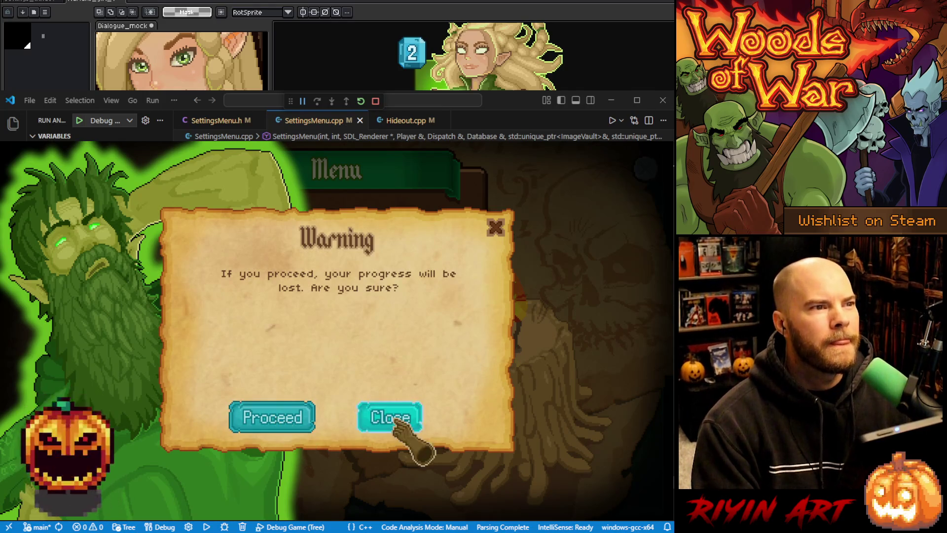
{"action": "key", "text": "Up"}
{"action": "key", "text": "Down"}
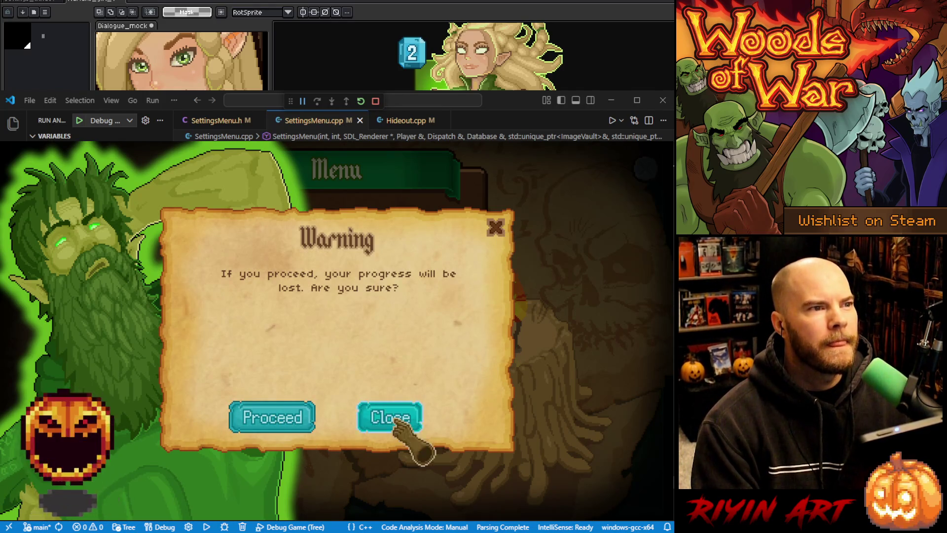
{"action": "key", "text": "Return"}
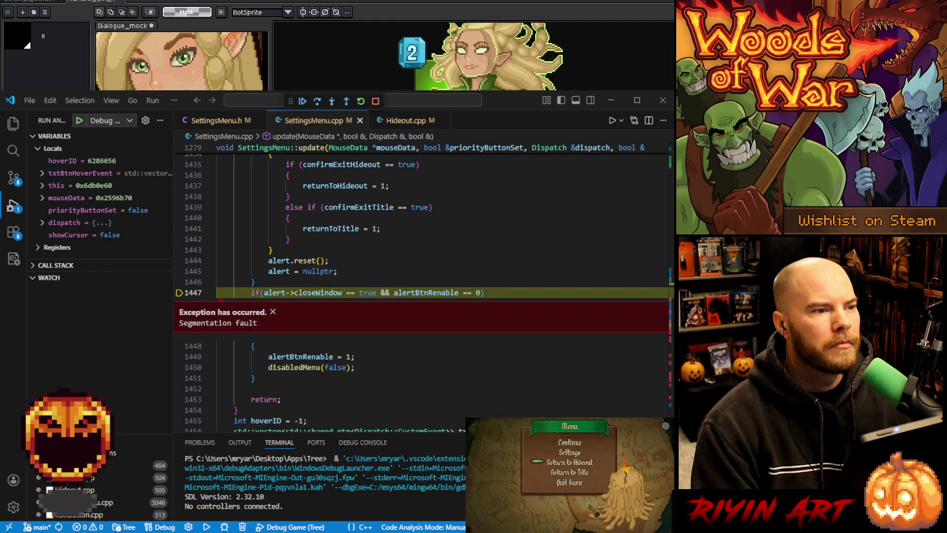
Dismiss the segmentation fault popup, select lines 1447–1451, and stop the crashed debug session.
{"action": "left_click", "coordinate": [374, 336]}
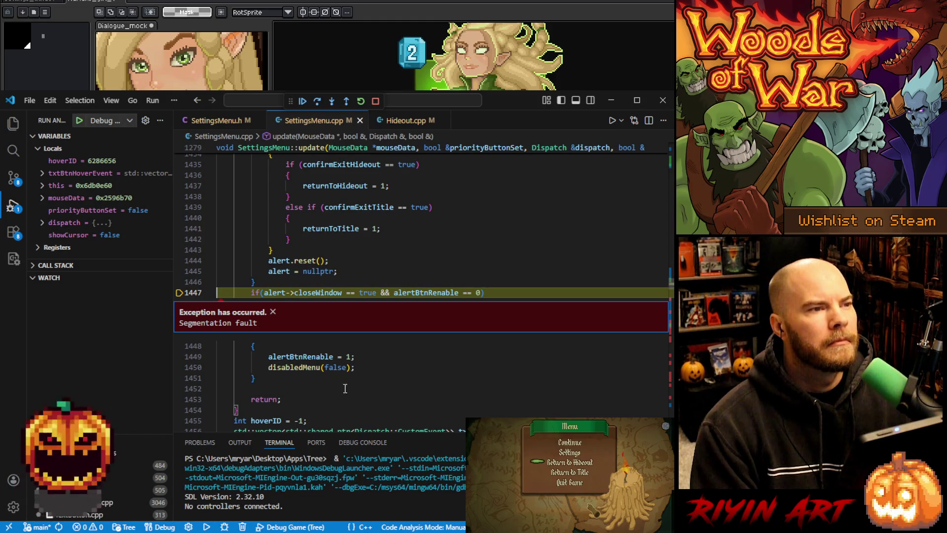
{"action": "left_click", "coordinate": [272, 312]}
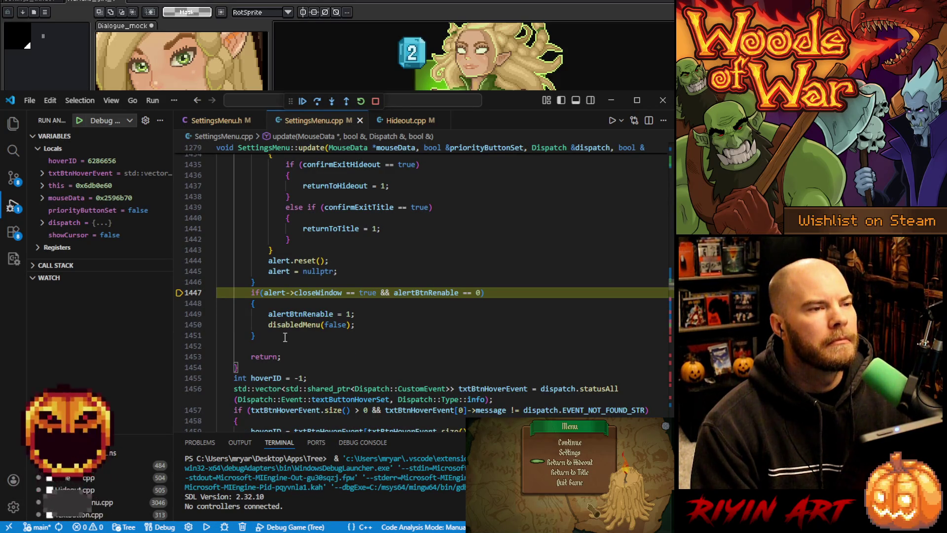
{"action": "scroll", "coordinate": [279, 334], "scroll_direction": "up", "scroll_amount": 3}
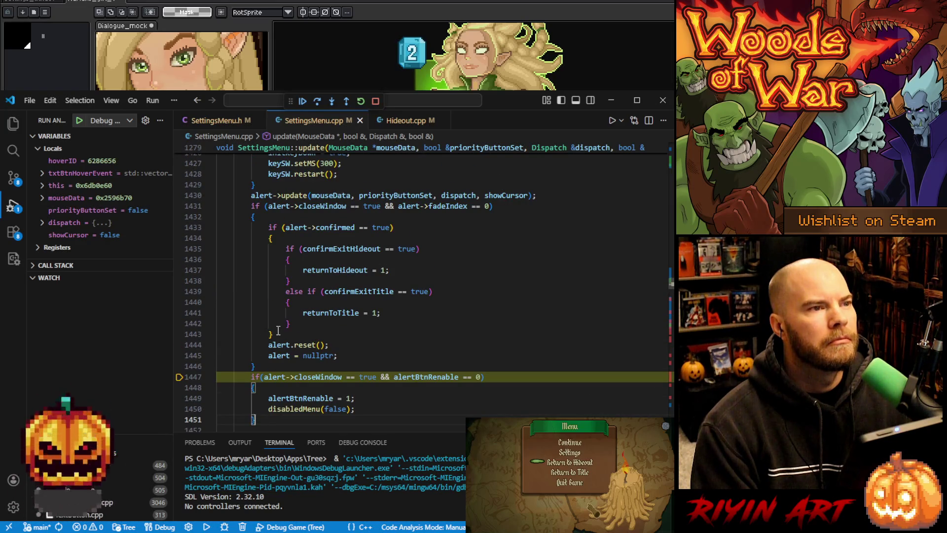
{"action": "scroll", "coordinate": [278, 330], "scroll_direction": "down", "scroll_amount": 1}
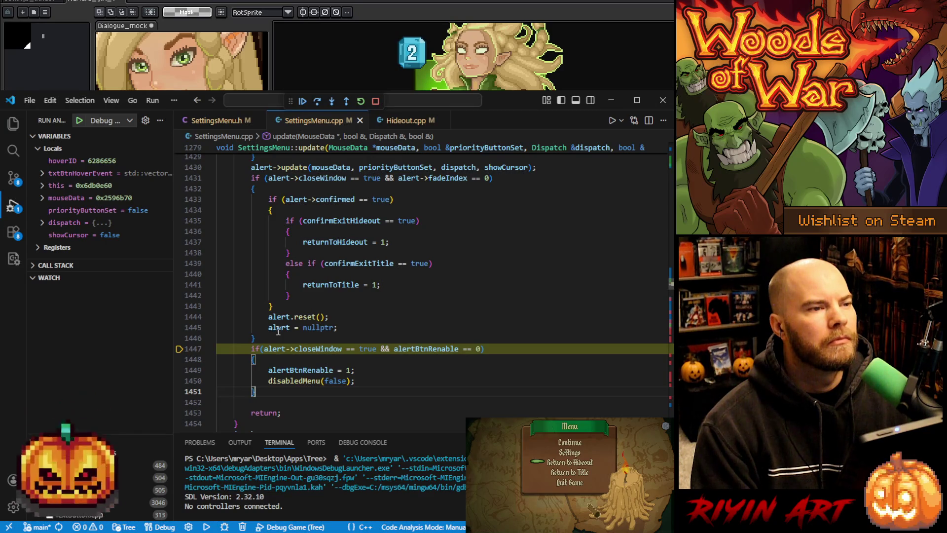
{"action": "mouse_move", "coordinate": [255, 391]}
{"action": "left_mouse_down"}
{"action": "mouse_move", "coordinate": [232, 376]}
{"action": "mouse_move", "coordinate": [251, 349]}
{"action": "left_mouse_up"}
{"action": "left_click", "coordinate": [375, 103]}
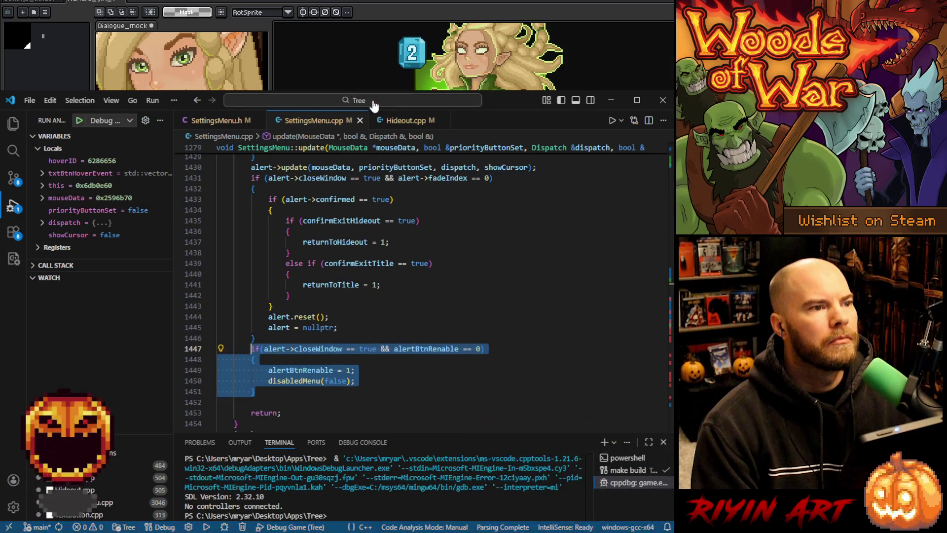
Move the alert re-enable block up to its own line directly after the alert->update call.
{"action": "key", "text": "Delete"}
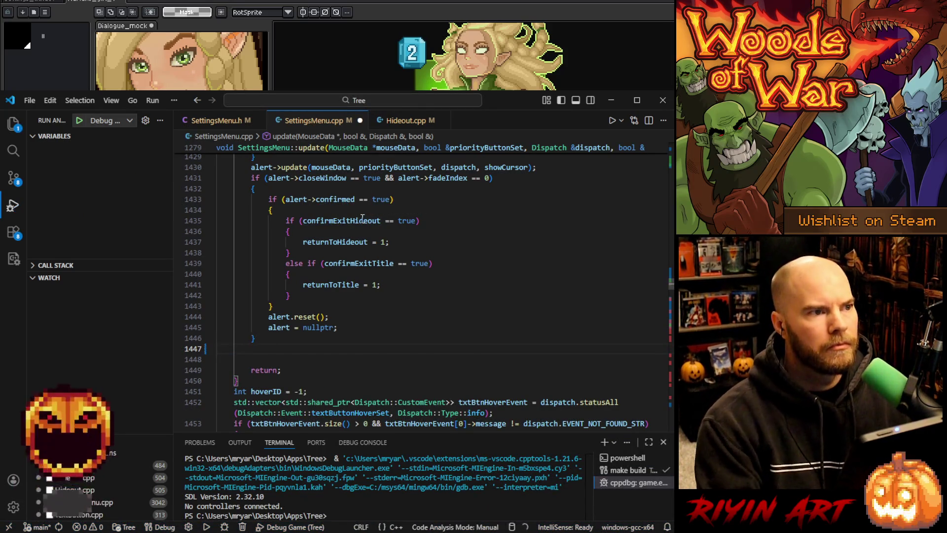
{"action": "key", "text": "BackSpace"}
{"action": "left_click", "coordinate": [304, 306]}
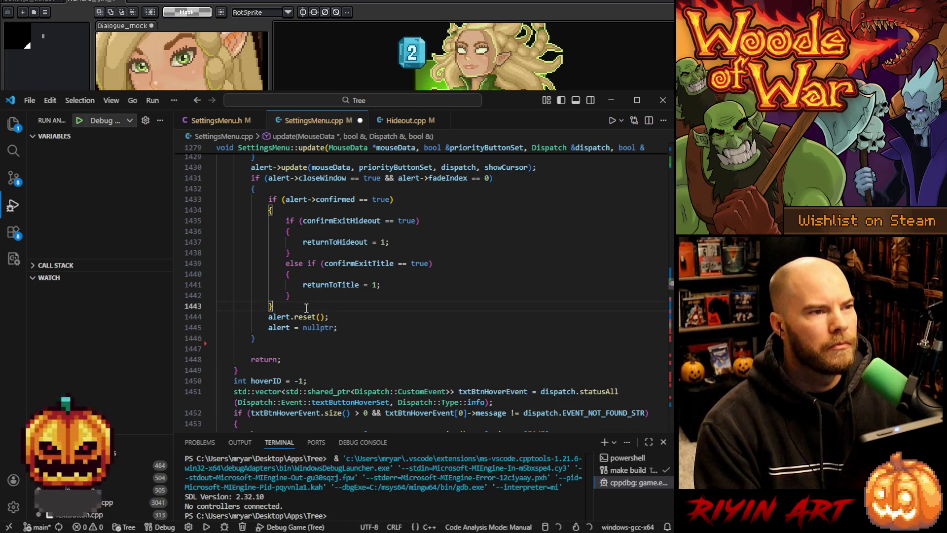
{"action": "key", "text": "Return"}
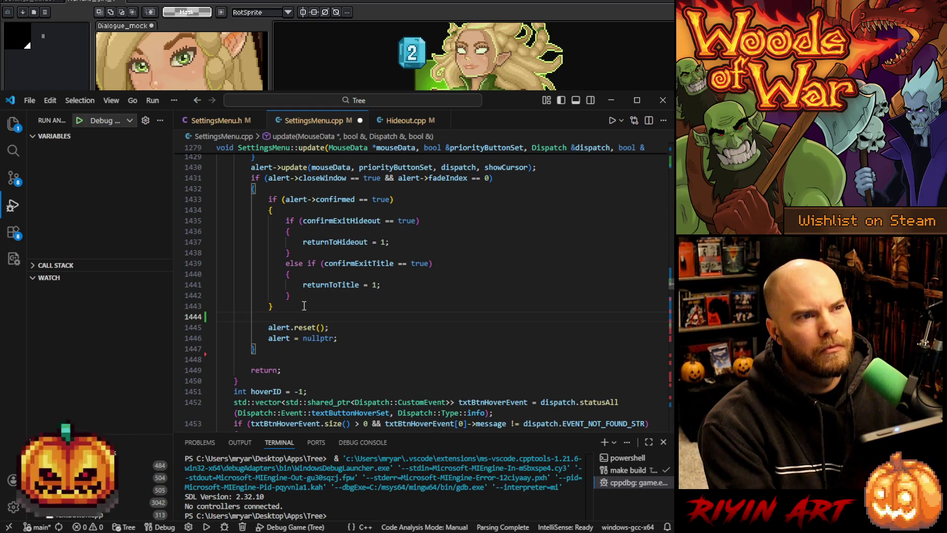
{"action": "key", "text": "BackSpace"}
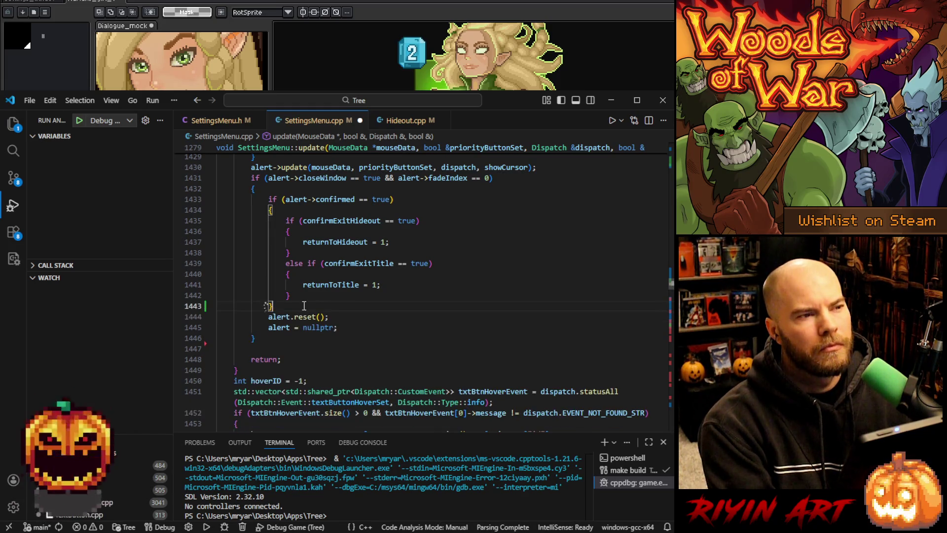
{"action": "left_click", "coordinate": [540, 167]}
{"action": "type", "text": "if(alert->closeWindow == true && alertBtnRenable == 0)         {             alertBtnRenable = 1;             disabledMenu(false);         }"}
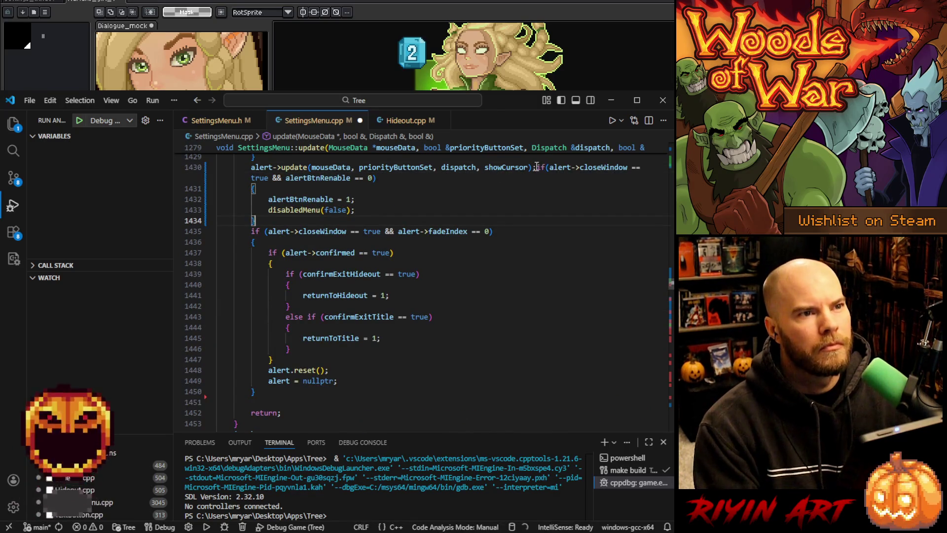
{"action": "left_click", "coordinate": [536, 167]}
{"action": "key", "text": "Return"}
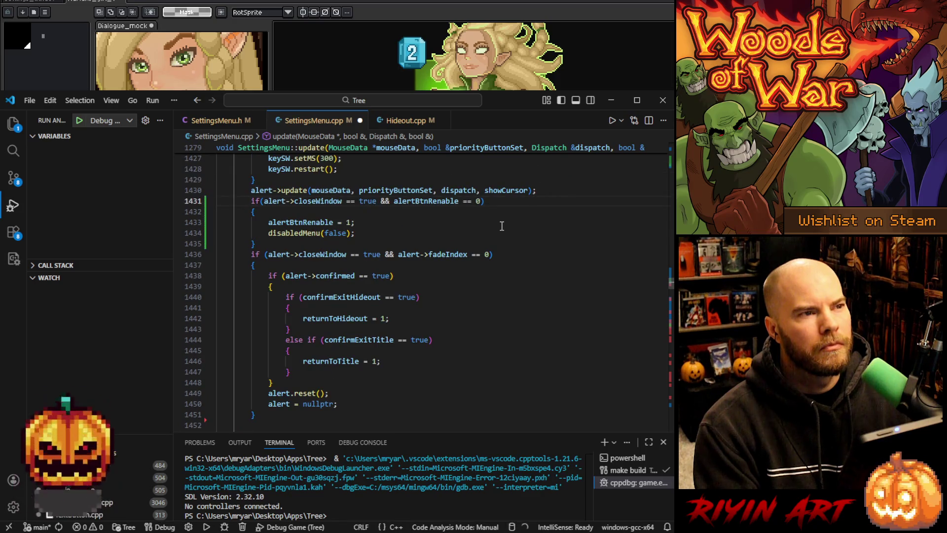
Type 'alert alert' into the if condition on line 1431 and review the surrounding code.
{"action": "left_click", "coordinate": [262, 201]}
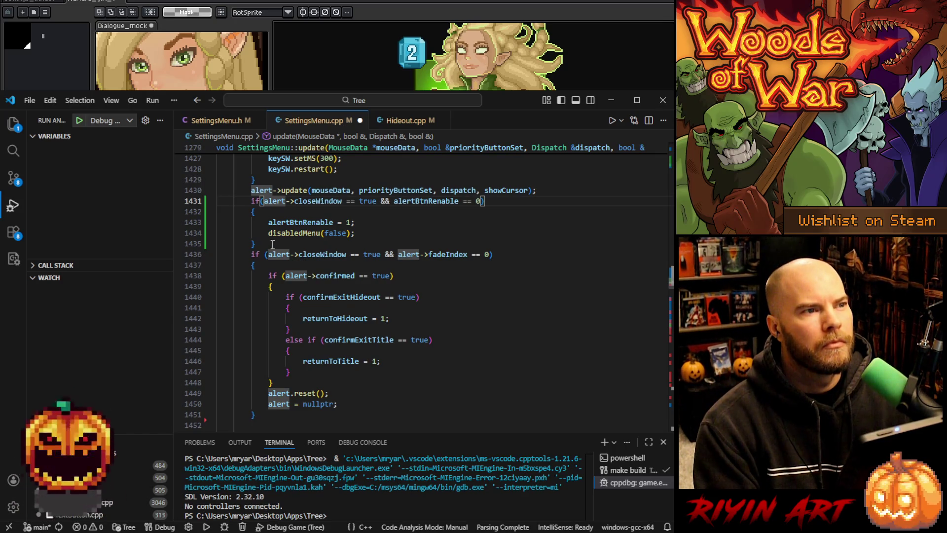
{"action": "type", "text": "alert a"}
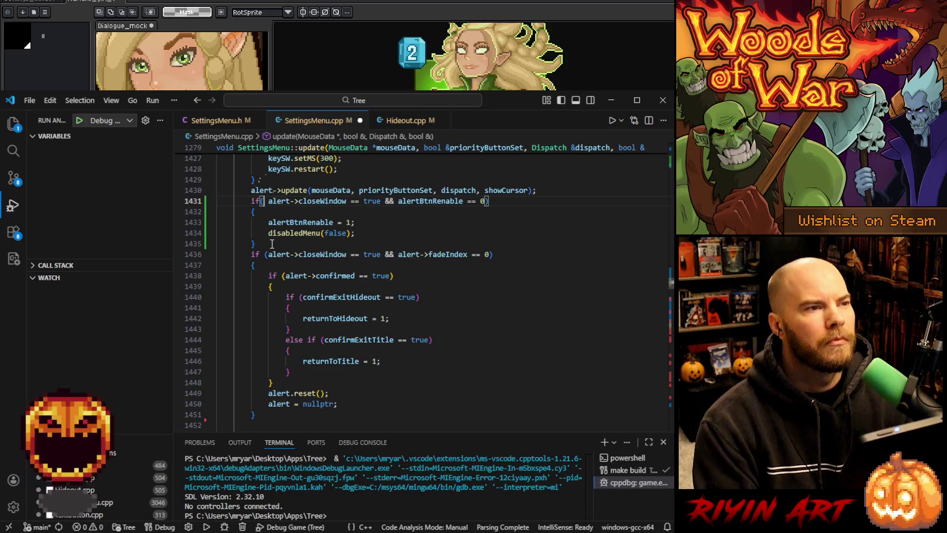
{"action": "type", "text": "lert"}
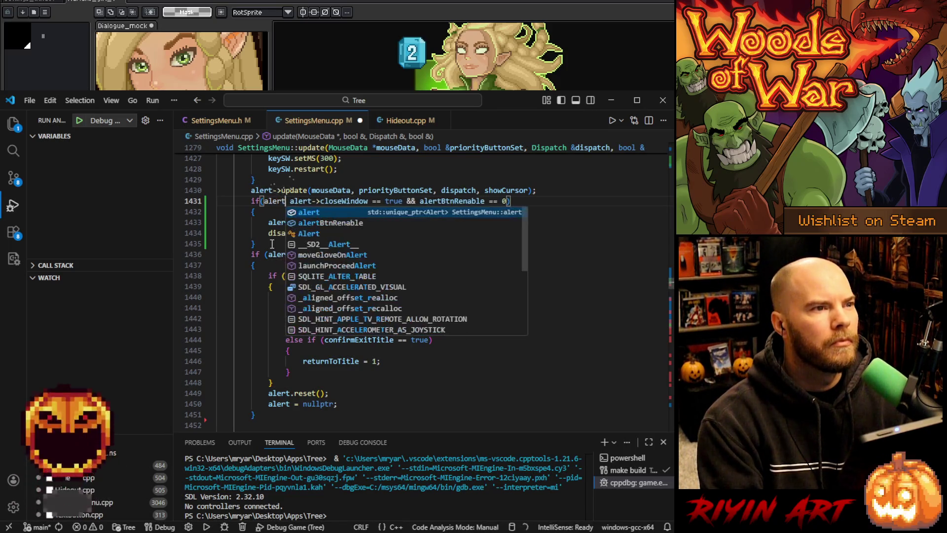
{"action": "scroll", "coordinate": [272, 243], "scroll_direction": "up", "scroll_amount": 4}
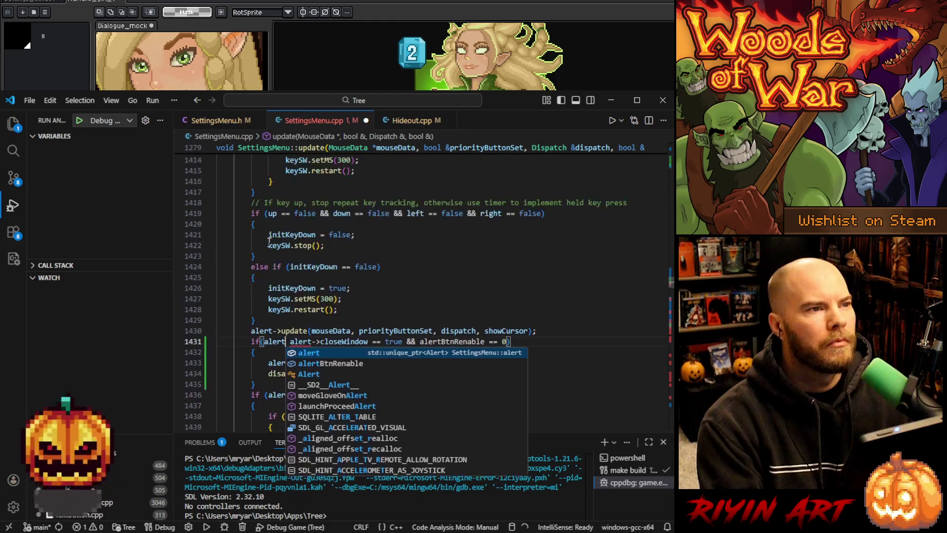
{"action": "scroll", "coordinate": [269, 241], "scroll_direction": "up", "scroll_amount": 4}
{"action": "scroll", "coordinate": [265, 304], "scroll_direction": "down", "scroll_amount": 6}
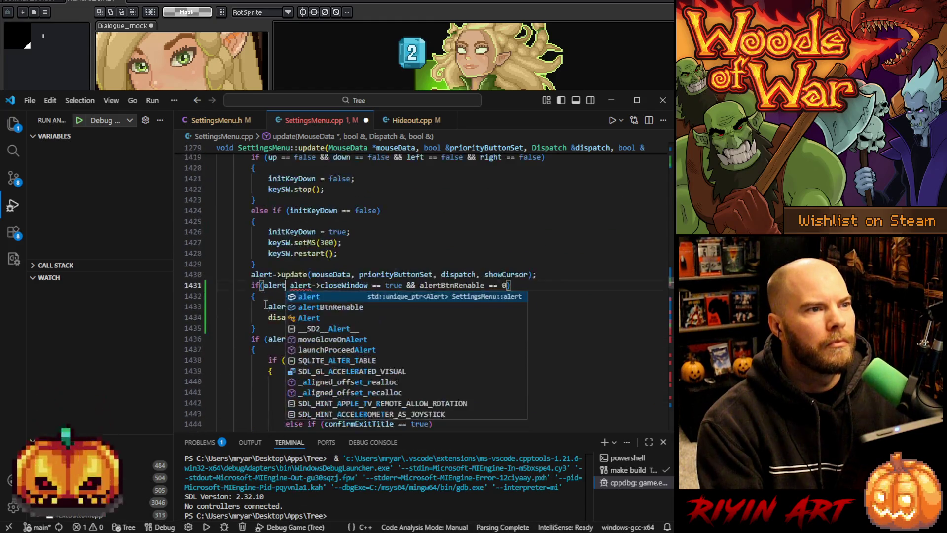
{"action": "scroll", "coordinate": [264, 306], "scroll_direction": "up", "scroll_amount": 20}
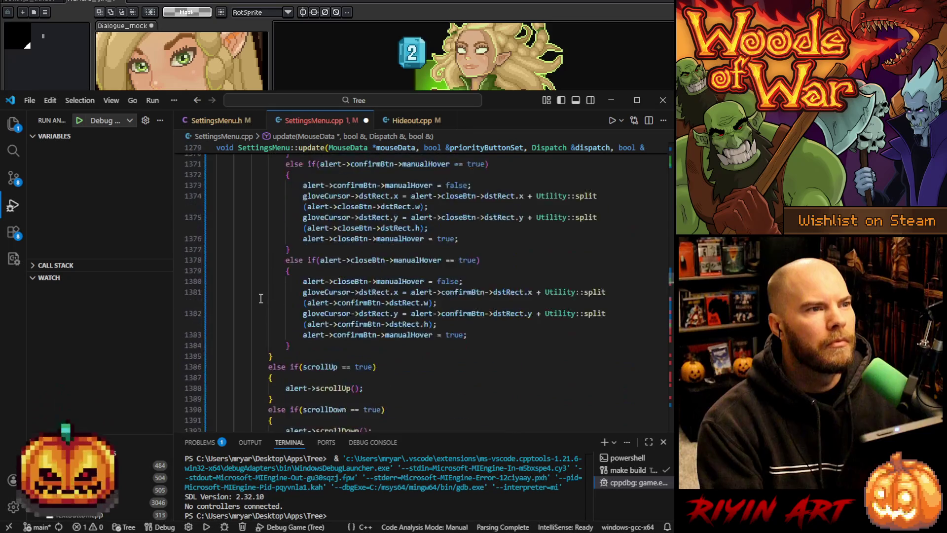
{"action": "scroll", "coordinate": [260, 299], "scroll_direction": "up", "scroll_amount": 18}
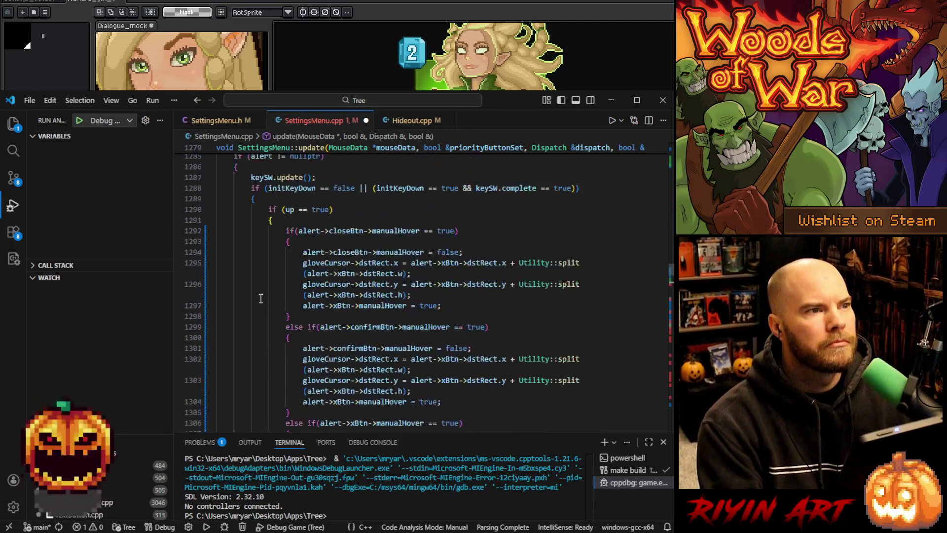
{"action": "scroll", "coordinate": [261, 298], "scroll_direction": "down", "scroll_amount": 20}
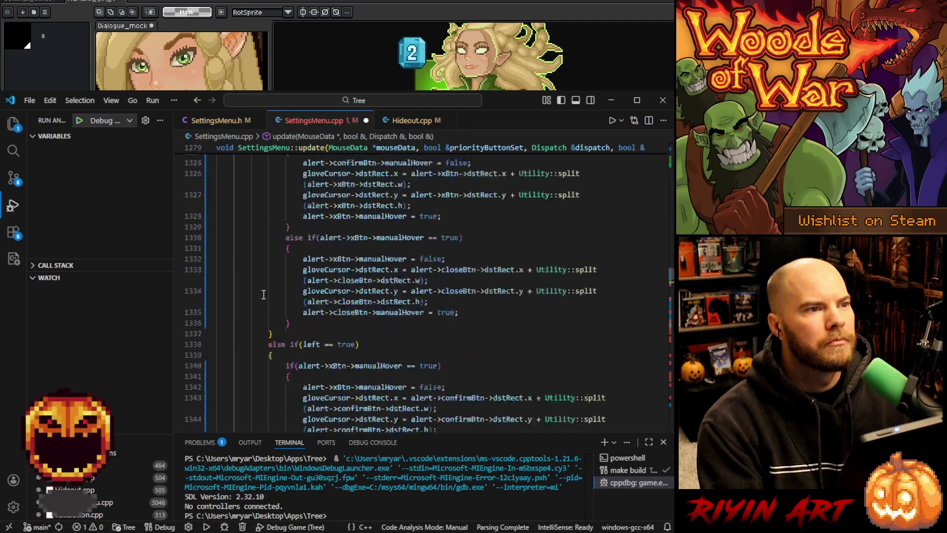
{"action": "scroll", "coordinate": [264, 294], "scroll_direction": "down", "scroll_amount": 18}
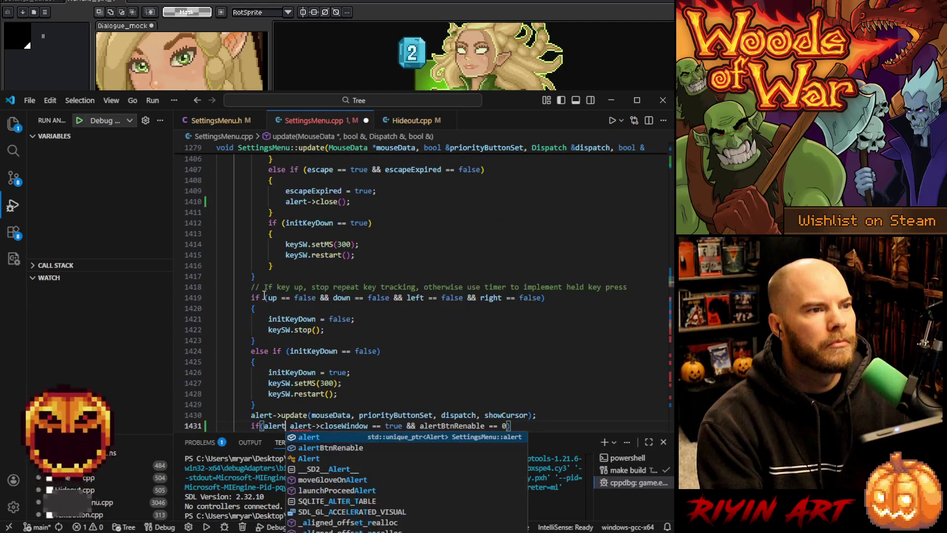
Remove the duplicated 'alert' from the line 1431 condition, save SettingsMenu.cpp, and start the make build.
{"action": "key", "text": "Escape"}
{"action": "key", "text": "ctrl+BackSpace"}
{"action": "key", "text": "Delete"}
{"action": "left_click", "coordinate": [375, 295]}
{"action": "key", "text": "ctrl+s"}
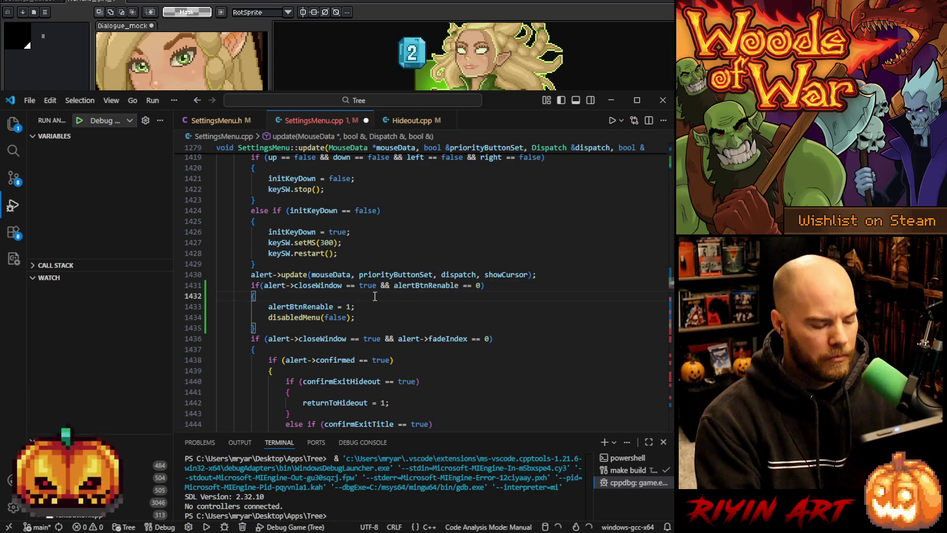
{"action": "key", "text": "F5"}
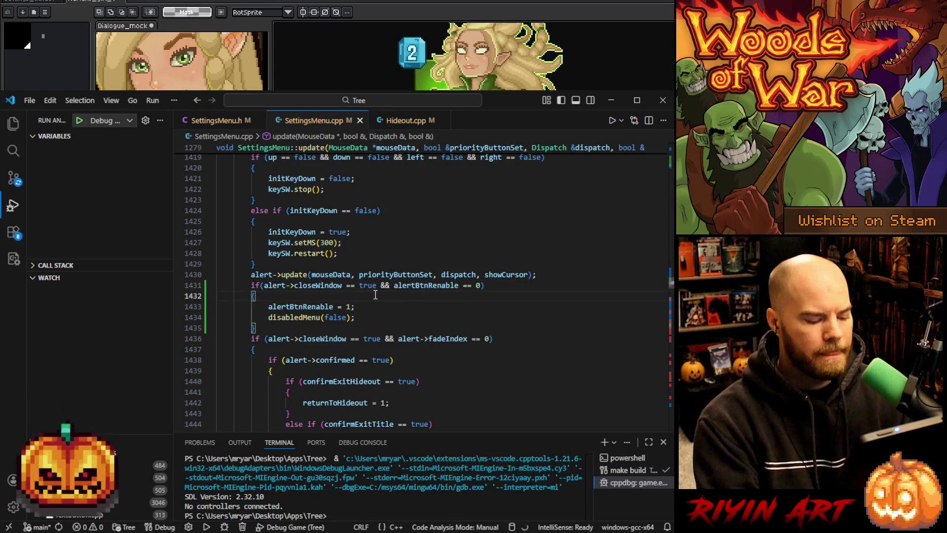
Launch the rebuilt game in the debugger.
{"action": "scroll", "coordinate": [371, 309], "scroll_direction": "down", "scroll_amount": 2}
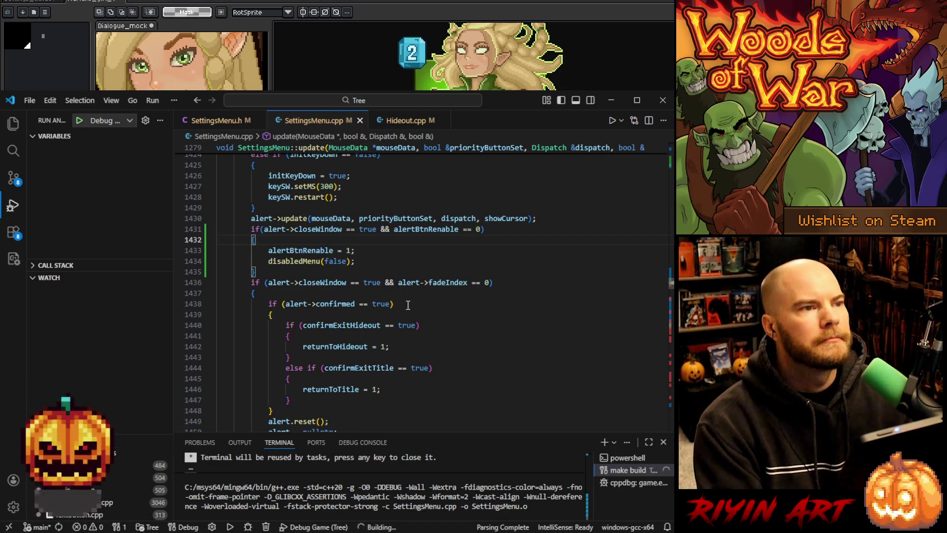
{"action": "left_click", "coordinate": [374, 263]}
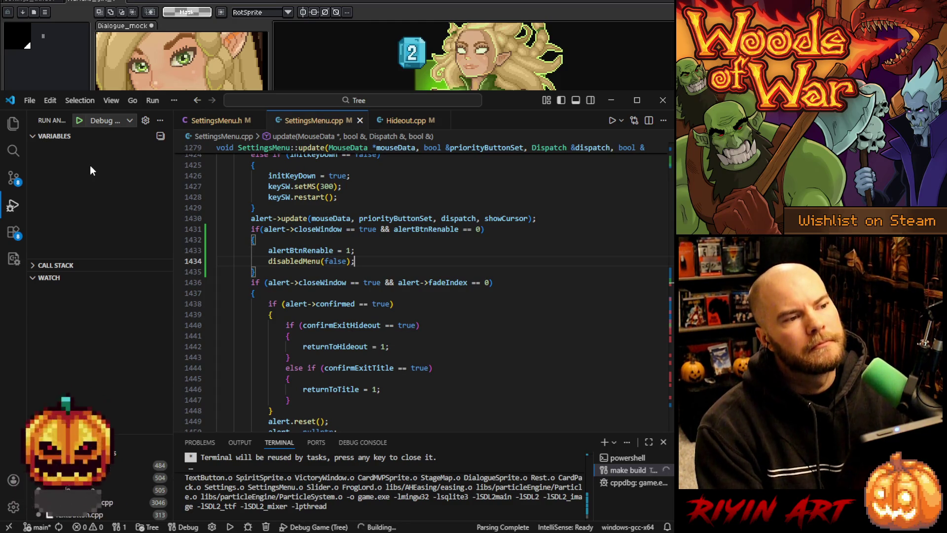
{"action": "left_click", "coordinate": [79, 120]}
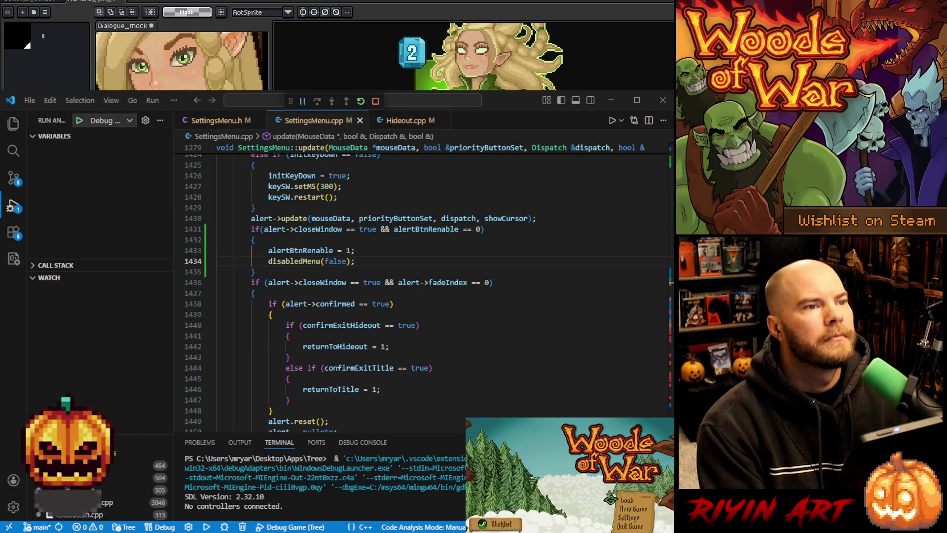
Load the game, choose Return to Hideout from the pause menu, and close the warning twice.
{"action": "key", "text": "Return"}
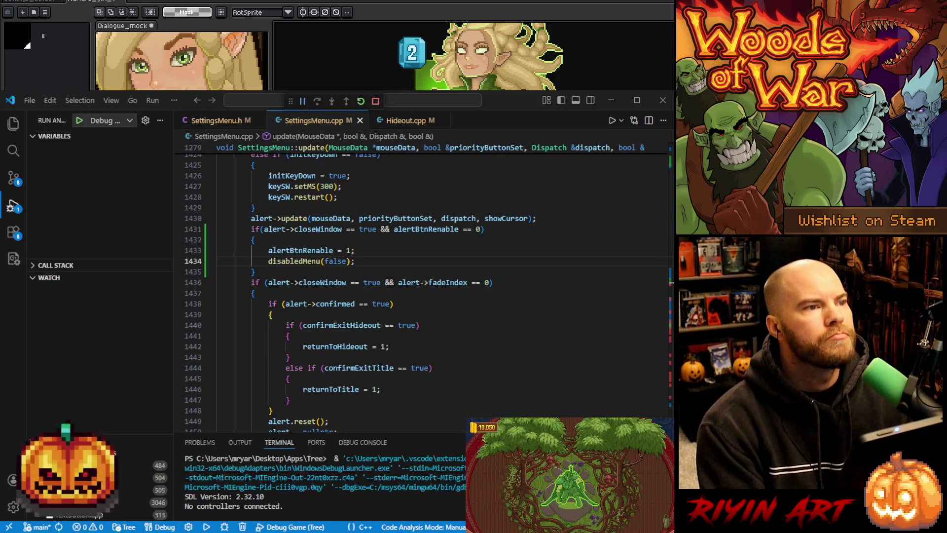
{"action": "key", "text": "Escape"}
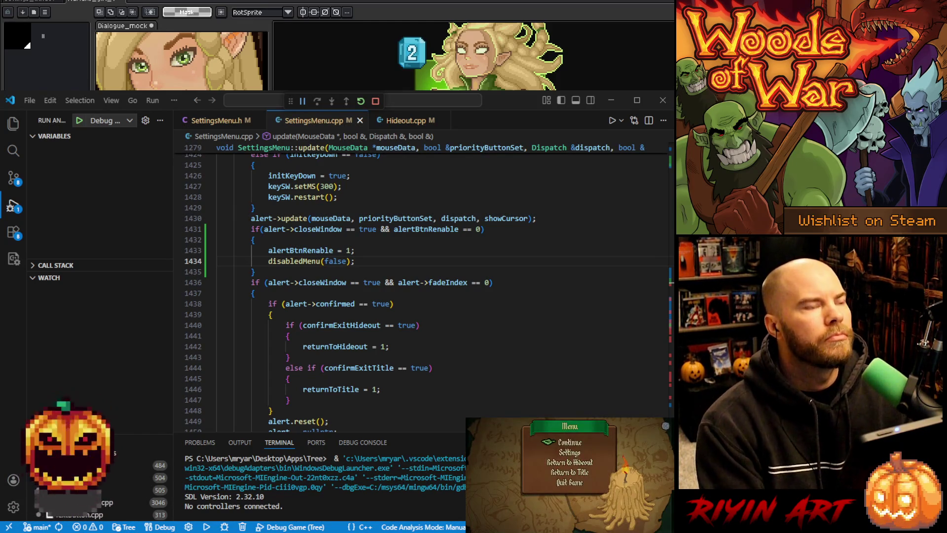
{"action": "key", "text": "Down"}
{"action": "key", "text": "Down"}
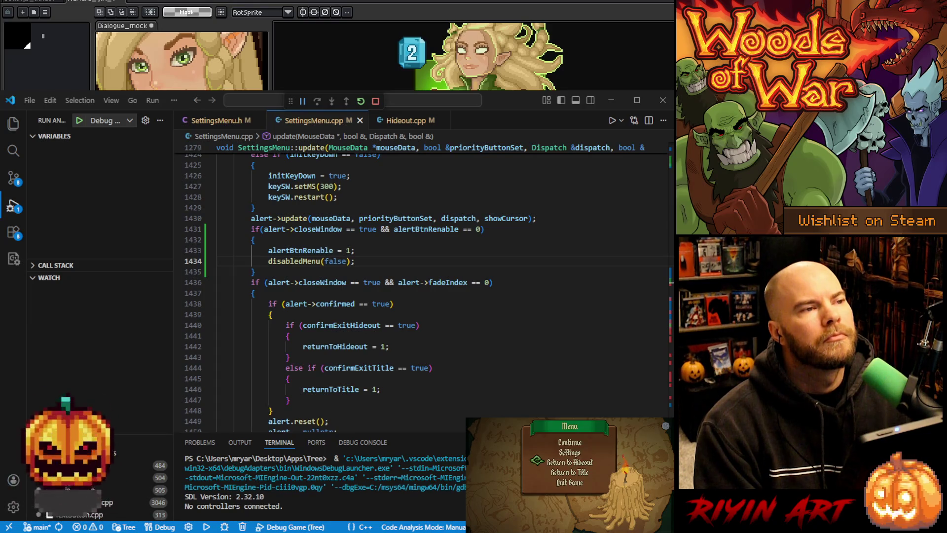
{"action": "key", "text": "Return"}
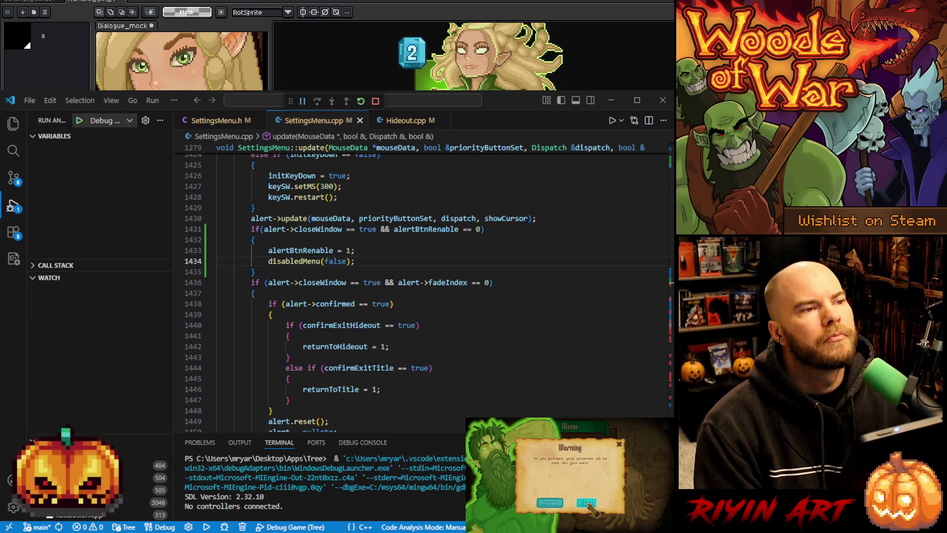
{"action": "left_click", "coordinate": [590, 506]}
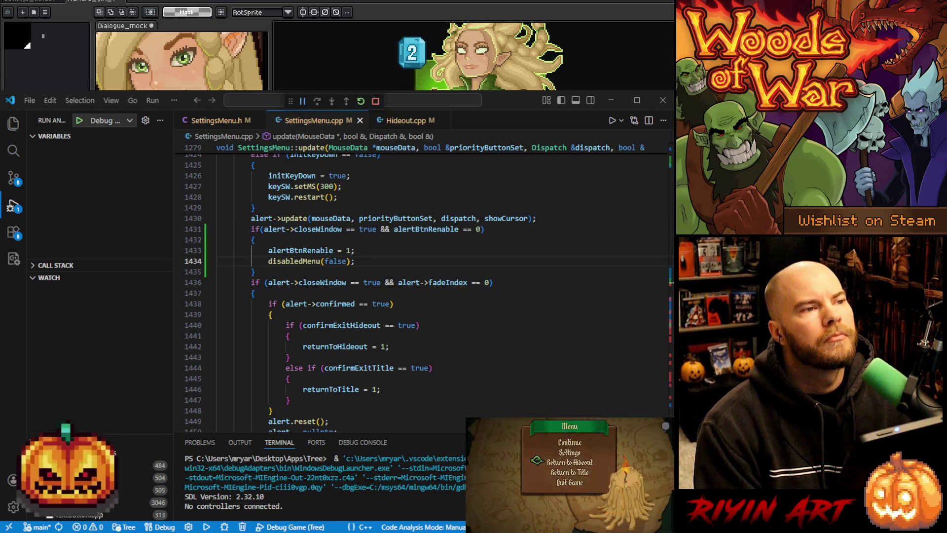
{"action": "key", "text": "Return"}
{"action": "left_click", "coordinate": [590, 506]}
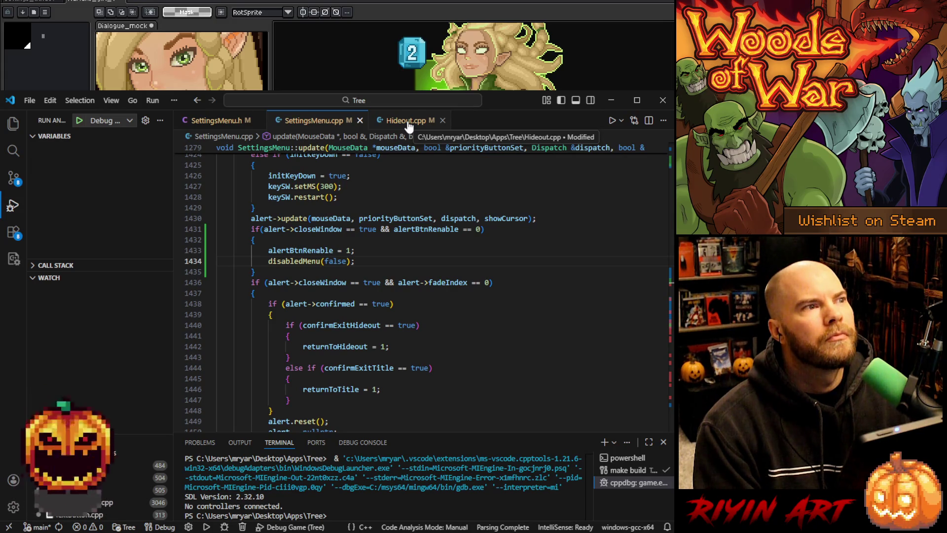
Start a new debug run, load the saved game, and choose Return to Title from the pause menu.
{"action": "left_click", "coordinate": [78, 120]}
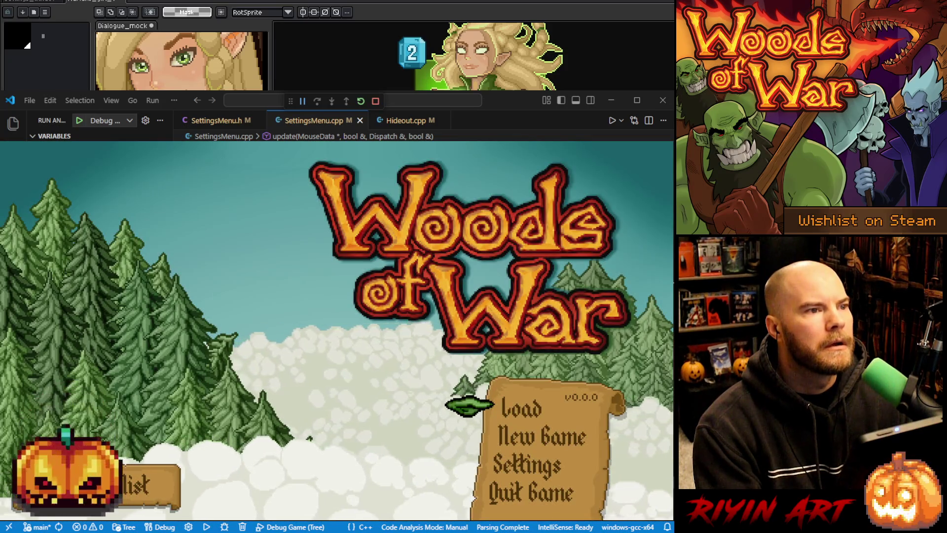
{"action": "left_click", "coordinate": [514, 406]}
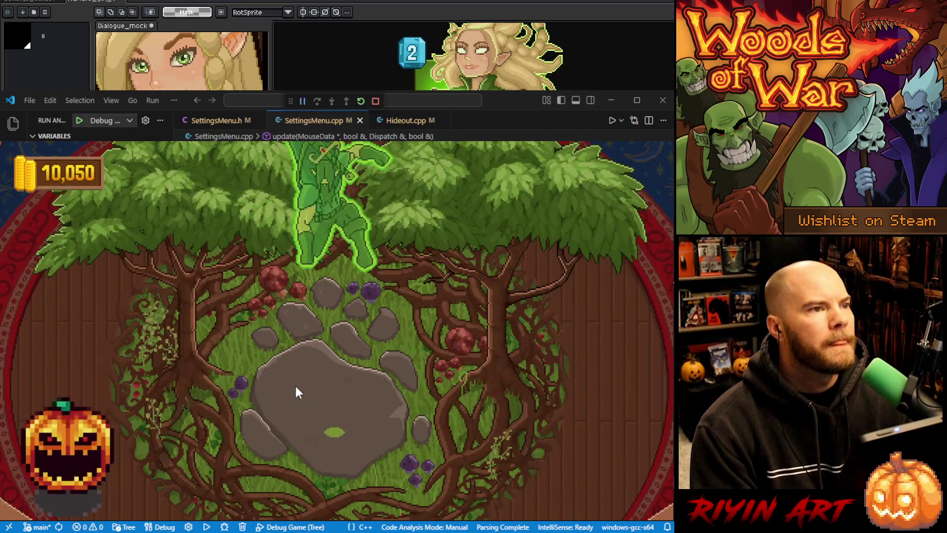
{"action": "key", "text": "Escape"}
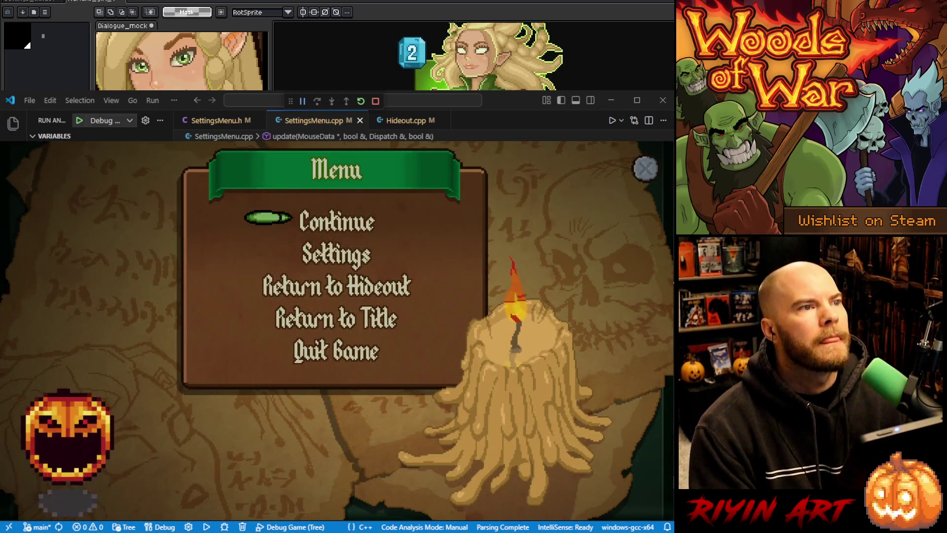
{"action": "left_click", "coordinate": [342, 317]}
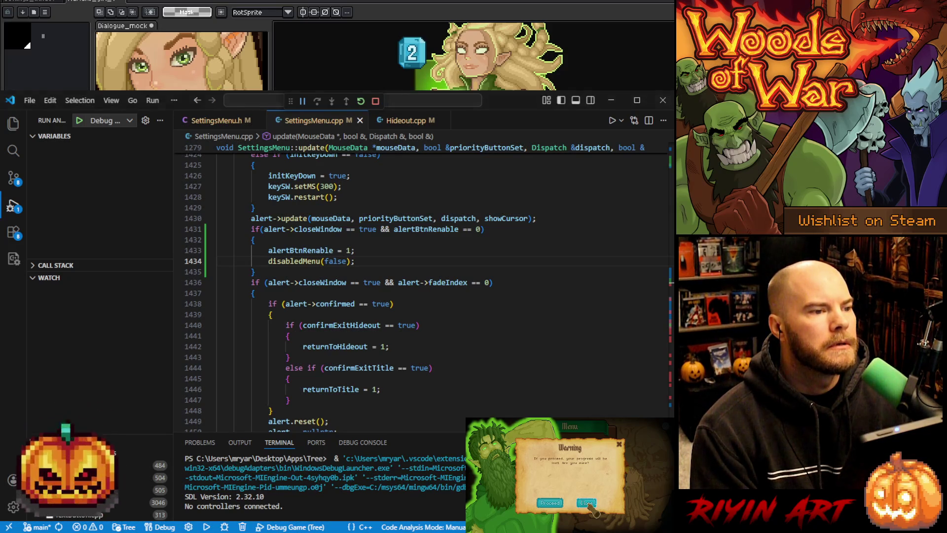
Open Alert.cpp from the top of the Explorer file tree and read through Alert::update.
{"action": "left_click", "coordinate": [382, 267]}
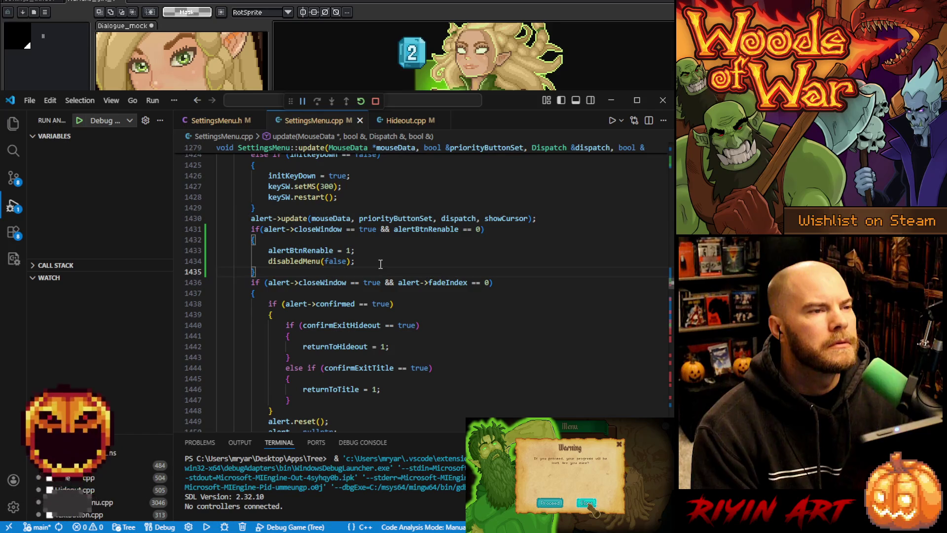
{"action": "left_click", "coordinate": [14, 123]}
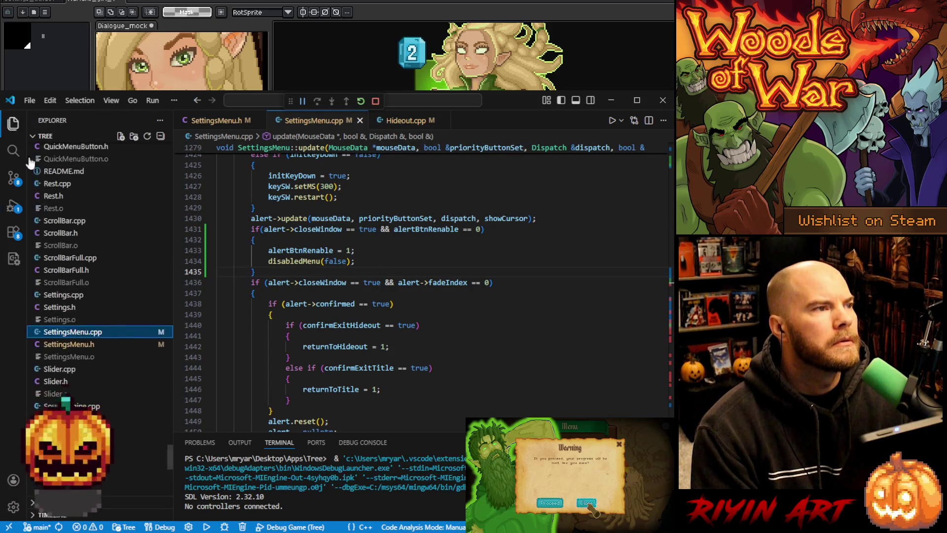
{"action": "scroll", "coordinate": [84, 258], "scroll_direction": "up", "scroll_amount": 3}
{"action": "scroll", "coordinate": [83, 259], "scroll_direction": "up", "scroll_amount": 15}
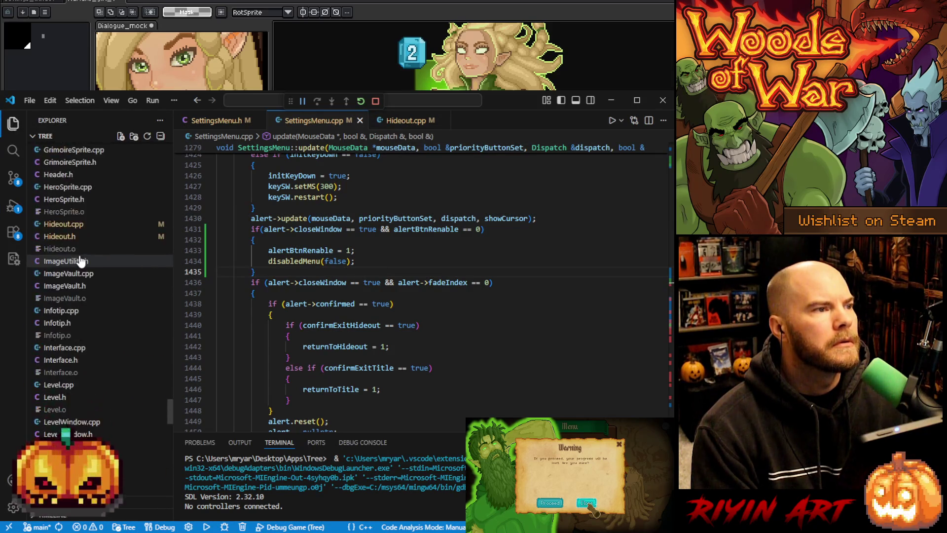
{"action": "scroll", "coordinate": [81, 261], "scroll_direction": "up", "scroll_amount": 10}
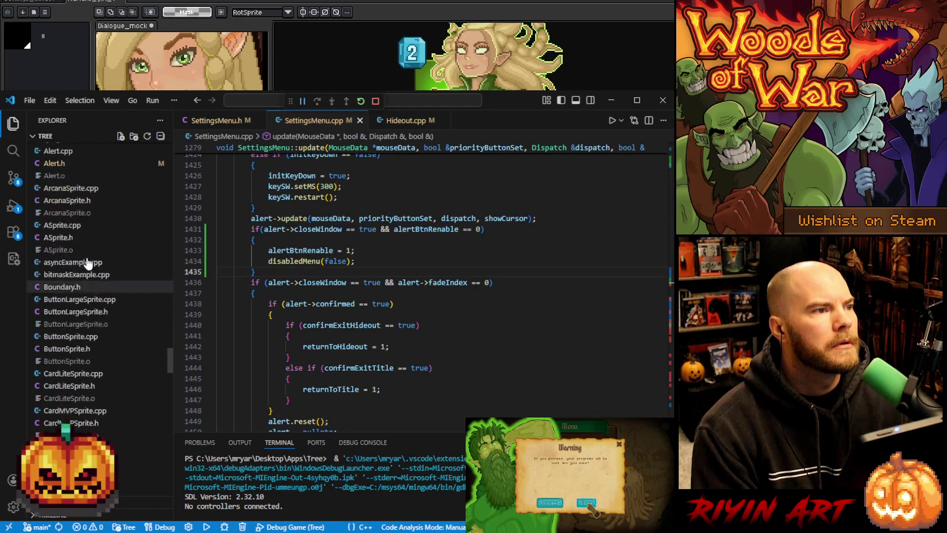
{"action": "scroll", "coordinate": [82, 252], "scroll_direction": "up", "scroll_amount": 2}
{"action": "left_click", "coordinate": [80, 262]}
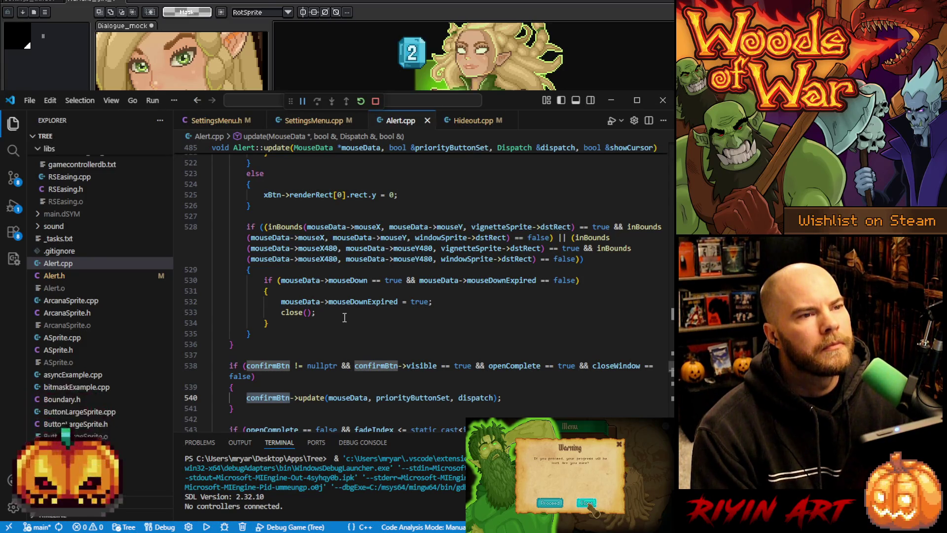
{"action": "scroll", "coordinate": [310, 346], "scroll_direction": "up", "scroll_amount": 8}
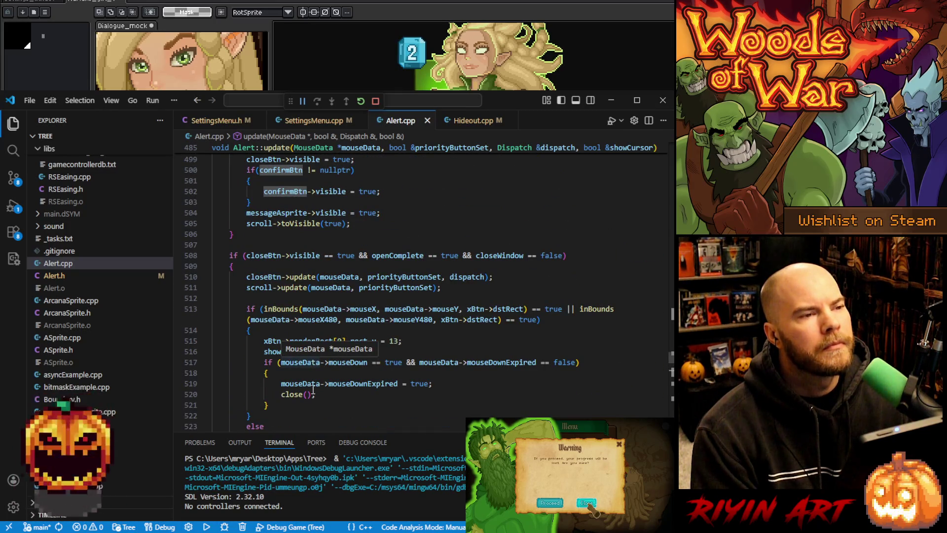
{"action": "scroll", "coordinate": [361, 401], "scroll_direction": "down", "scroll_amount": 6}
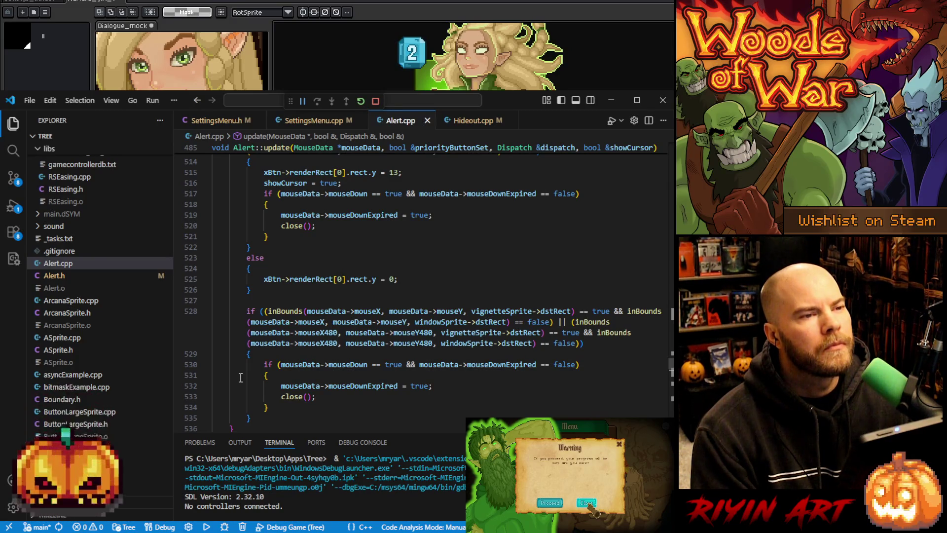
{"action": "scroll", "coordinate": [240, 378], "scroll_direction": "down", "scroll_amount": 4}
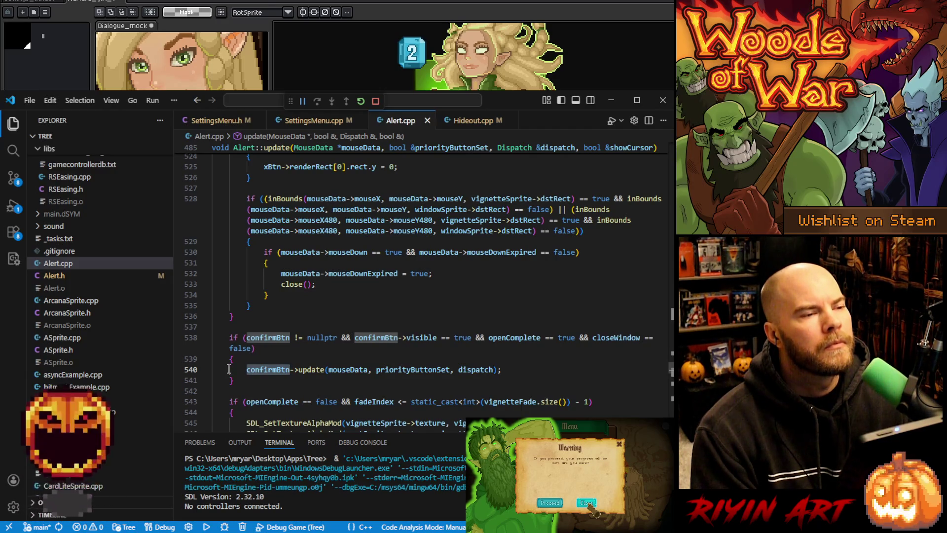
Set breakpoints on lines 540 and 487 of Alert::update, selecting priorityButtonSet along the way.
{"action": "left_click", "coordinate": [179, 370]}
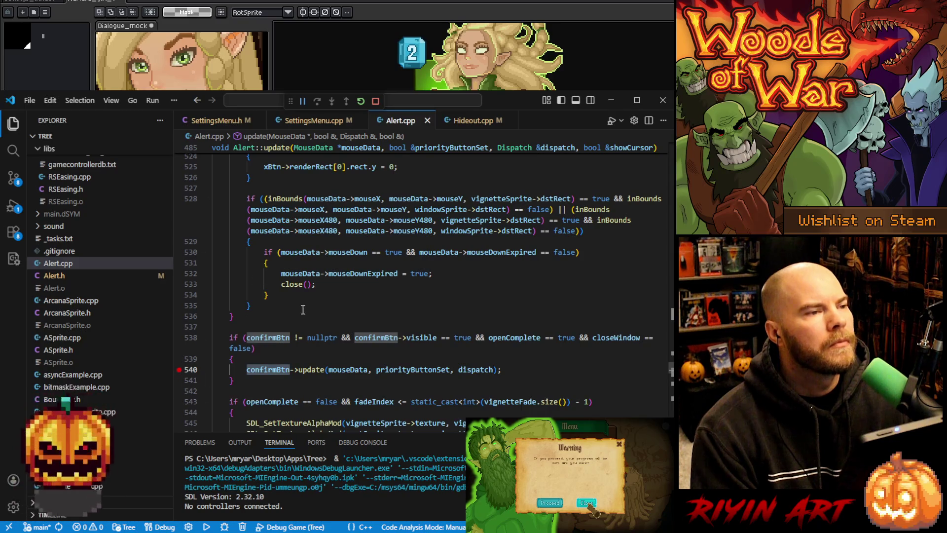
{"action": "mouse_move", "coordinate": [403, 370]}
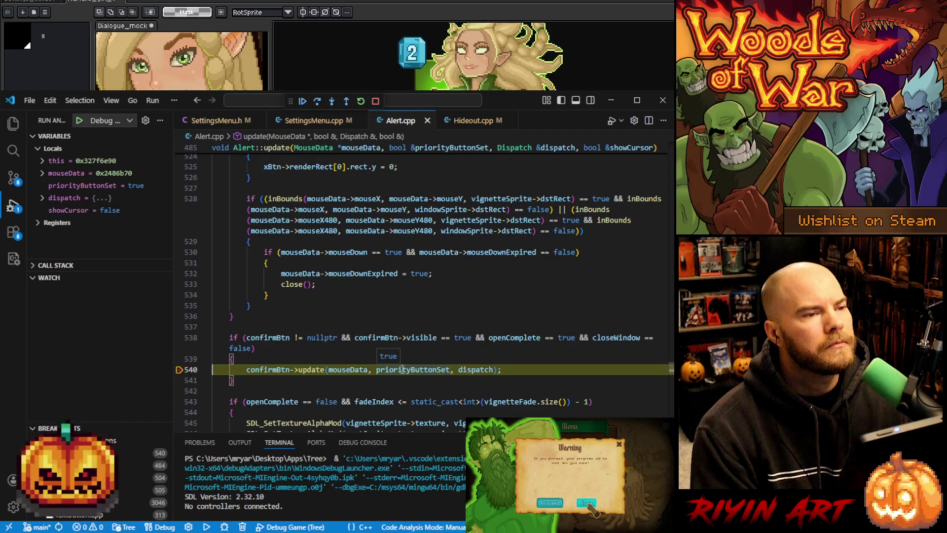
{"action": "double_click", "coordinate": [403, 369]}
{"action": "scroll", "coordinate": [402, 369], "scroll_direction": "up", "scroll_amount": 3}
{"action": "scroll", "coordinate": [403, 370], "scroll_direction": "up", "scroll_amount": 7}
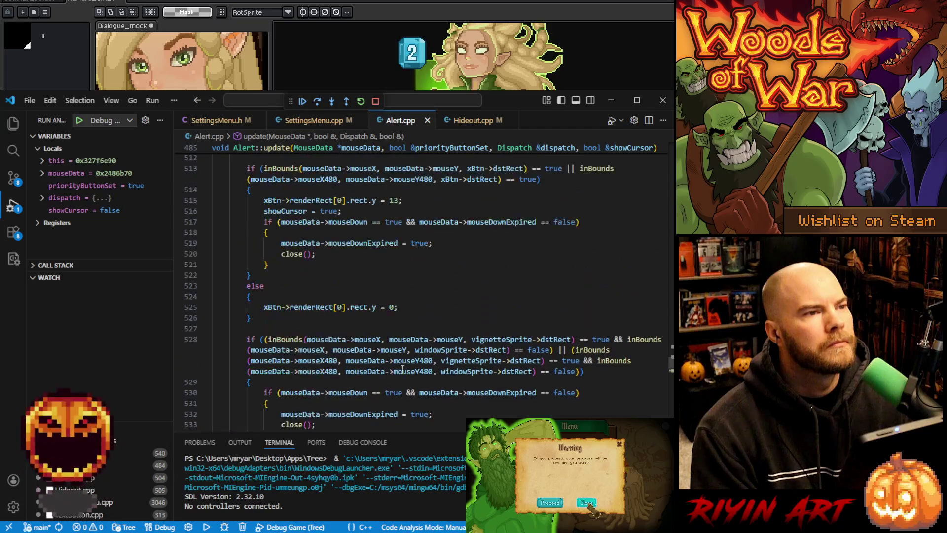
{"action": "scroll", "coordinate": [402, 370], "scroll_direction": "up", "scroll_amount": 2}
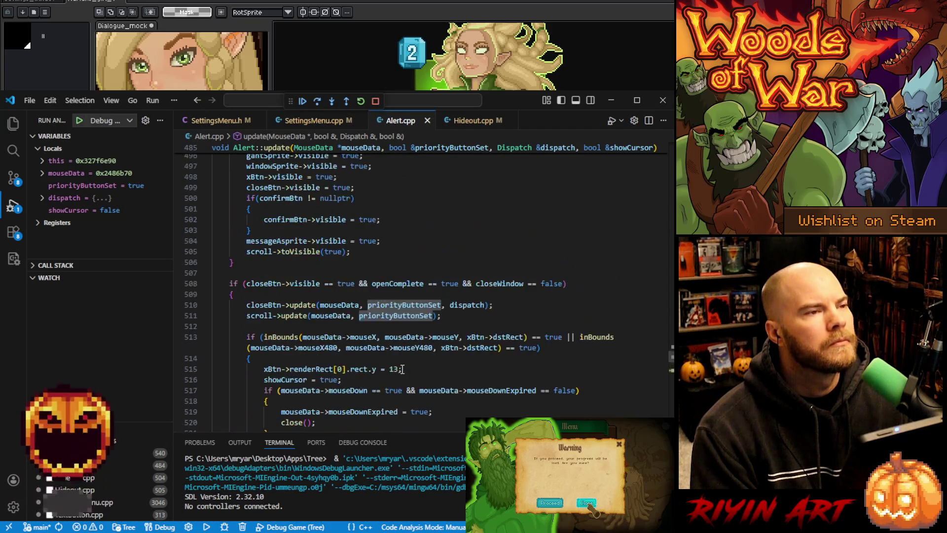
{"action": "scroll", "coordinate": [402, 370], "scroll_direction": "down", "scroll_amount": 9}
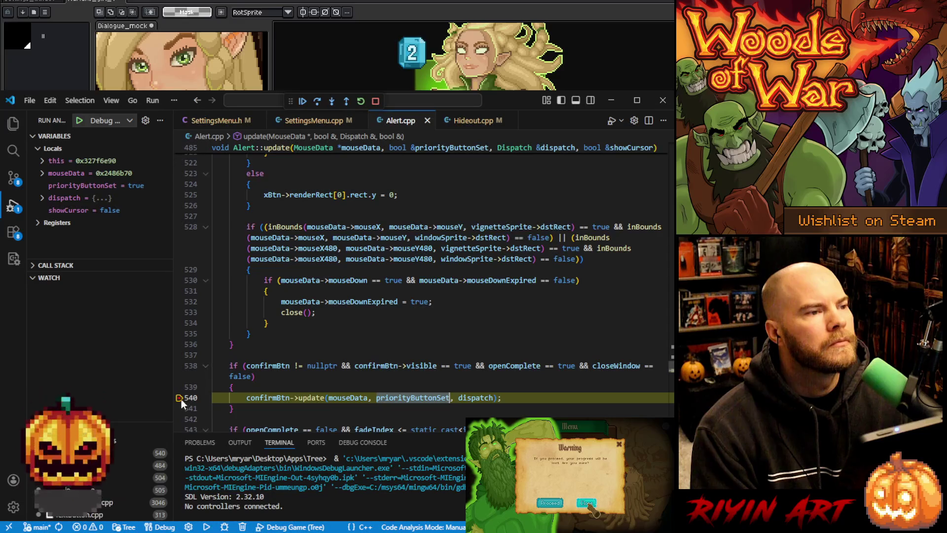
{"action": "scroll", "coordinate": [235, 393], "scroll_direction": "up", "scroll_amount": 15}
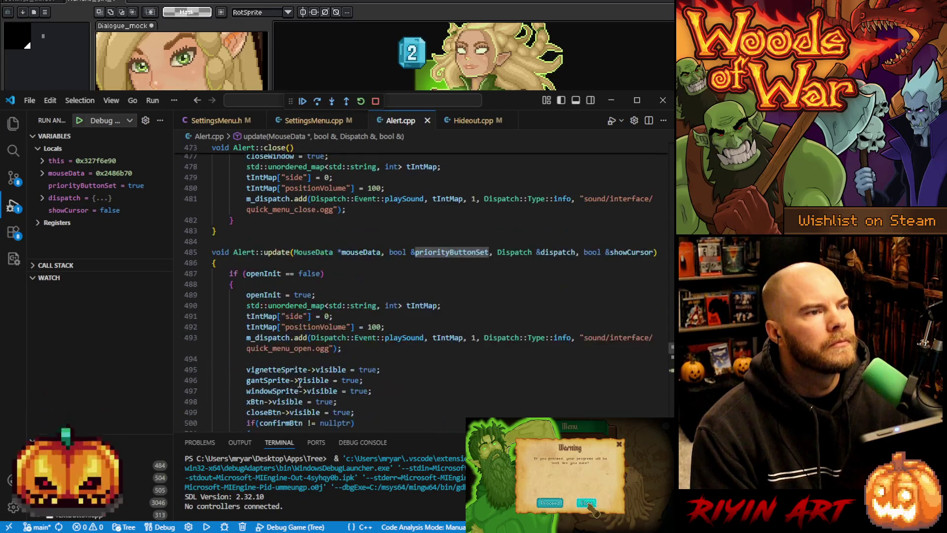
{"action": "left_click", "coordinate": [179, 273]}
Resume the game to hit line 487, then step over three times past the closeBtn update call.
{"action": "left_click", "coordinate": [302, 102]}
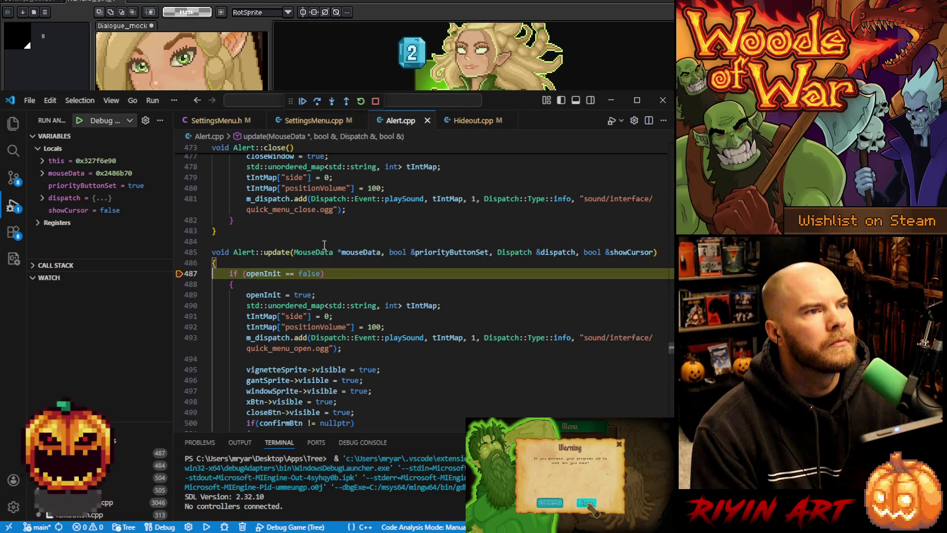
{"action": "mouse_move", "coordinate": [447, 254]}
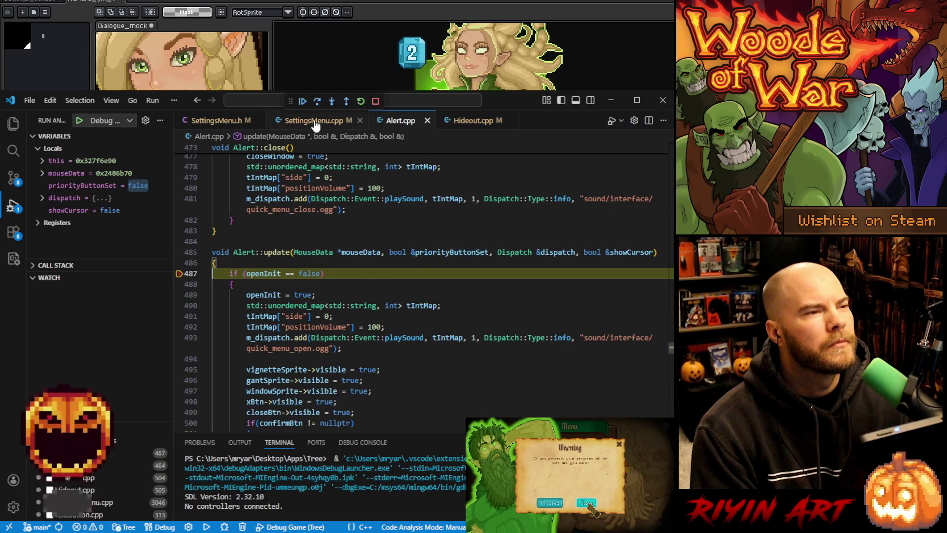
{"action": "left_click", "coordinate": [315, 102]}
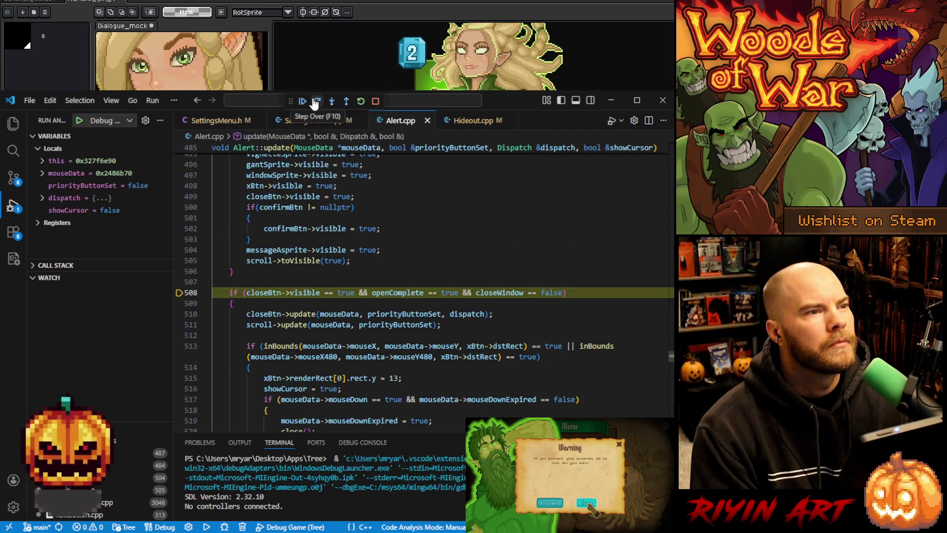
{"action": "left_click", "coordinate": [315, 101]}
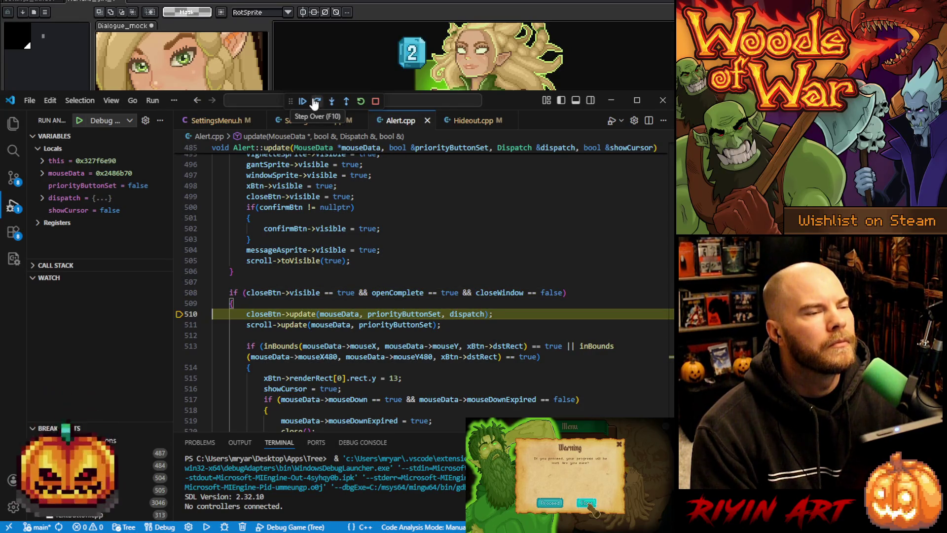
{"action": "left_click", "coordinate": [315, 102]}
Inspect variable values such as priorityButtonSet, then place the caret inside the confirm button block.
{"action": "mouse_move", "coordinate": [389, 311]}
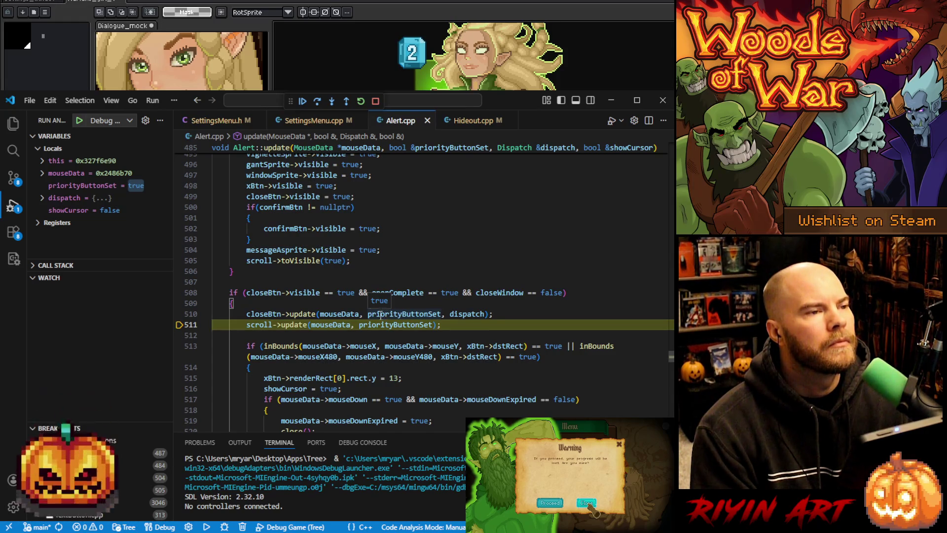
{"action": "mouse_move", "coordinate": [326, 315]}
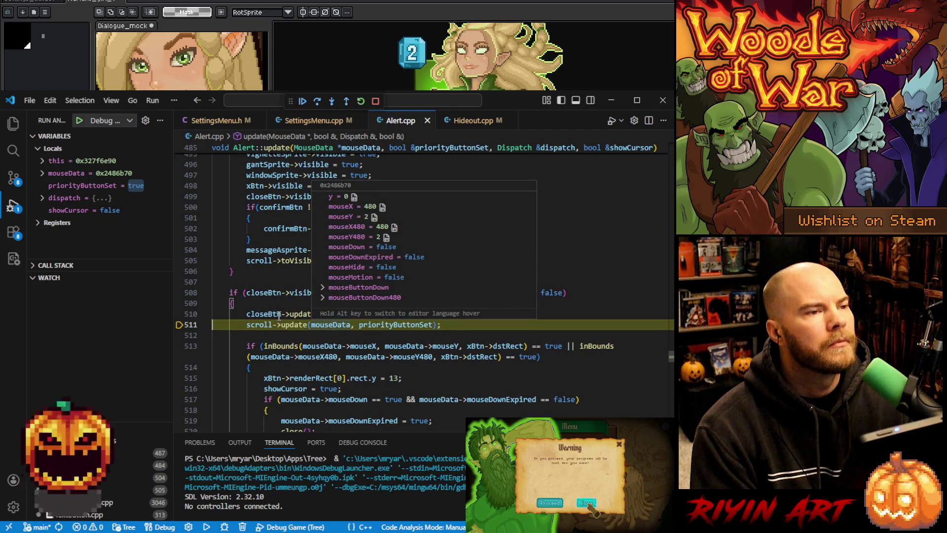
{"action": "scroll", "coordinate": [260, 316], "scroll_direction": "down", "scroll_amount": 4}
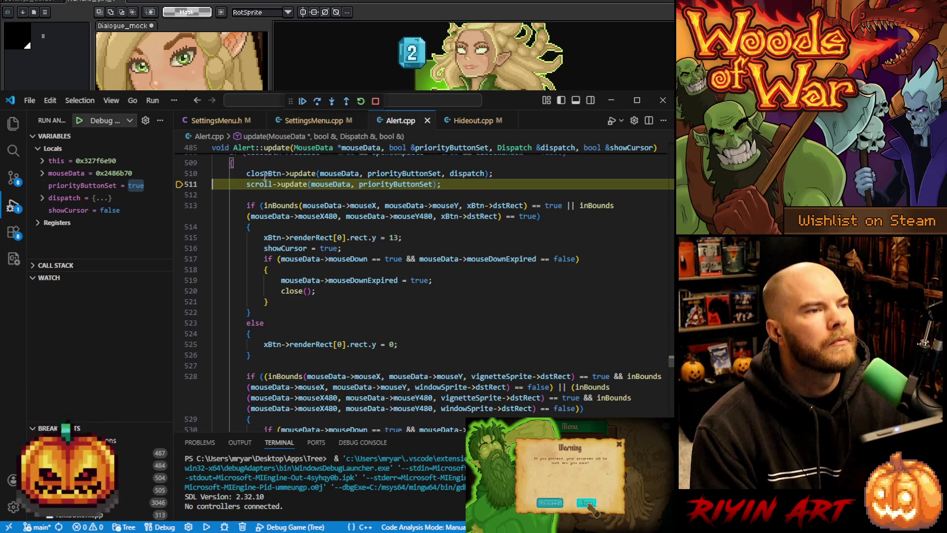
{"action": "mouse_move", "coordinate": [263, 170]}
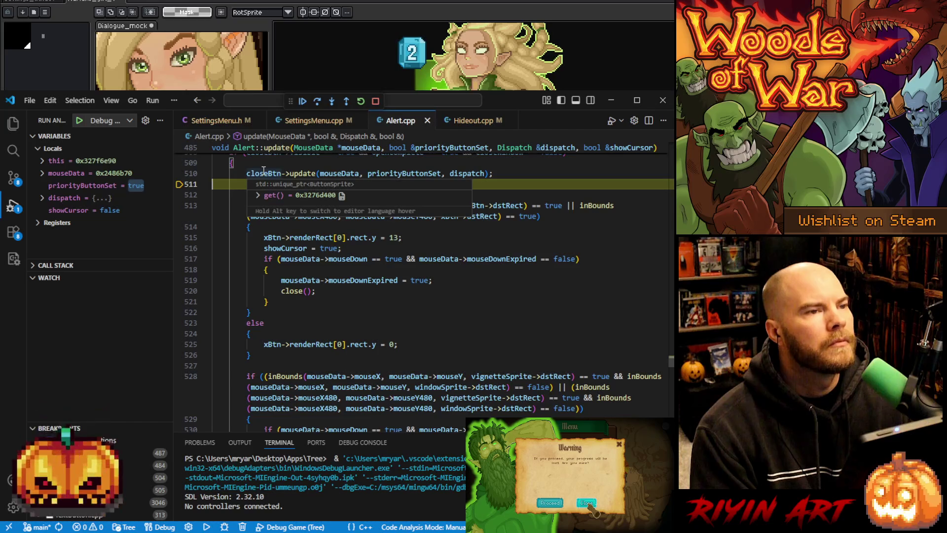
{"action": "scroll", "coordinate": [264, 170], "scroll_direction": "down", "scroll_amount": 3}
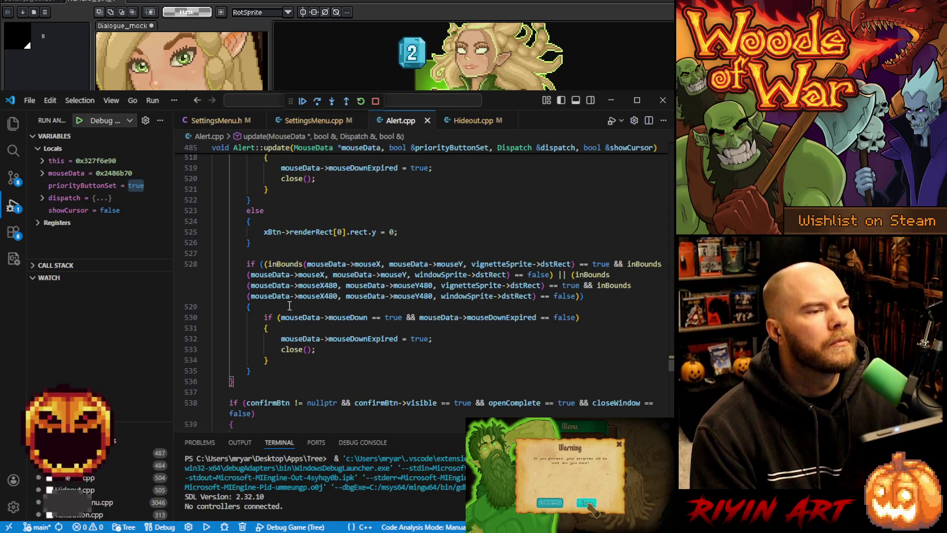
{"action": "scroll", "coordinate": [290, 306], "scroll_direction": "down", "scroll_amount": 3}
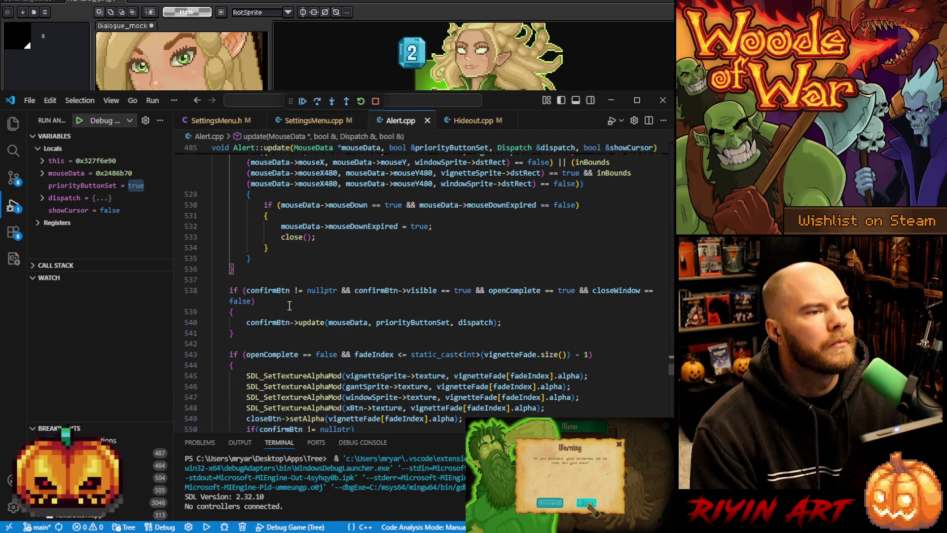
{"action": "scroll", "coordinate": [290, 306], "scroll_direction": "down", "scroll_amount": 1}
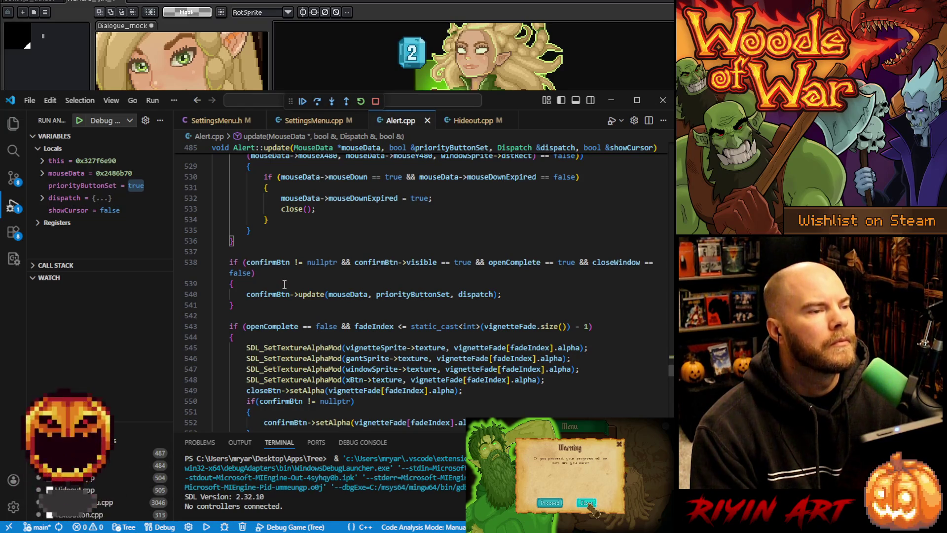
{"action": "left_click", "coordinate": [284, 284]}
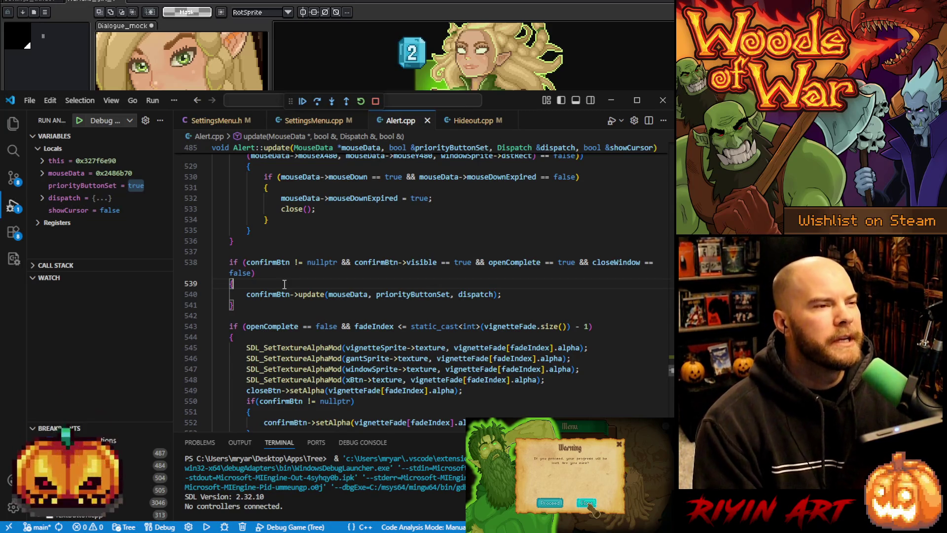
Insert 'priorityButtonSet = false;' before the confirmBtn update on line 540 and save Alert.cpp.
{"action": "key", "text": "Return"}
{"action": "type", "text": "prio"}
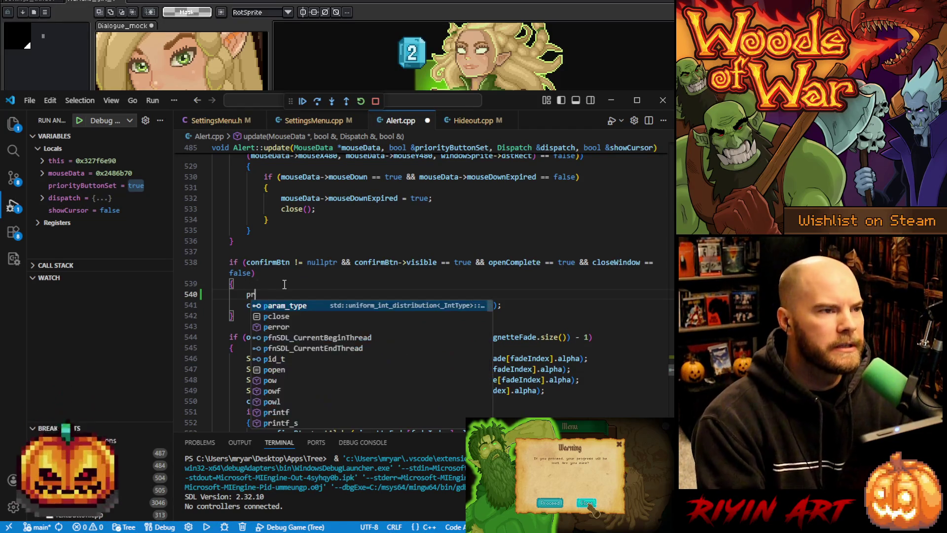
{"action": "key", "text": "Tab"}
{"action": "type", "text": "= false;"}
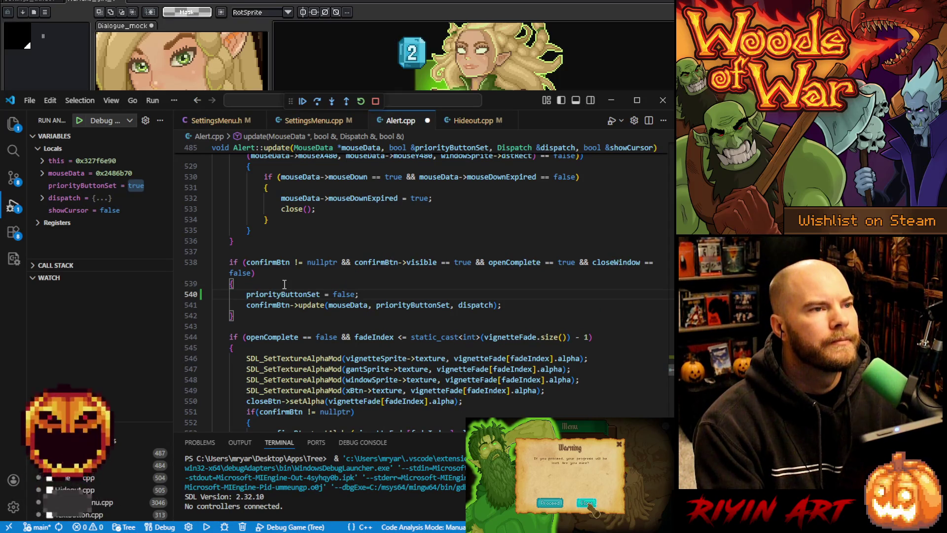
{"action": "scroll", "coordinate": [284, 285], "scroll_direction": "up", "scroll_amount": 5}
{"action": "key", "text": "ctrl+s"}
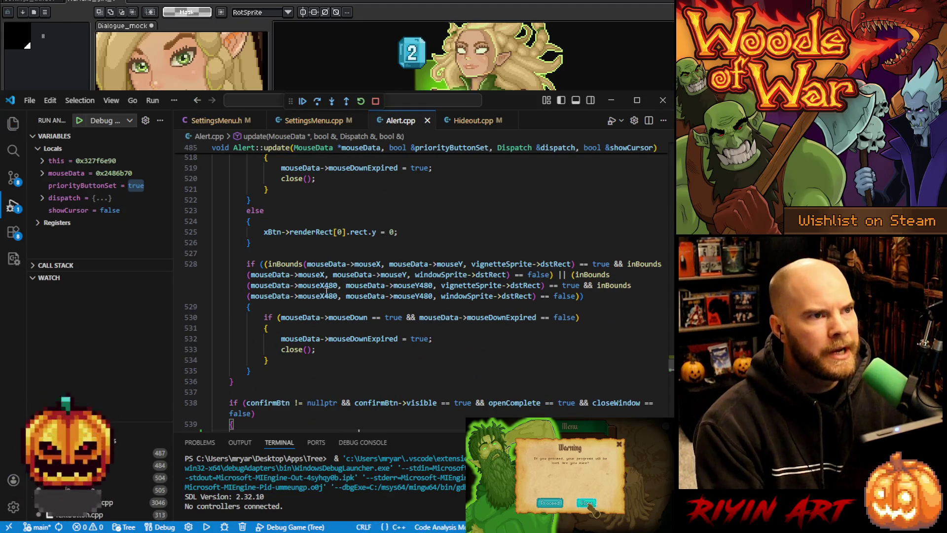
Stop the debug session and adjust the editor window's width.
{"action": "left_click", "coordinate": [375, 100]}
{"action": "scroll", "coordinate": [348, 277], "scroll_direction": "up", "scroll_amount": 5}
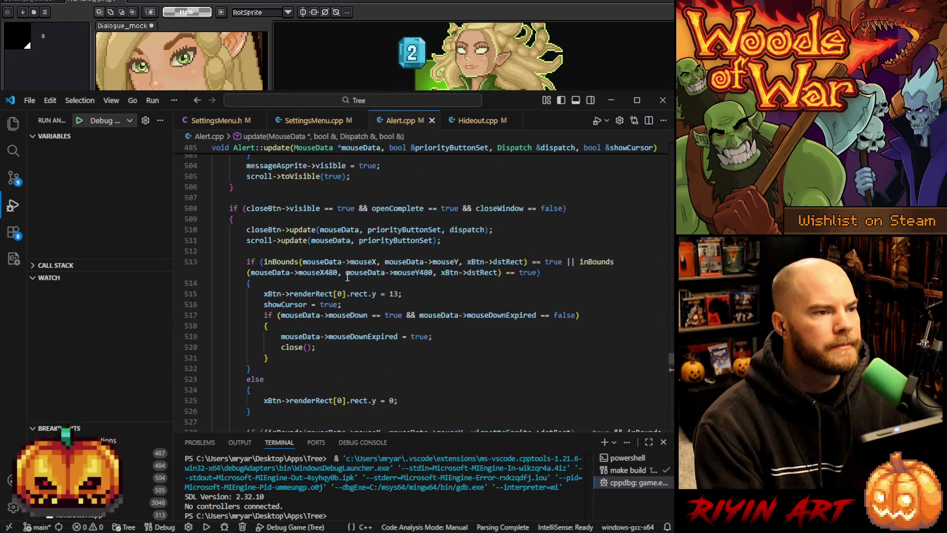
{"action": "scroll", "coordinate": [350, 284], "scroll_direction": "up", "scroll_amount": 5}
{"action": "left_click_drag", "start_coordinate": [669, 351], "coordinate": [664, 352]}
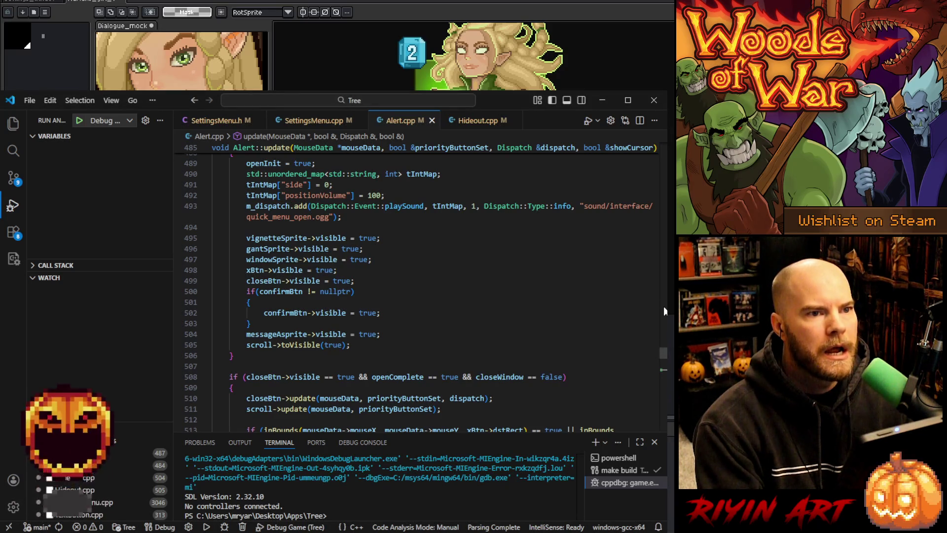
{"action": "left_click_drag", "start_coordinate": [664, 306], "coordinate": [667, 289]}
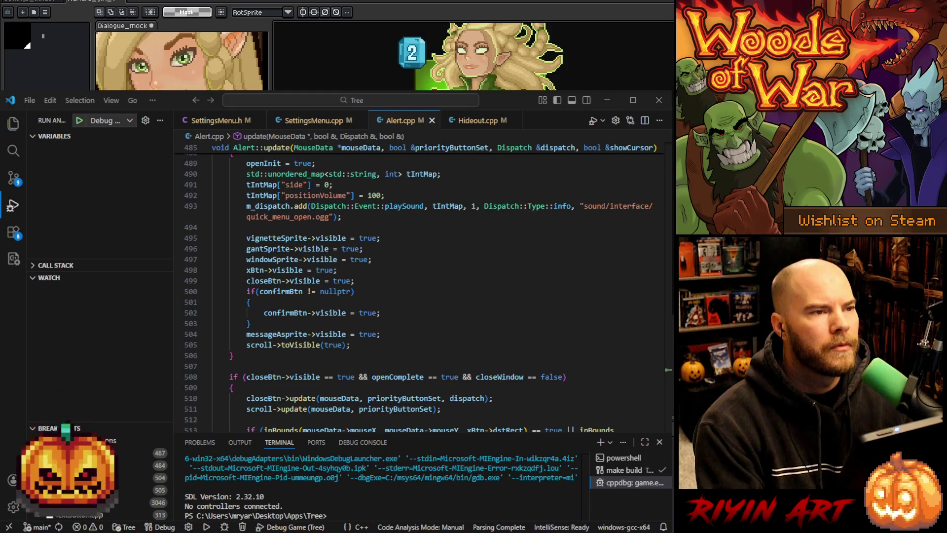
Go up to the confirm button's blueLabel argument on line 397 and show the project file tree.
{"action": "scroll", "coordinate": [412, 335], "scroll_direction": "up", "scroll_amount": 3}
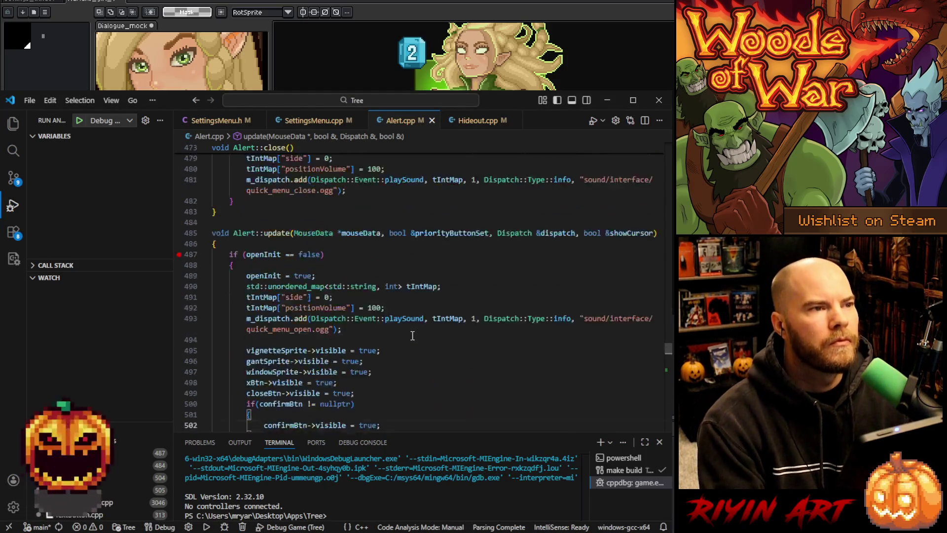
{"action": "scroll", "coordinate": [412, 336], "scroll_direction": "up", "scroll_amount": 5}
{"action": "scroll", "coordinate": [389, 336], "scroll_direction": "down", "scroll_amount": 4}
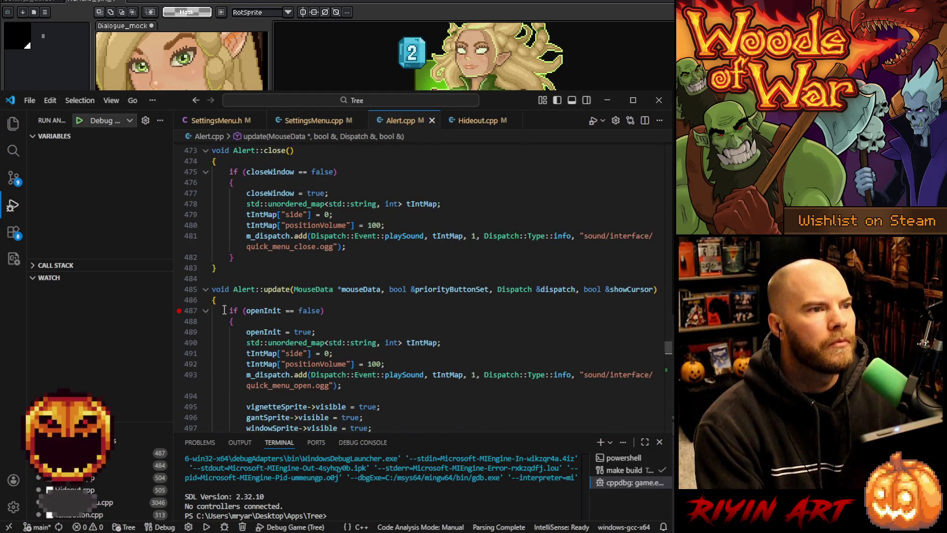
{"action": "scroll", "coordinate": [357, 359], "scroll_direction": "up", "scroll_amount": 10}
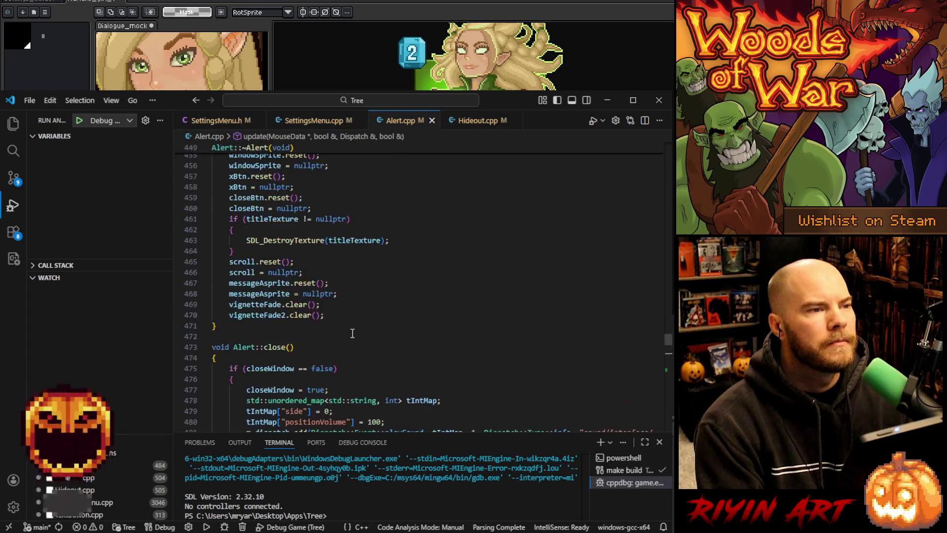
{"action": "scroll", "coordinate": [357, 359], "scroll_direction": "up", "scroll_amount": 5}
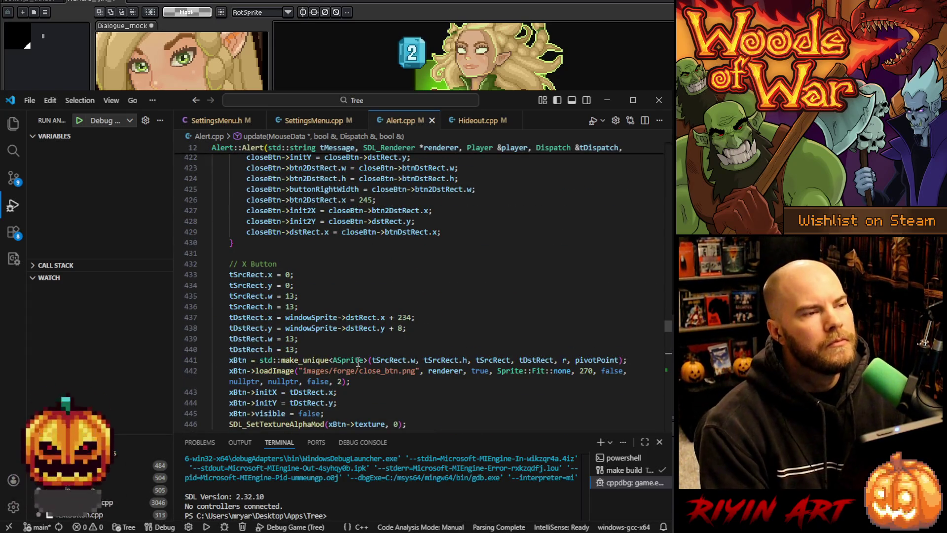
{"action": "scroll", "coordinate": [356, 362], "scroll_direction": "up", "scroll_amount": 5}
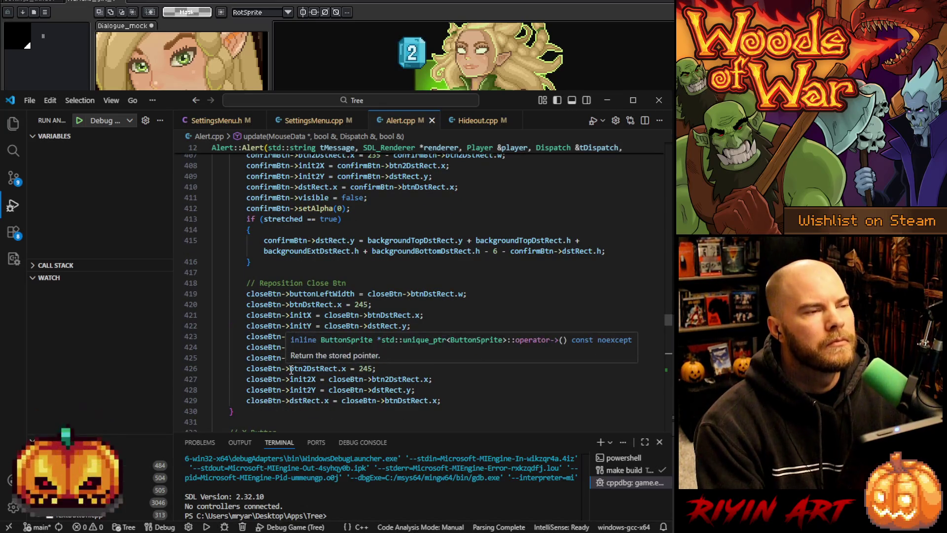
{"action": "scroll", "coordinate": [385, 405], "scroll_direction": "up", "scroll_amount": 4}
{"action": "scroll", "coordinate": [386, 406], "scroll_direction": "up", "scroll_amount": 4}
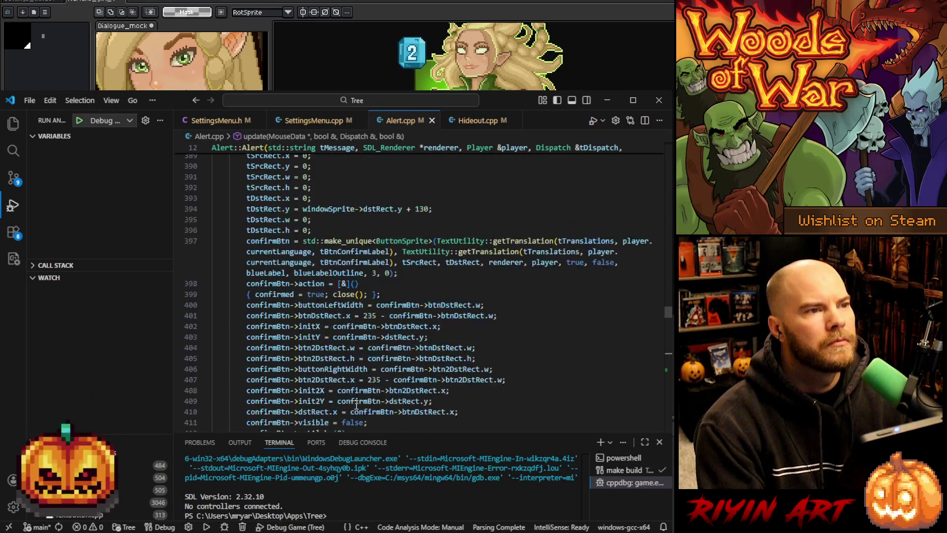
{"action": "scroll", "coordinate": [356, 405], "scroll_direction": "up", "scroll_amount": 1}
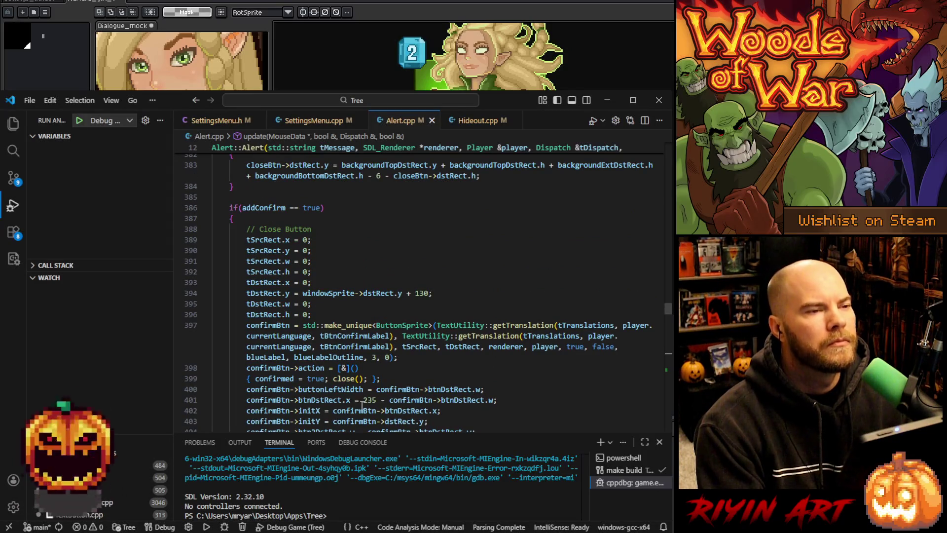
{"action": "left_click", "coordinate": [272, 358]}
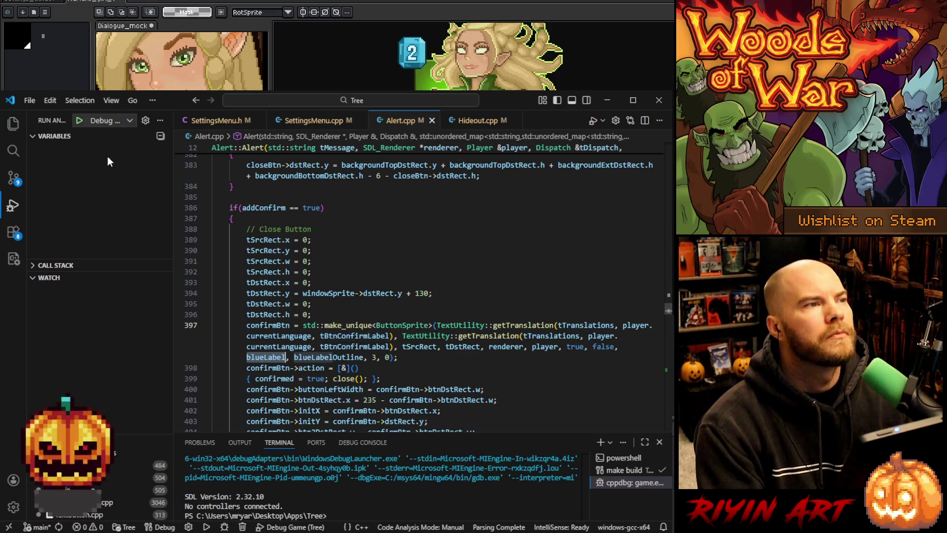
{"action": "left_click", "coordinate": [15, 125]}
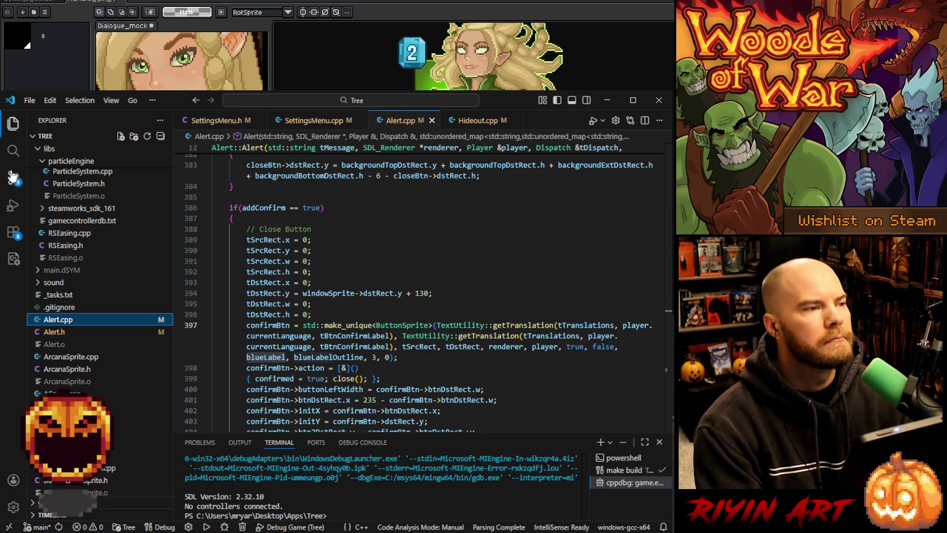
Find Forge.cpp in the Explorer and open it.
{"action": "scroll", "coordinate": [92, 315], "scroll_direction": "down", "scroll_amount": 5}
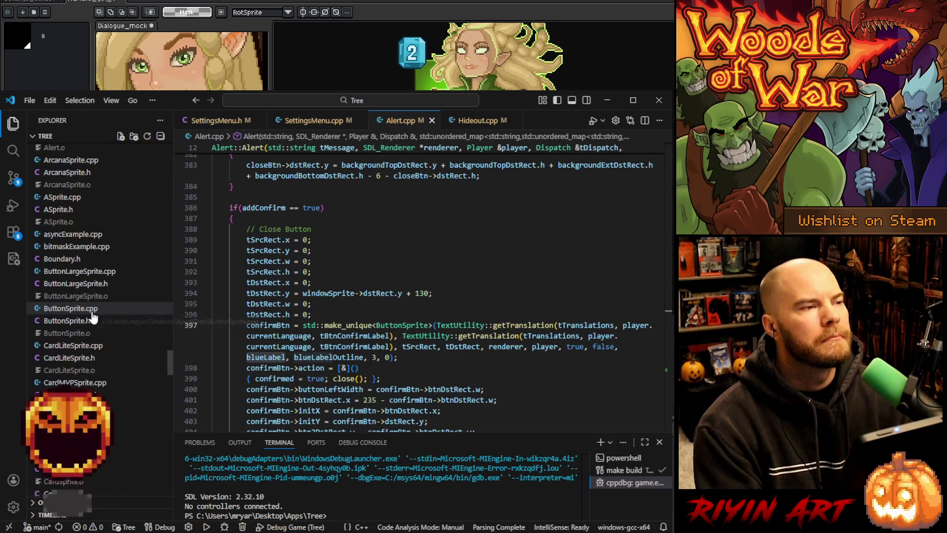
{"action": "scroll", "coordinate": [93, 317], "scroll_direction": "down", "scroll_amount": 1}
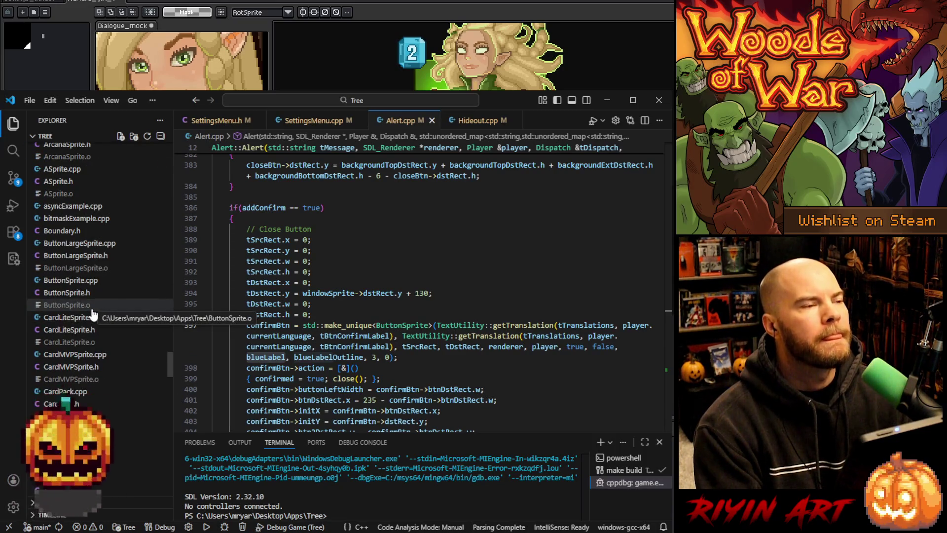
{"action": "scroll", "coordinate": [92, 315], "scroll_direction": "down", "scroll_amount": 5}
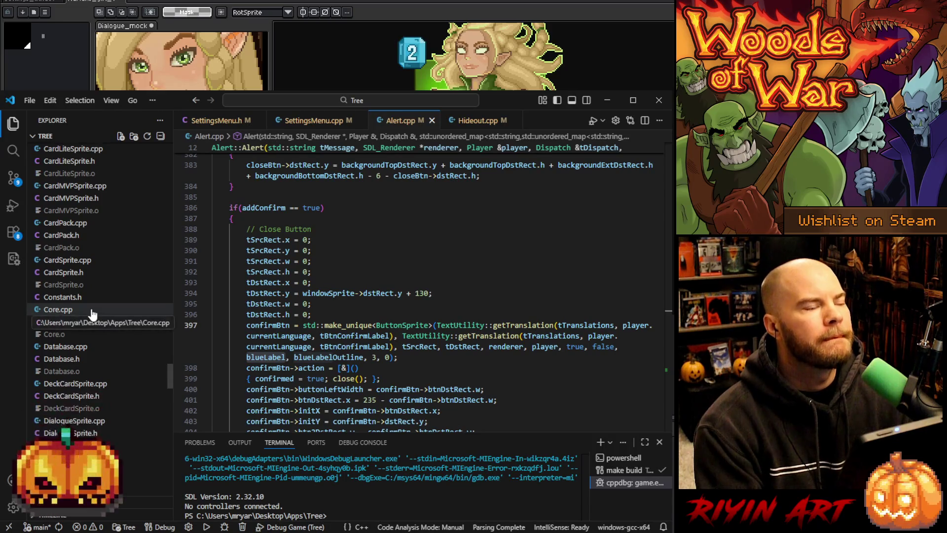
{"action": "scroll", "coordinate": [92, 314], "scroll_direction": "down", "scroll_amount": 2}
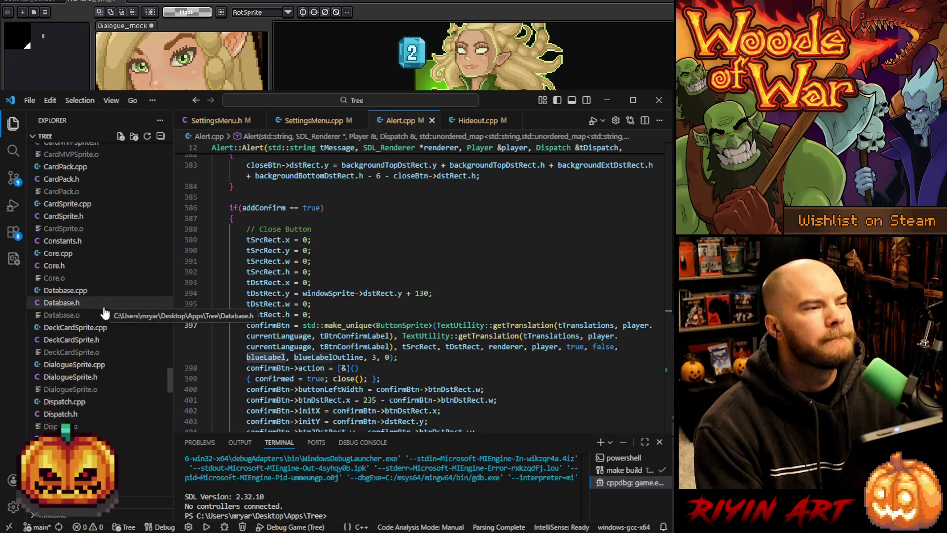
{"action": "scroll", "coordinate": [105, 315], "scroll_direction": "down", "scroll_amount": 3}
{"action": "scroll", "coordinate": [96, 316], "scroll_direction": "down", "scroll_amount": 3}
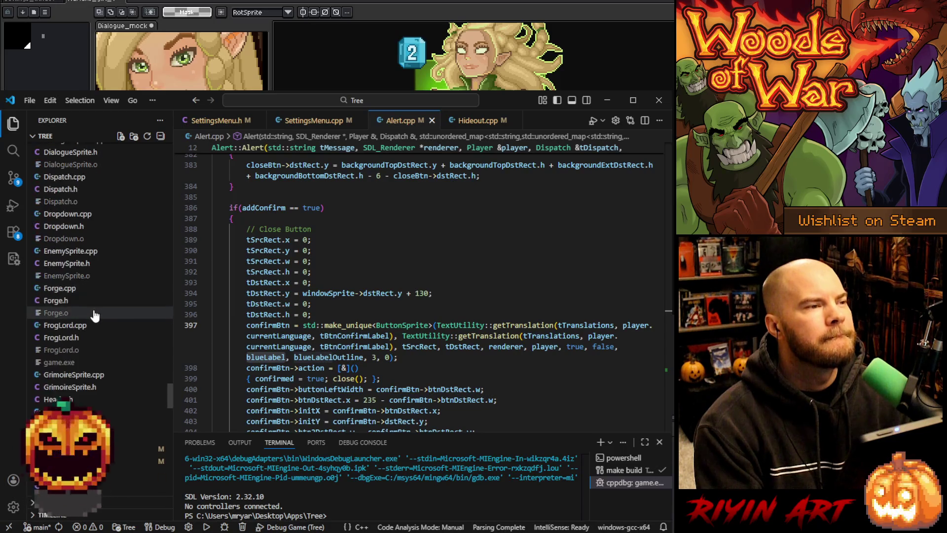
{"action": "left_click", "coordinate": [83, 290]}
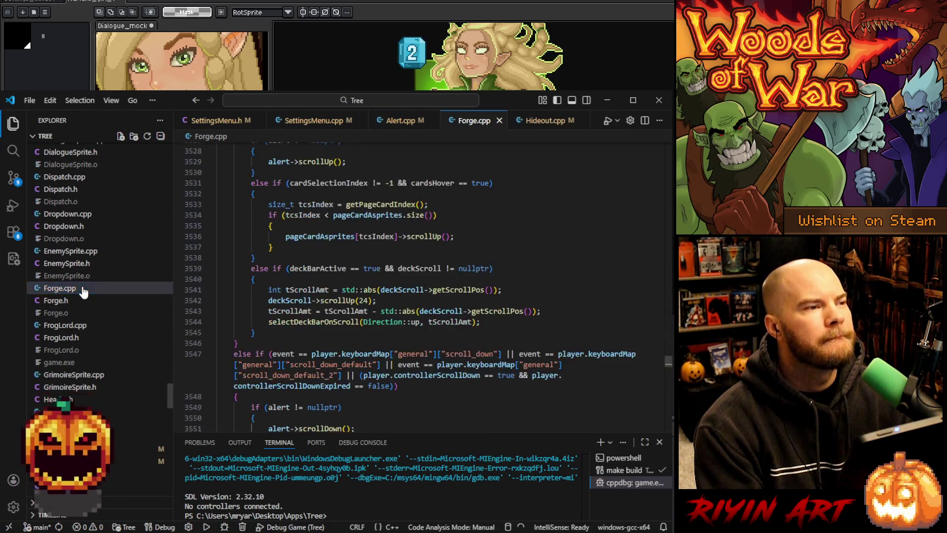
Search 'donebutton =' to reach line 469, then search for its upgradeButtonColor argument.
{"action": "left_click", "coordinate": [546, 270]}
{"action": "scroll", "coordinate": [546, 273], "scroll_direction": "down", "scroll_amount": 2}
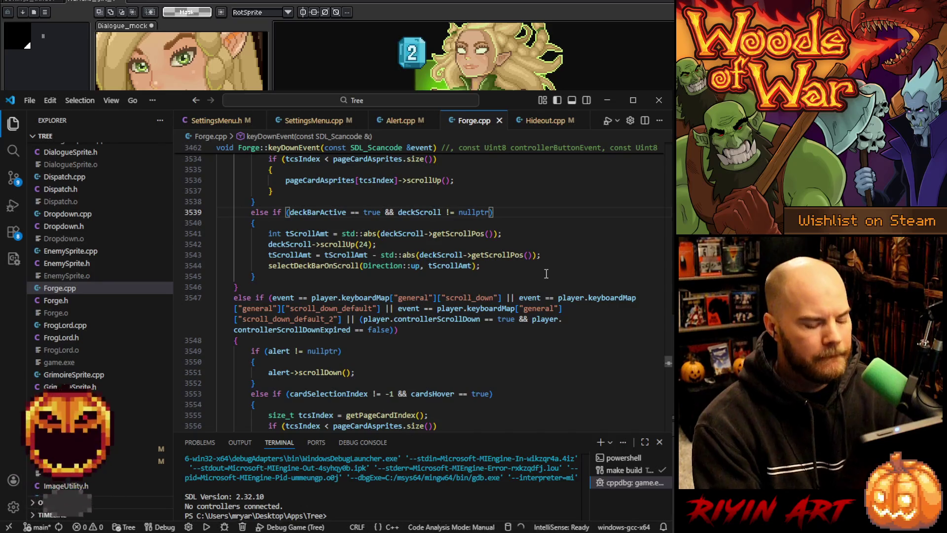
{"action": "key", "text": "ctrl+f"}
{"action": "type", "text": "donebutto"}
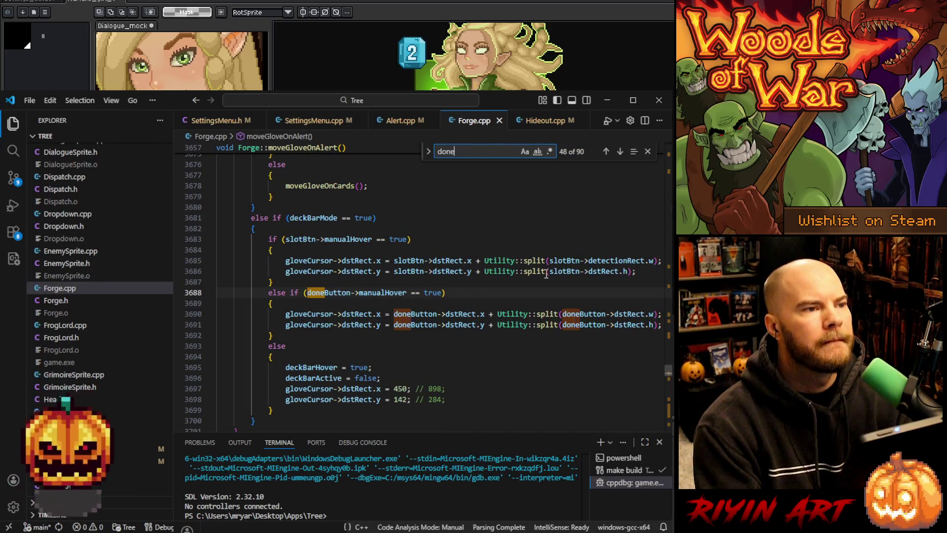
{"action": "type", "text": "n ="}
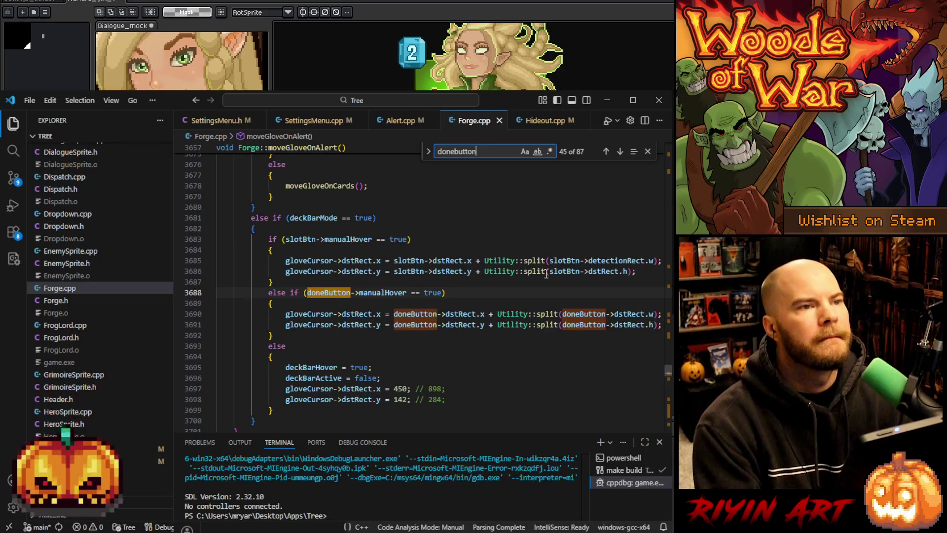
{"action": "key", "text": "Return"}
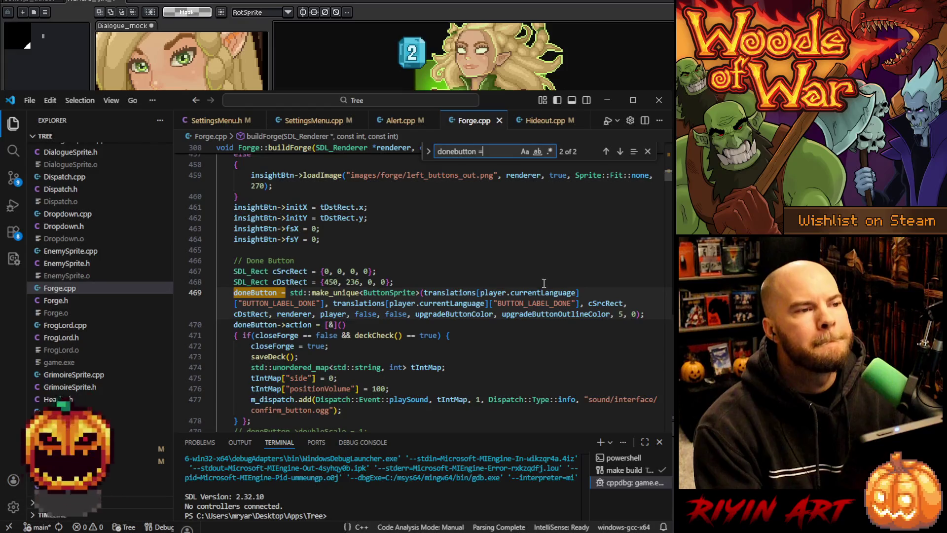
{"action": "double_click", "coordinate": [459, 315]}
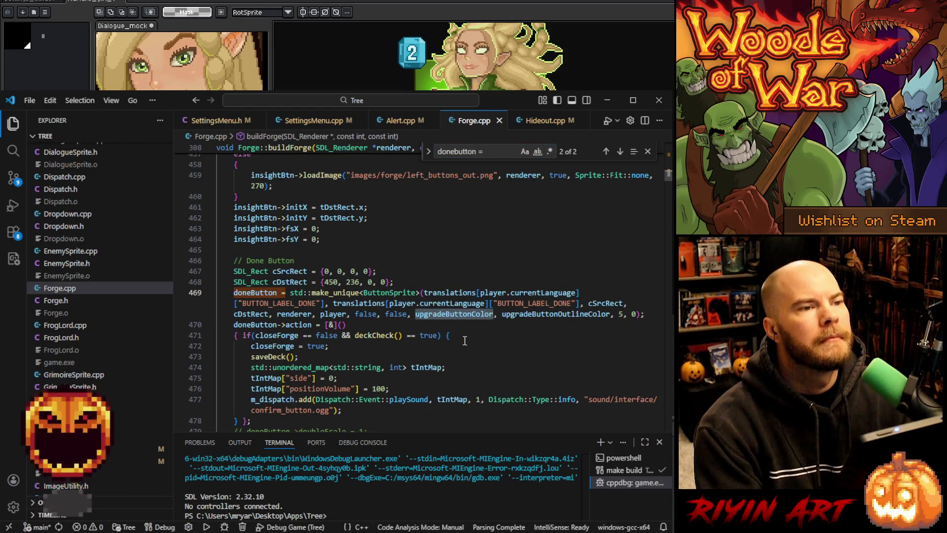
{"action": "key", "text": "ctrl+f"}
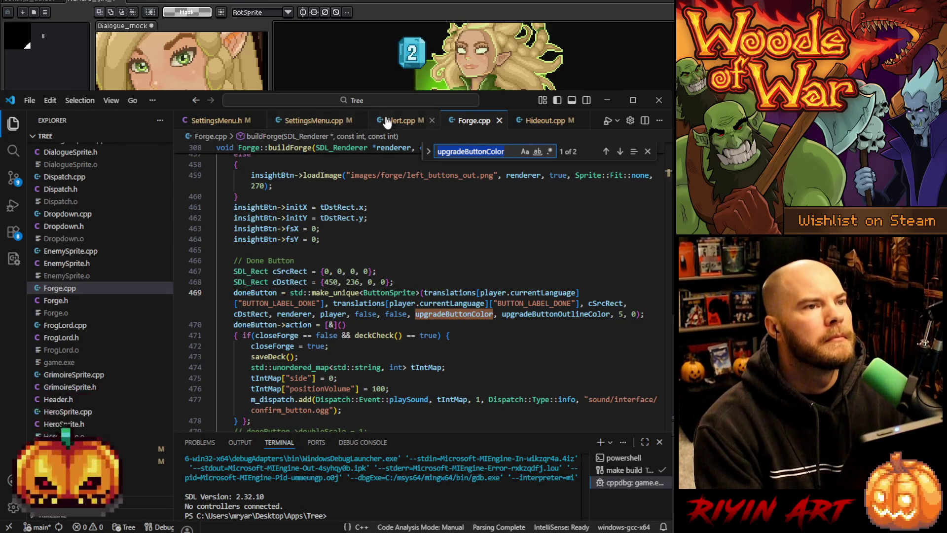
In Forge.h, find upgradeButtonColor and copy its two colour definitions on lines 211–212.
{"action": "left_click", "coordinate": [86, 302]}
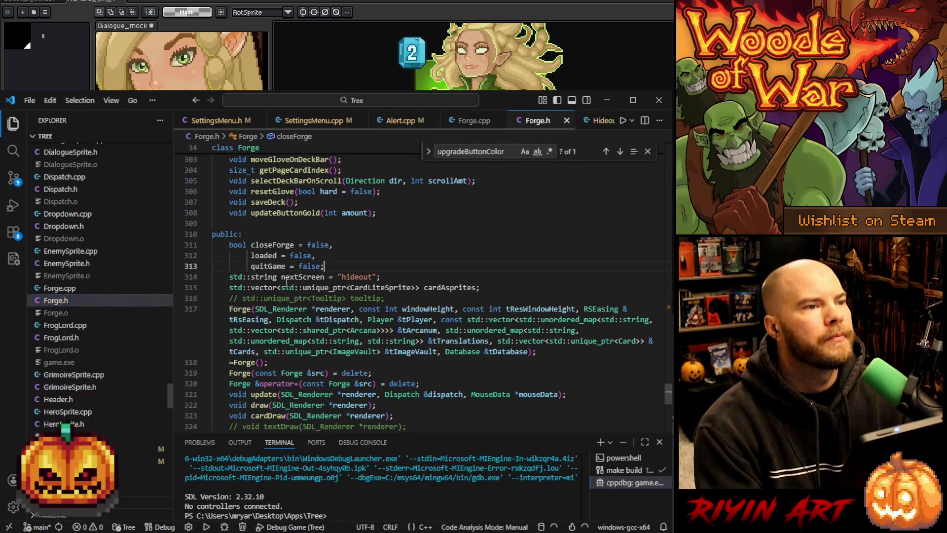
{"action": "left_click", "coordinate": [619, 152]}
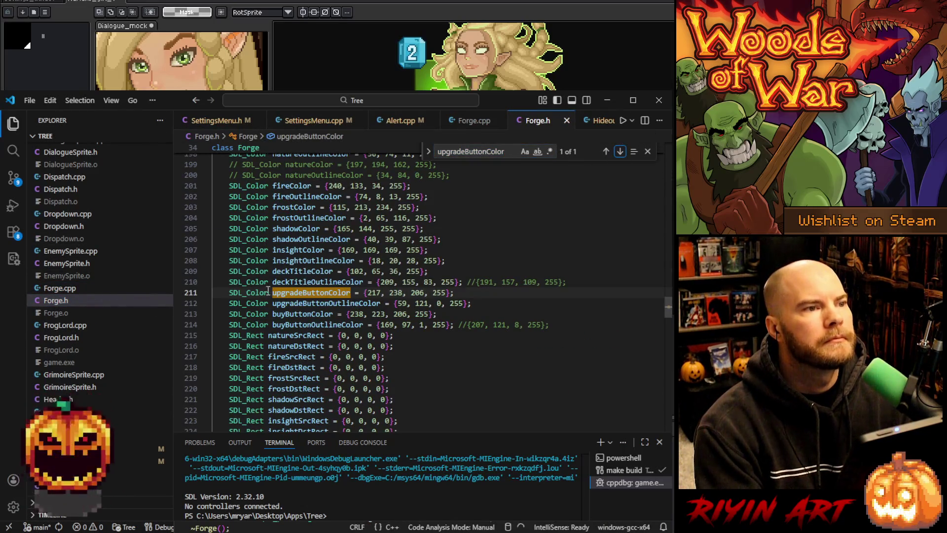
{"action": "left_click_drag", "start_coordinate": [229, 293], "coordinate": [482, 301]}
{"action": "key", "text": "ctrl+c"}
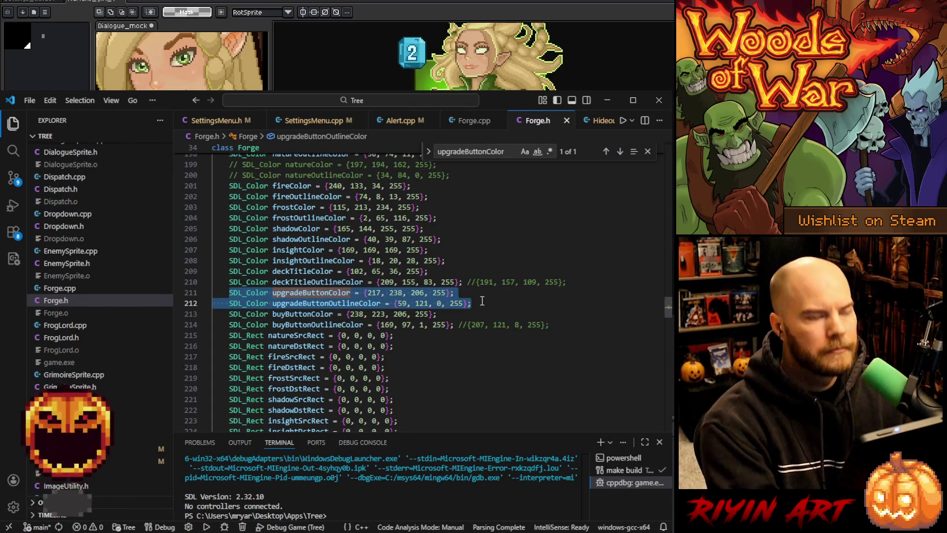
{"action": "left_click", "coordinate": [482, 301]}
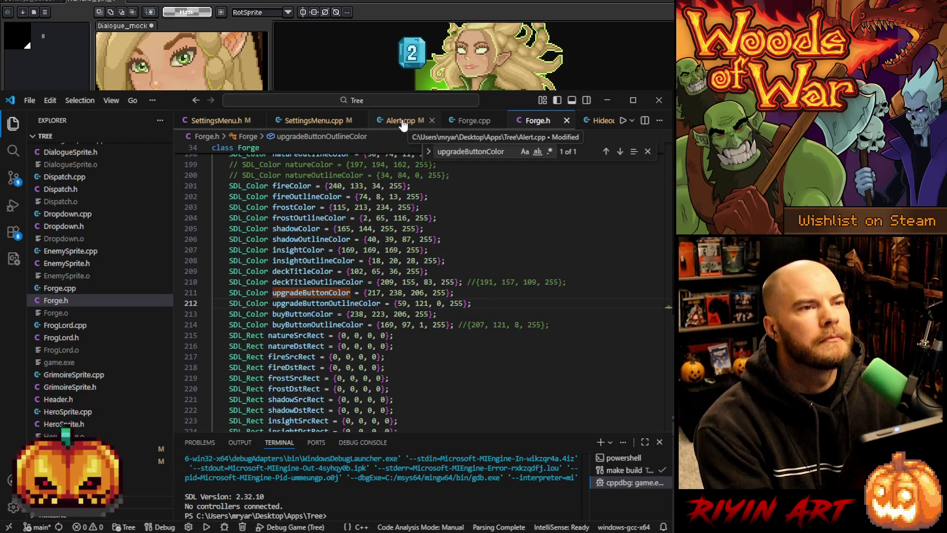
Back in Alert.cpp, step back to the first blueLabel match, then open Alert.h.
{"action": "left_click", "coordinate": [402, 121]}
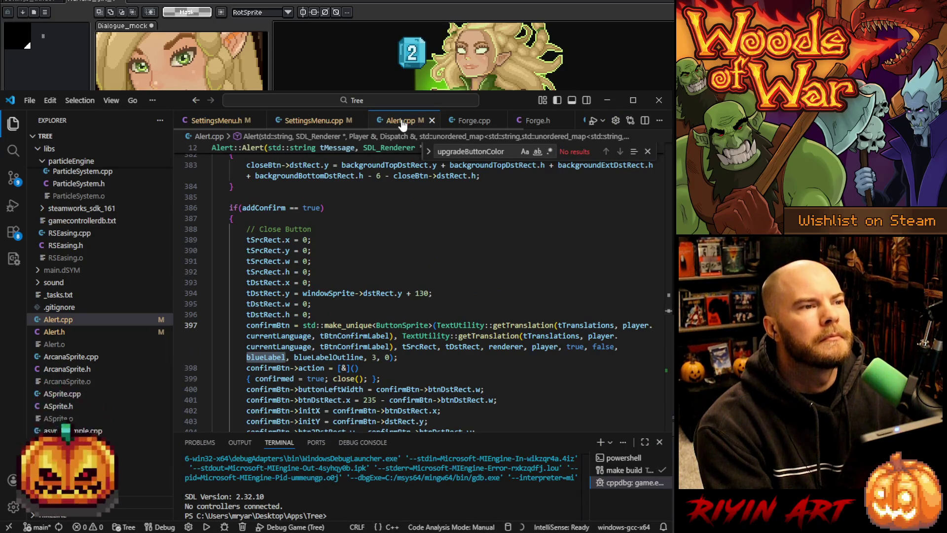
{"action": "scroll", "coordinate": [340, 281], "scroll_direction": "up", "scroll_amount": 5}
{"action": "scroll", "coordinate": [340, 281], "scroll_direction": "down", "scroll_amount": 6}
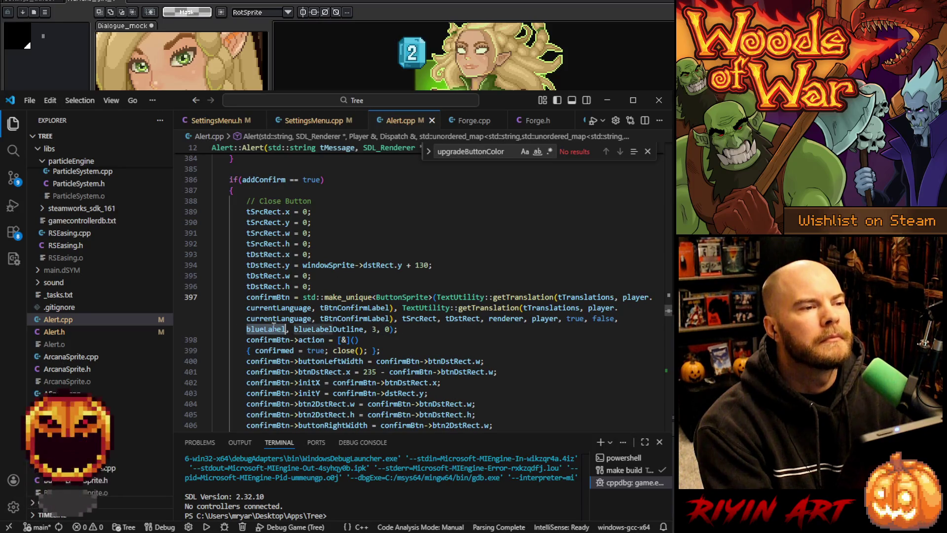
{"action": "scroll", "coordinate": [282, 313], "scroll_direction": "up", "scroll_amount": 7}
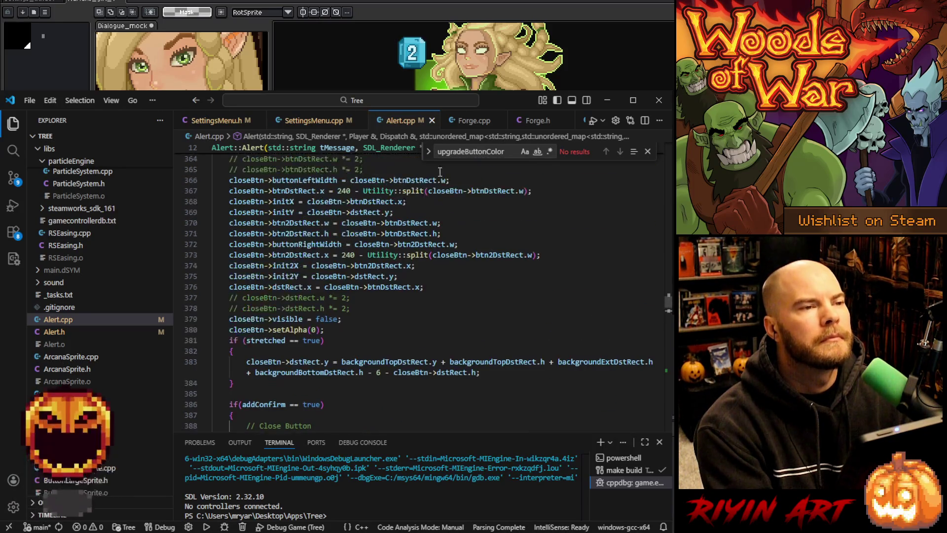
{"action": "scroll", "coordinate": [445, 204], "scroll_direction": "down", "scroll_amount": 6}
{"action": "key", "text": "ctrl+f"}
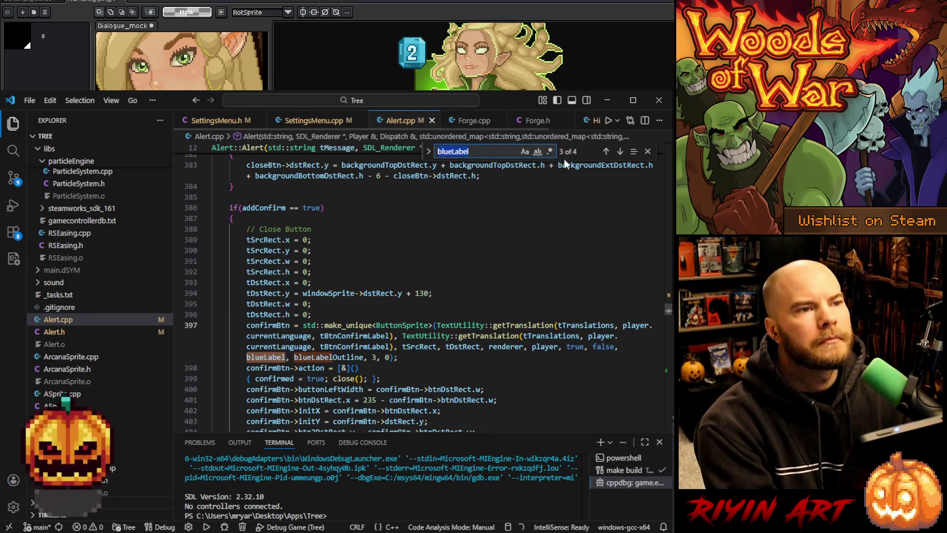
{"action": "left_click", "coordinate": [606, 152]}
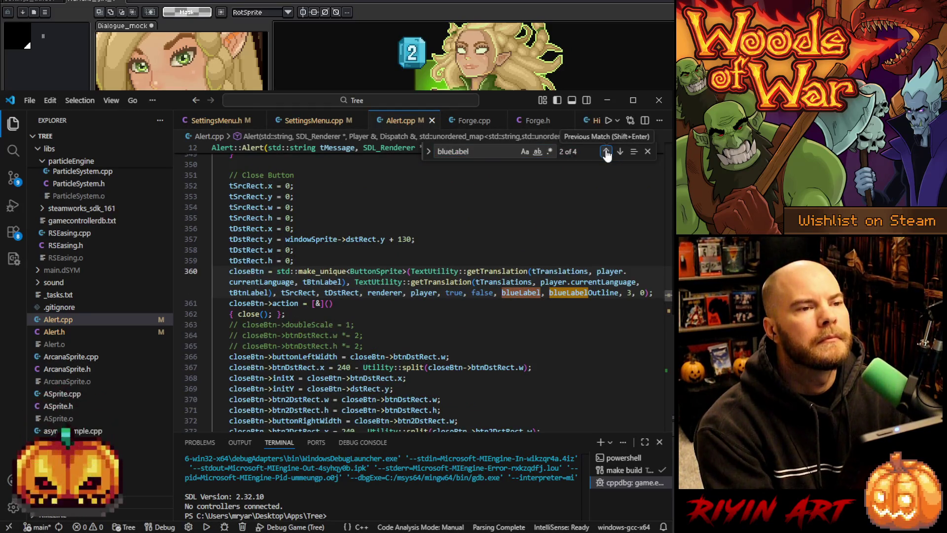
{"action": "left_click", "coordinate": [606, 152]}
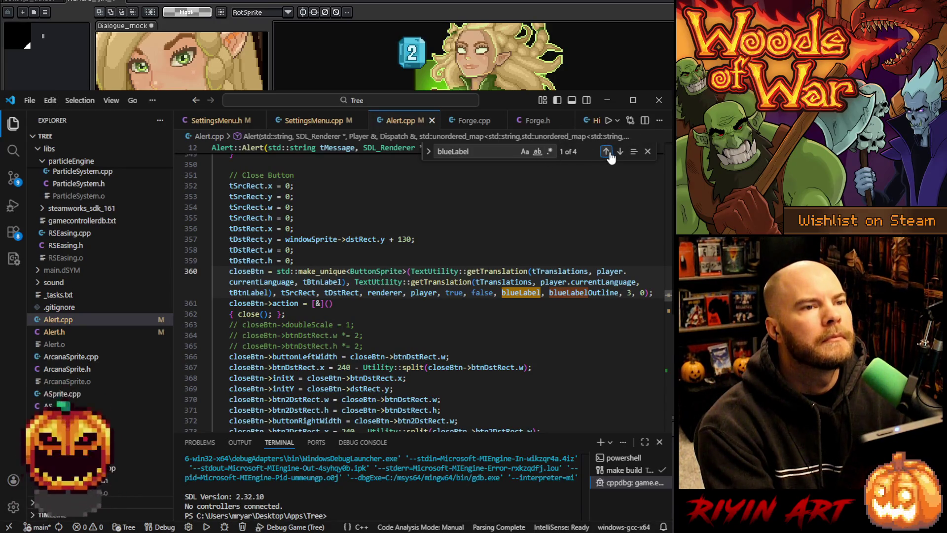
{"action": "left_click", "coordinate": [82, 339]}
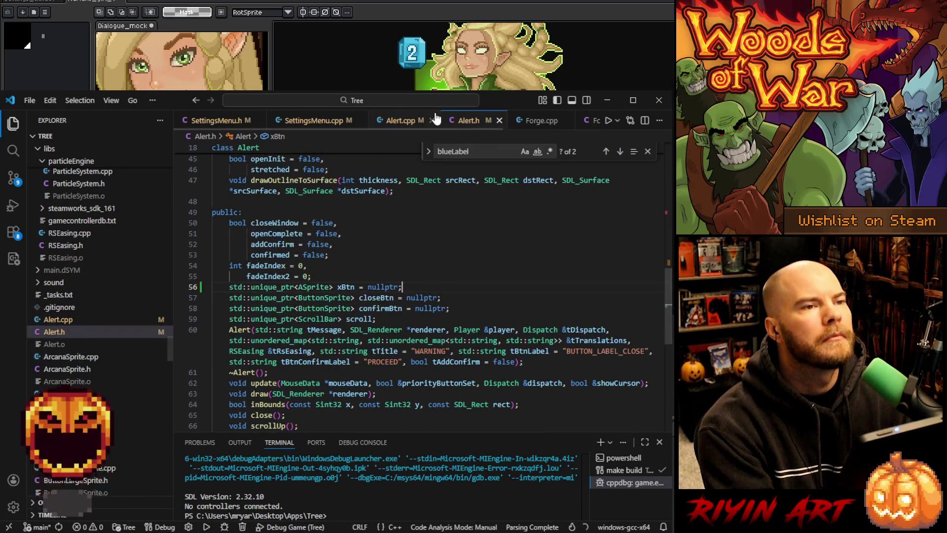
Paste the two upgrade button colour declarations after bodyColor in Alert.h, one per line.
{"action": "scroll", "coordinate": [586, 159], "scroll_direction": "up", "scroll_amount": 4}
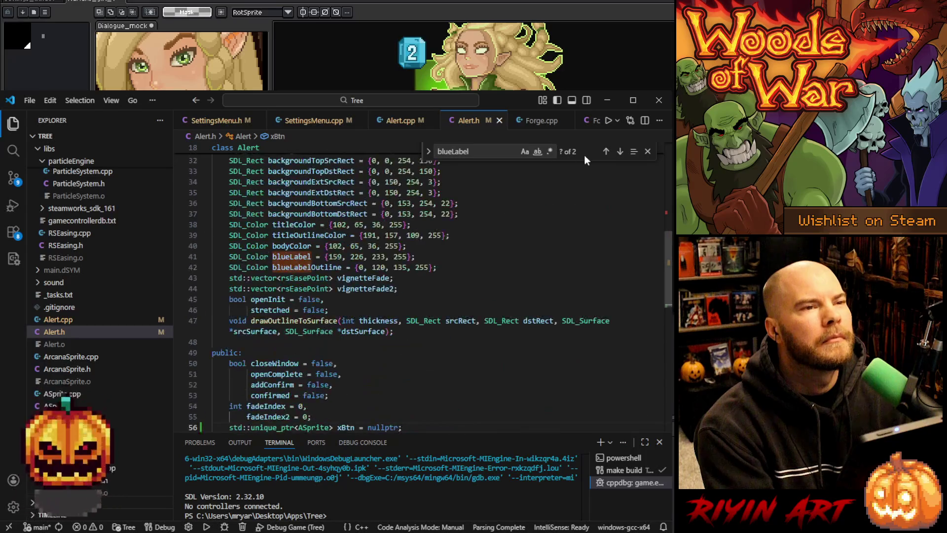
{"action": "left_click", "coordinate": [606, 151]}
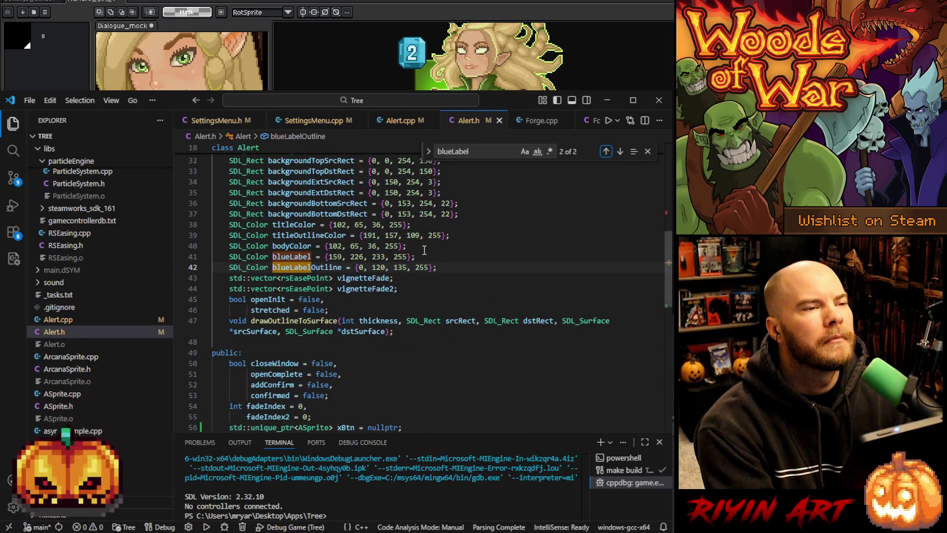
{"action": "left_click", "coordinate": [422, 247]}
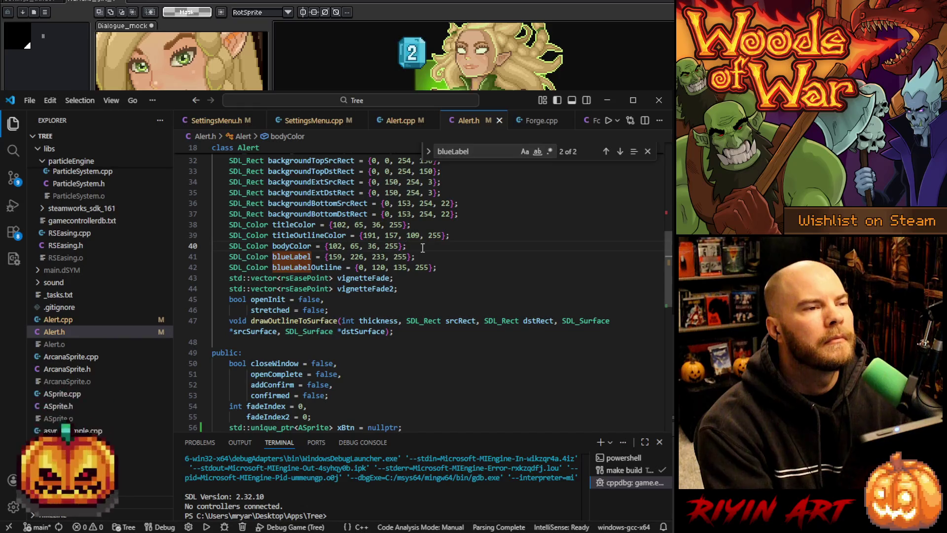
{"action": "key", "text": "ctrl+v"}
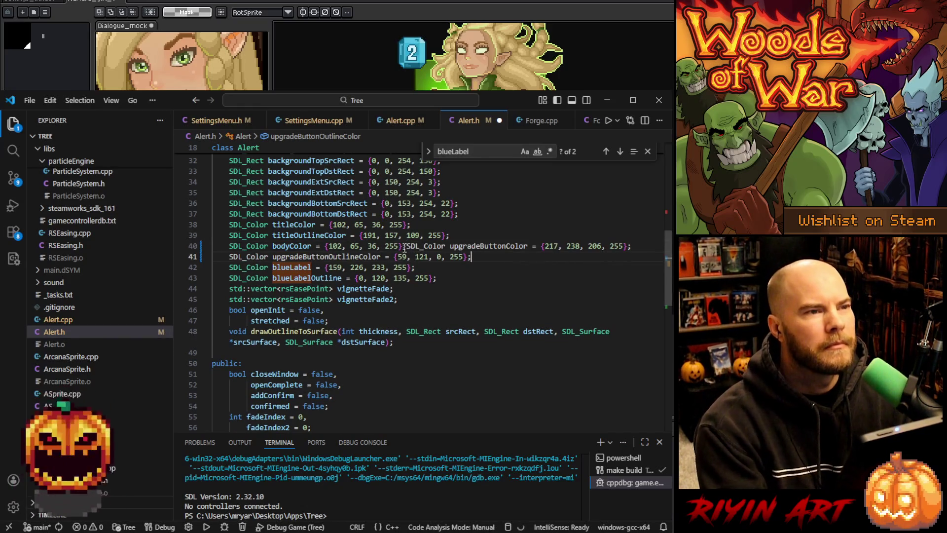
{"action": "left_click", "coordinate": [403, 246]}
{"action": "key", "text": "Return"}
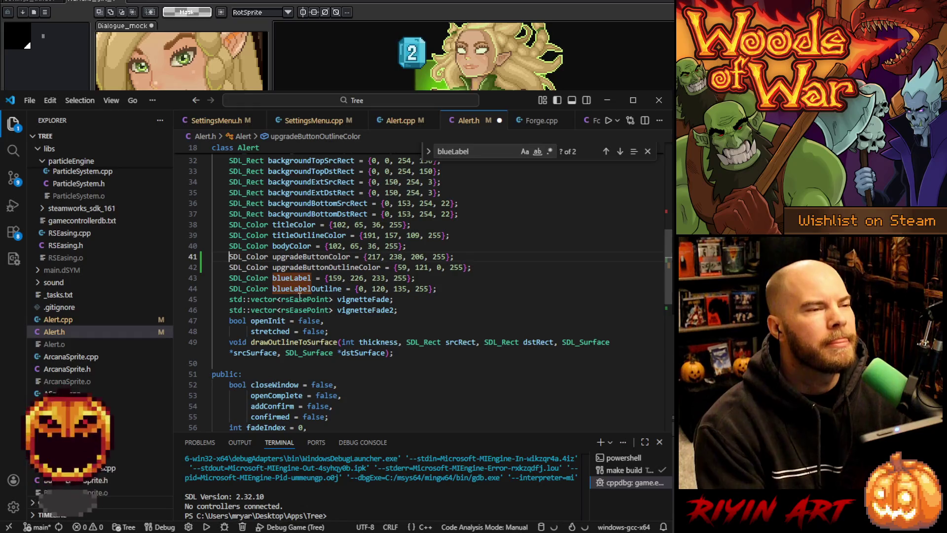
Rename the pasted colours to greenButtonColor and greenButtonOutlineColor.
{"action": "double_click", "coordinate": [302, 256]}
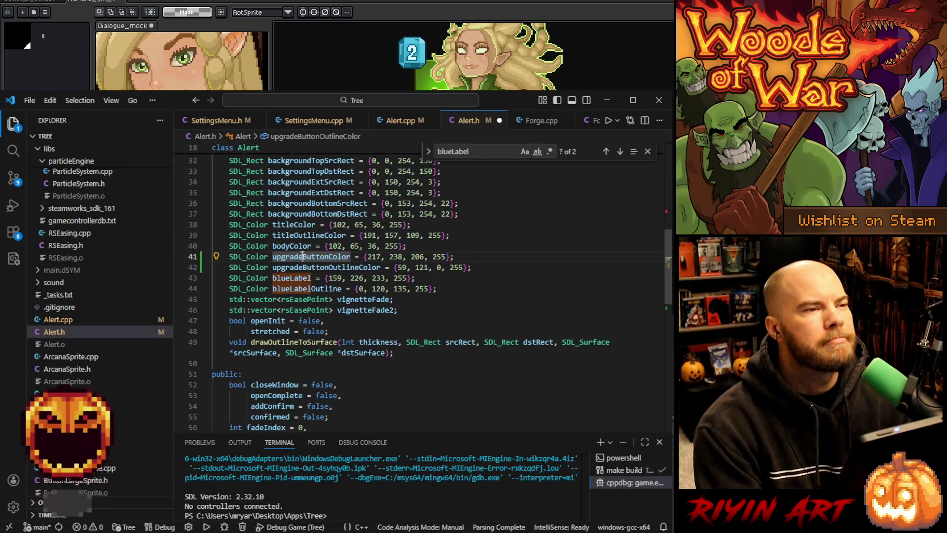
{"action": "type", "text": "gree"}
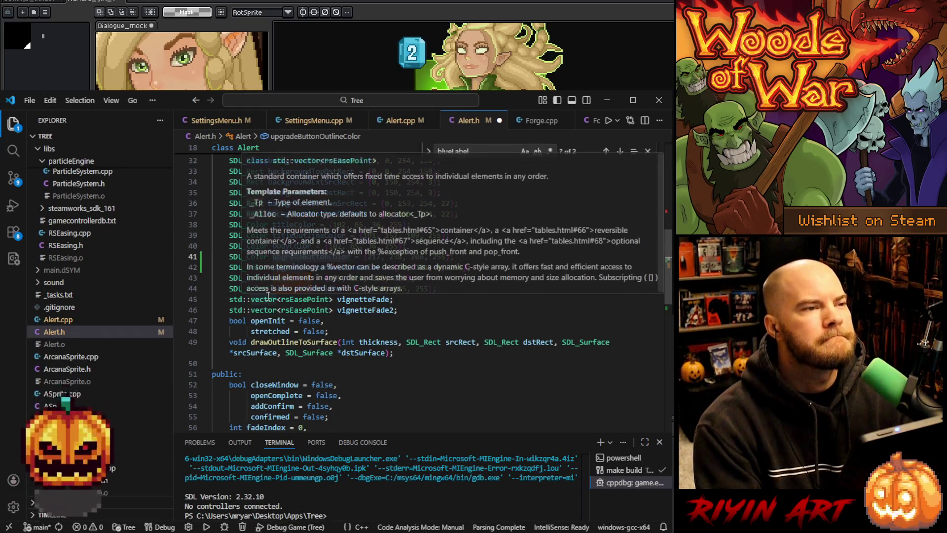
{"action": "type", "text": "n"}
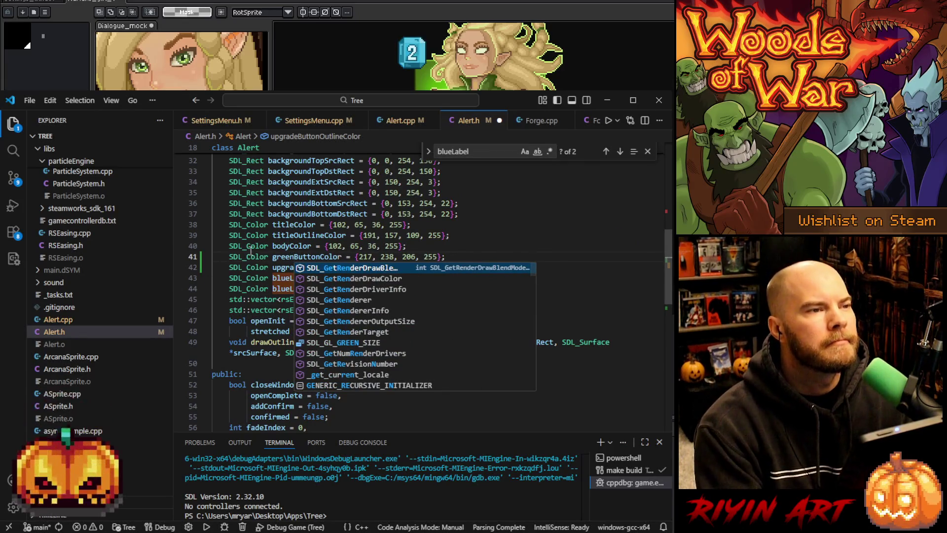
{"action": "left_click", "coordinate": [272, 267]}
{"action": "double_click", "coordinate": [300, 266]}
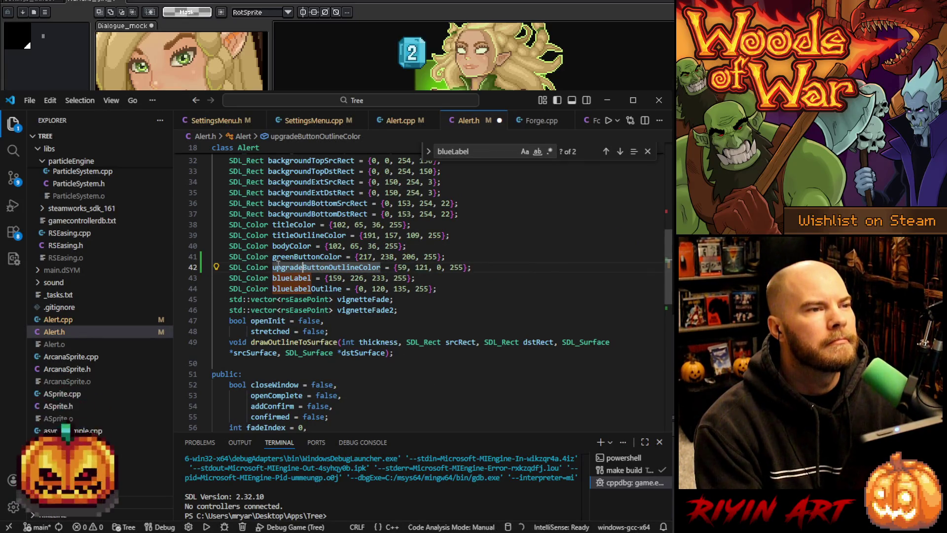
{"action": "type", "text": "green"}
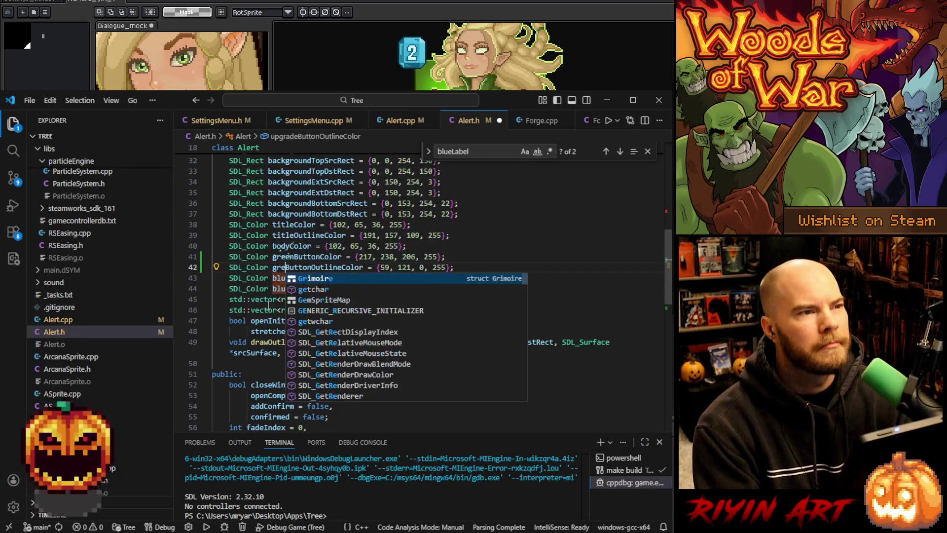
Delete the blueLabel and blueLabelOutline lines, save Alert.h, and return to Alert.cpp.
{"action": "key", "text": "Escape"}
{"action": "left_click_drag", "start_coordinate": [488, 269], "coordinate": [478, 289]}
{"action": "key", "text": "BackSpace"}
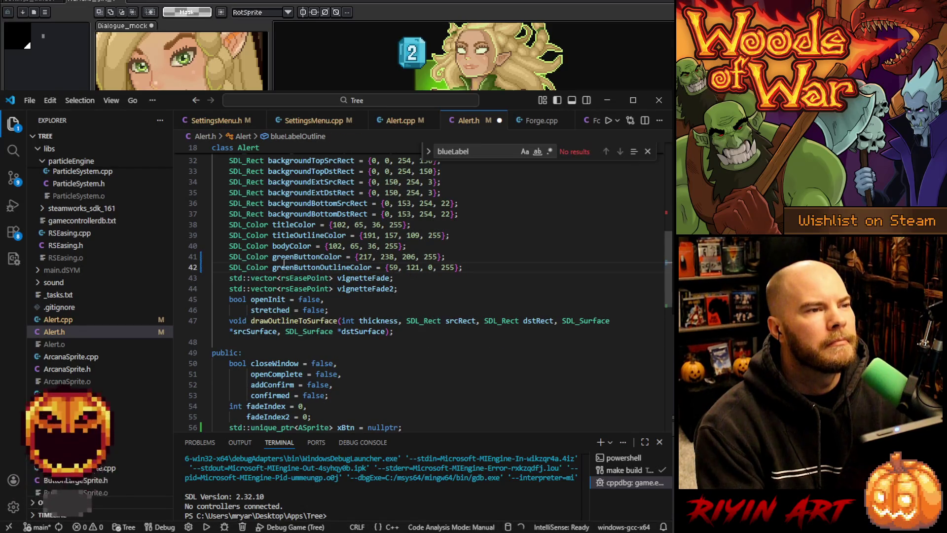
{"action": "left_click", "coordinate": [287, 260]}
{"action": "key", "text": "ctrl+s"}
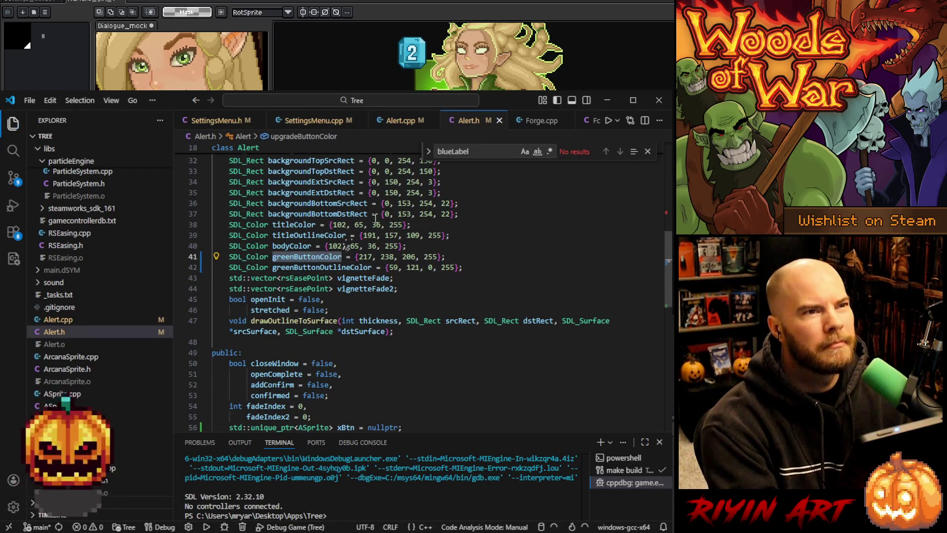
{"action": "left_click", "coordinate": [408, 123]}
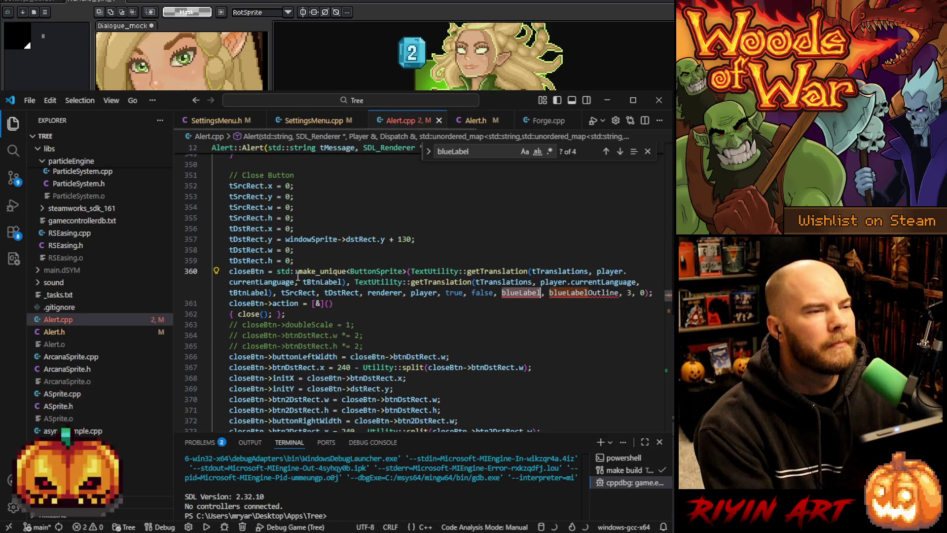
Revert the accidental edit, change line 360's blueLabel to greenButtonColor, and save Alert.cpp.
{"action": "mouse_move", "coordinate": [300, 272]}
{"action": "key", "text": "ctrl+z"}
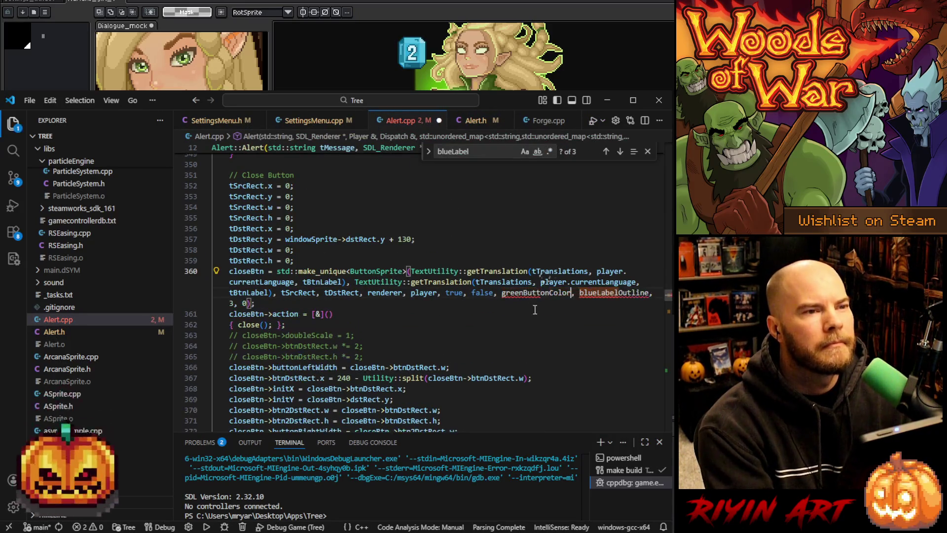
{"action": "key", "text": "ctrl+y"}
{"action": "key", "text": "End"}
{"action": "key", "text": "ctrl+f"}
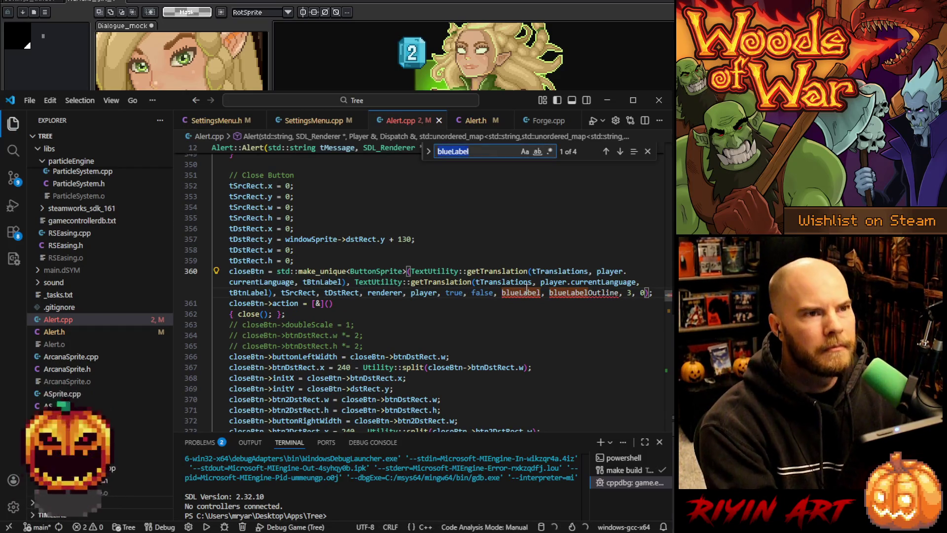
{"action": "left_click", "coordinate": [605, 152]}
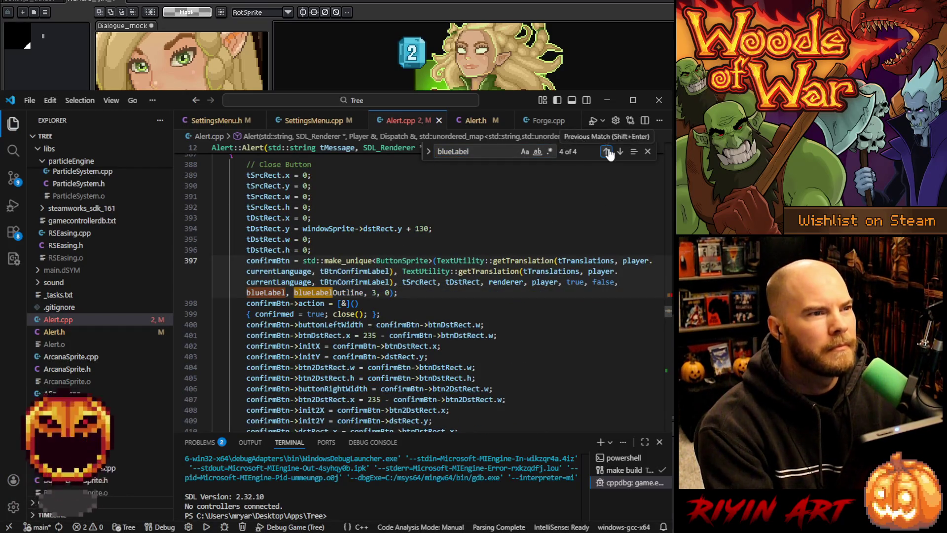
{"action": "left_click", "coordinate": [606, 152]}
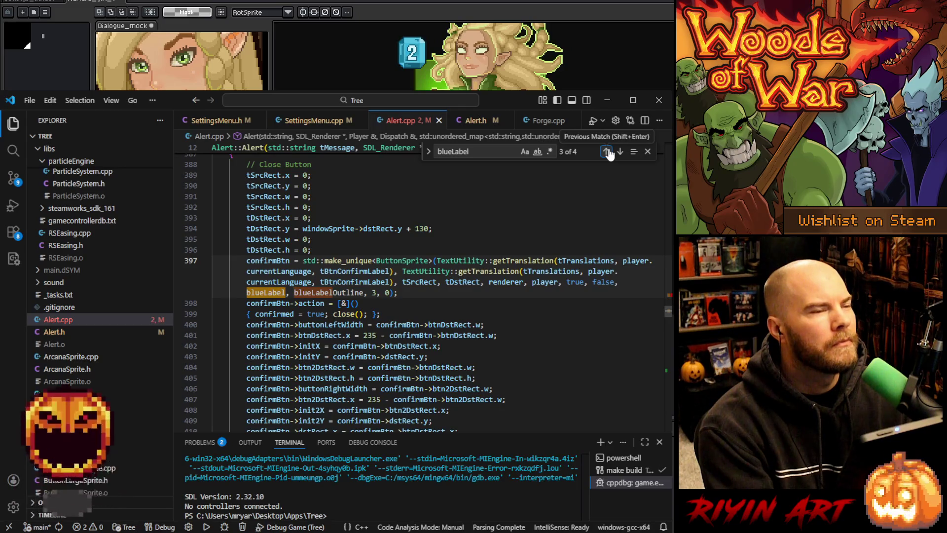
{"action": "left_click", "coordinate": [608, 153]}
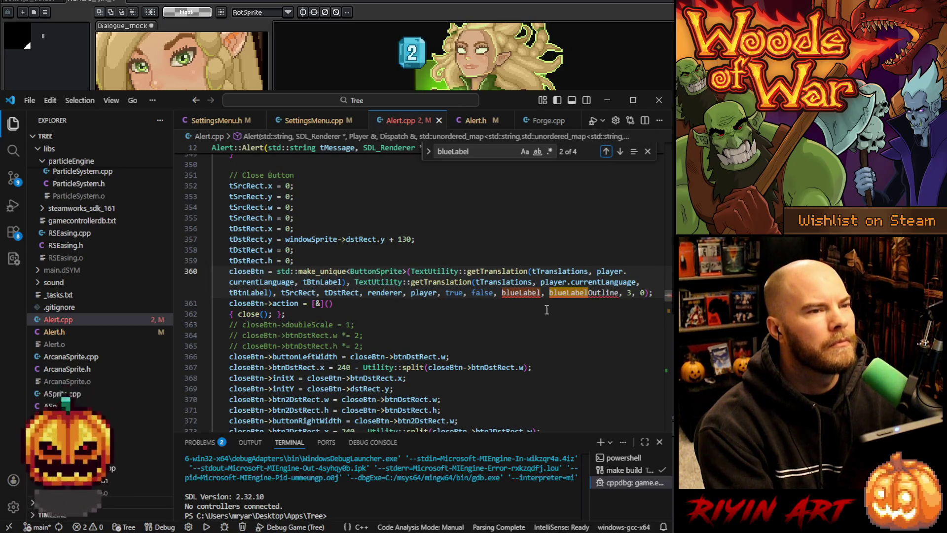
{"action": "double_click", "coordinate": [520, 293]}
{"action": "type", "text": "greenButtonColor"}
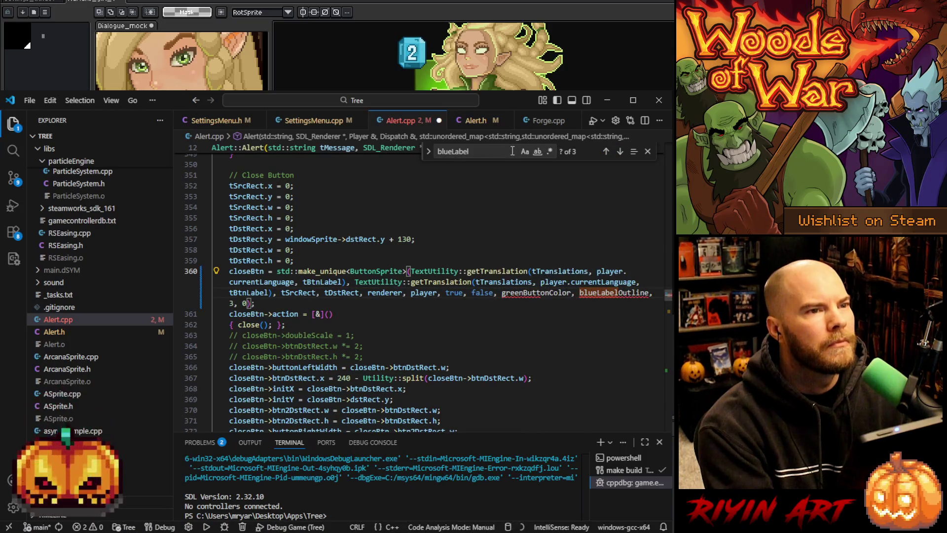
{"action": "key", "text": "ctrl+s"}
Using whole-word Replace All, swap blueLabel→greenButtonColor and blueLabelOutline→greenButtonOutlineColor.
{"action": "left_click", "coordinate": [537, 153]}
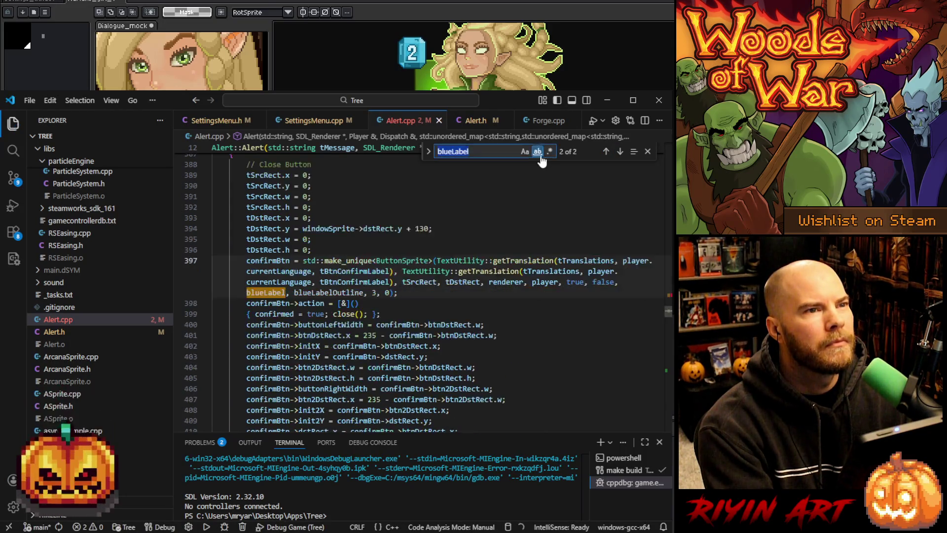
{"action": "left_click", "coordinate": [428, 152]}
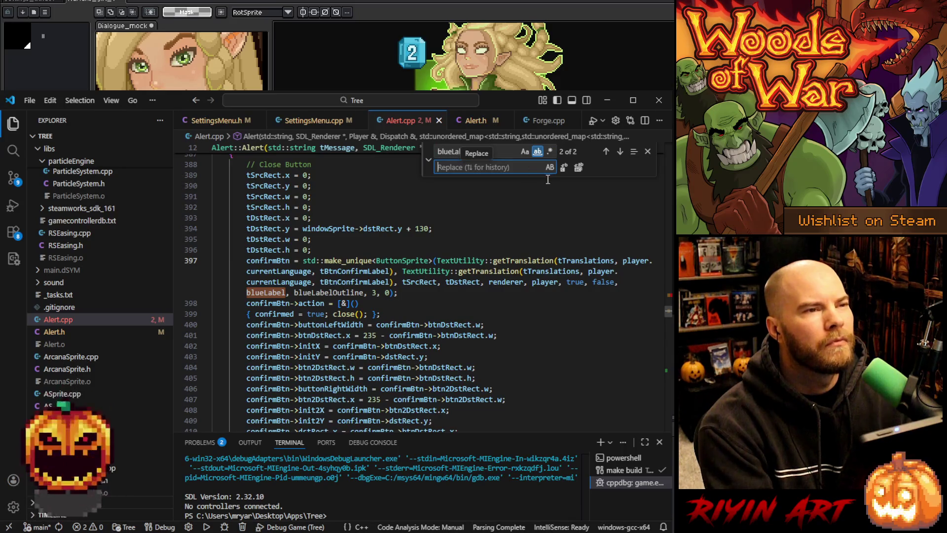
{"action": "type", "text": "greenButtonColor"}
{"action": "left_click", "coordinate": [577, 170]}
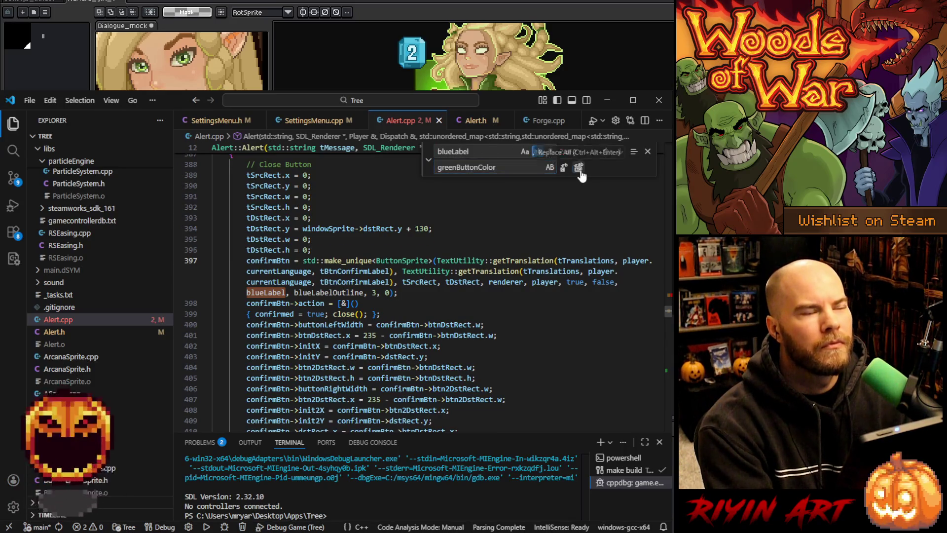
{"action": "left_click", "coordinate": [475, 121]}
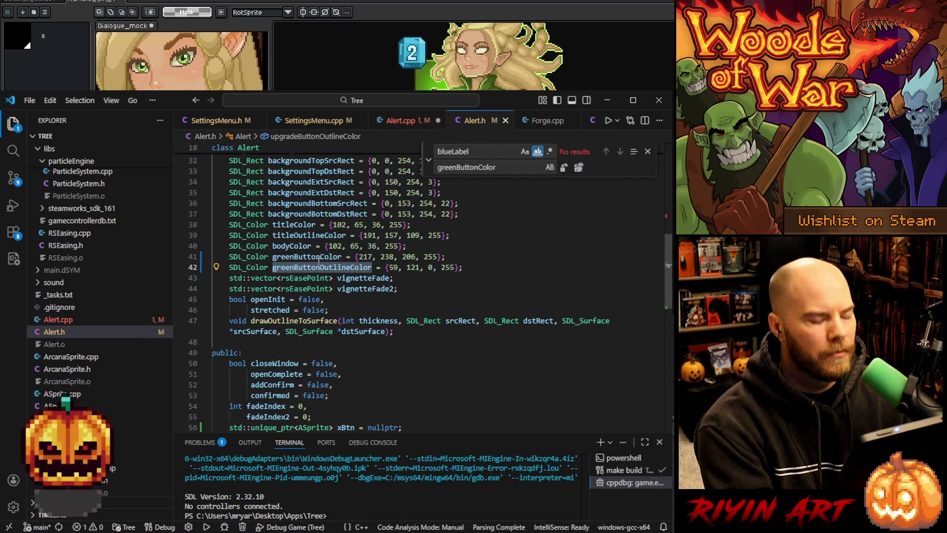
{"action": "left_click", "coordinate": [417, 120]}
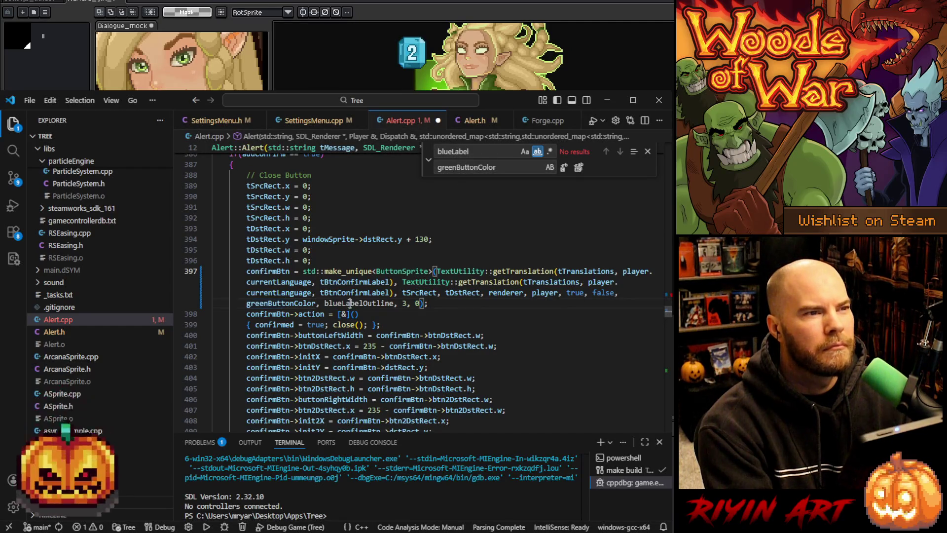
{"action": "double_click", "coordinate": [366, 301]}
{"action": "key", "text": "ctrl+f"}
{"action": "triple_click", "coordinate": [463, 167]}
{"action": "type", "text": "greenButtonOutlineColor"}
{"action": "left_click", "coordinate": [578, 167]}
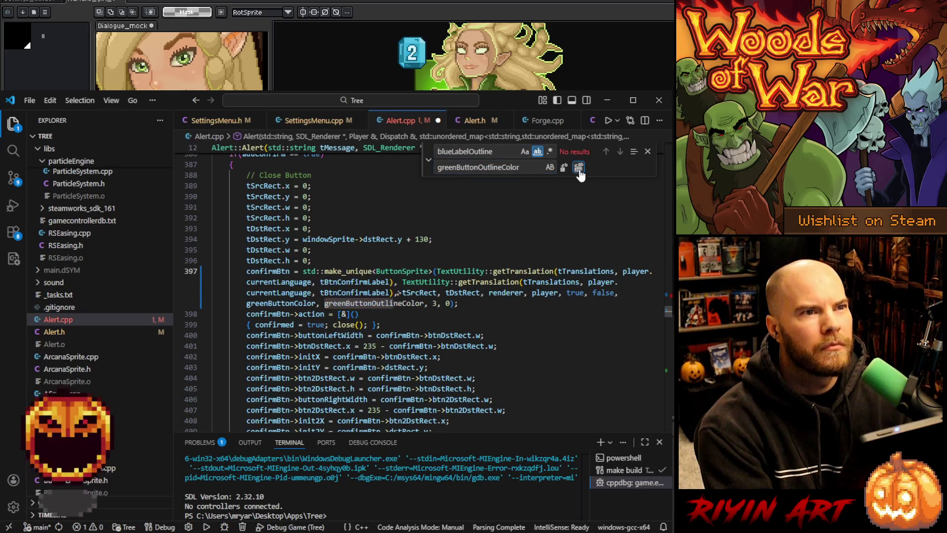
Change the confirm button's type argument on line 397 from 3 to 5.
{"action": "left_click", "coordinate": [648, 152]}
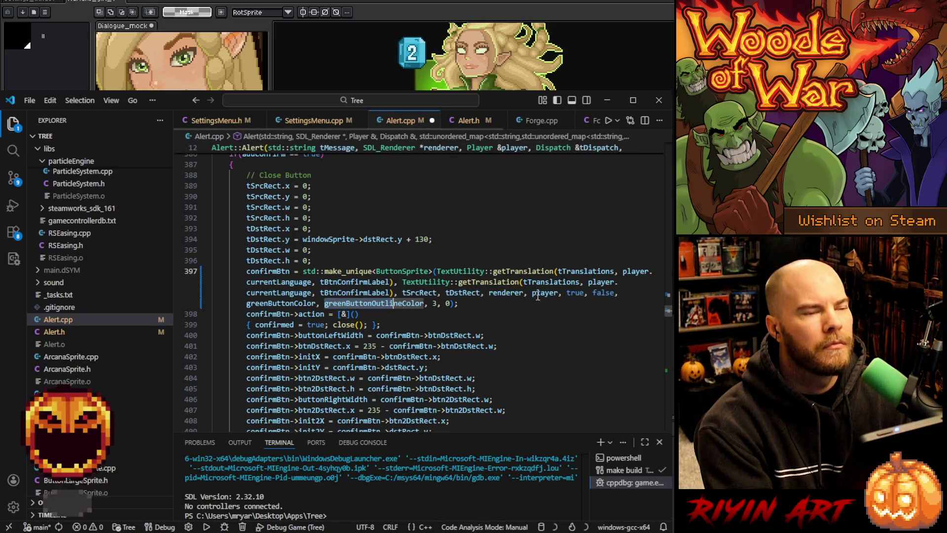
{"action": "left_click", "coordinate": [482, 302]}
{"action": "double_click", "coordinate": [434, 303]}
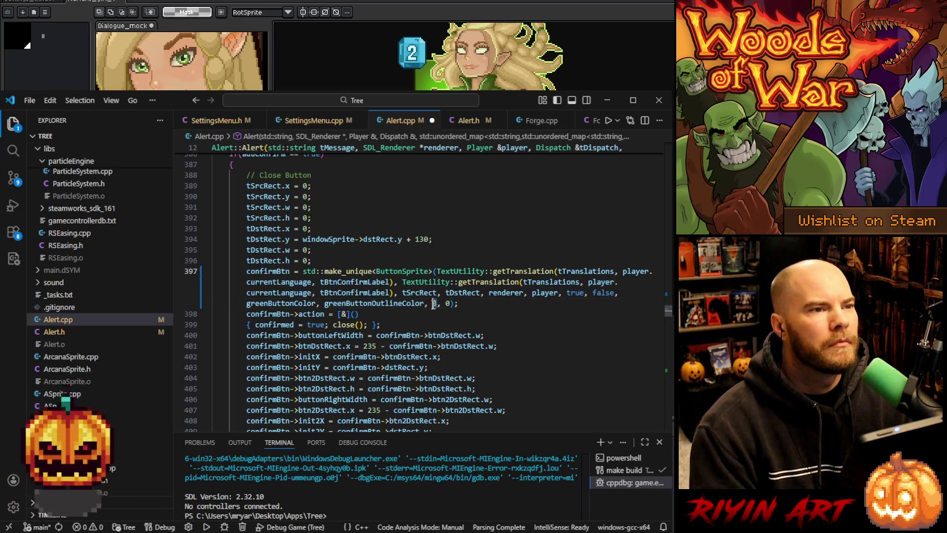
{"action": "type", "text": "5"}
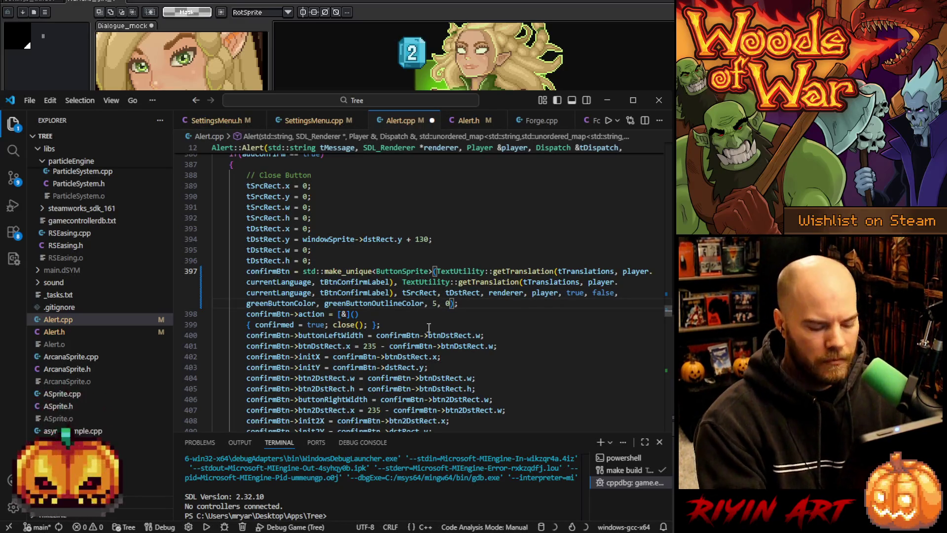
{"action": "key", "text": "ctrl+shift+space"}
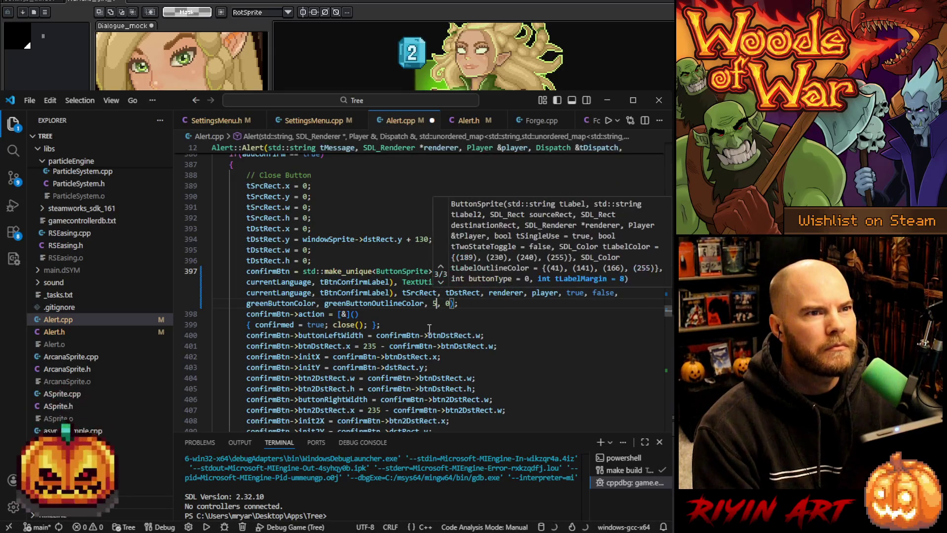
{"action": "left_click", "coordinate": [478, 307]}
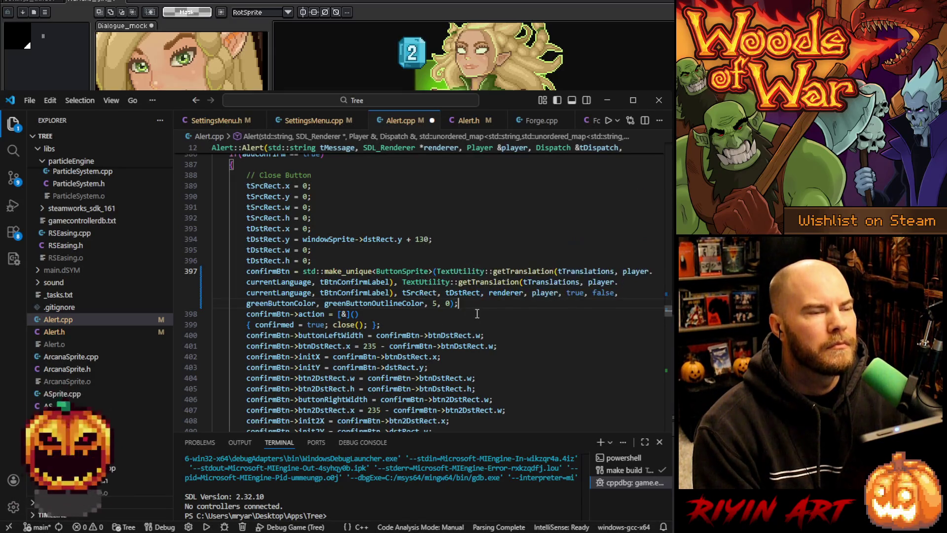
{"action": "scroll", "coordinate": [470, 313], "scroll_direction": "down", "scroll_amount": 10}
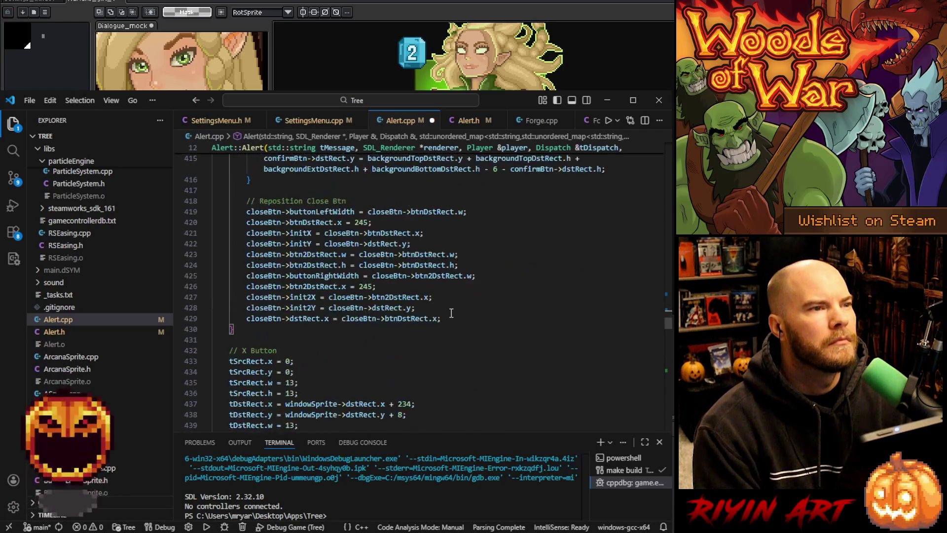
Change the close button's type argument on line 360 from 3 to 5 and save.
{"action": "scroll", "coordinate": [448, 315], "scroll_direction": "up", "scroll_amount": 20}
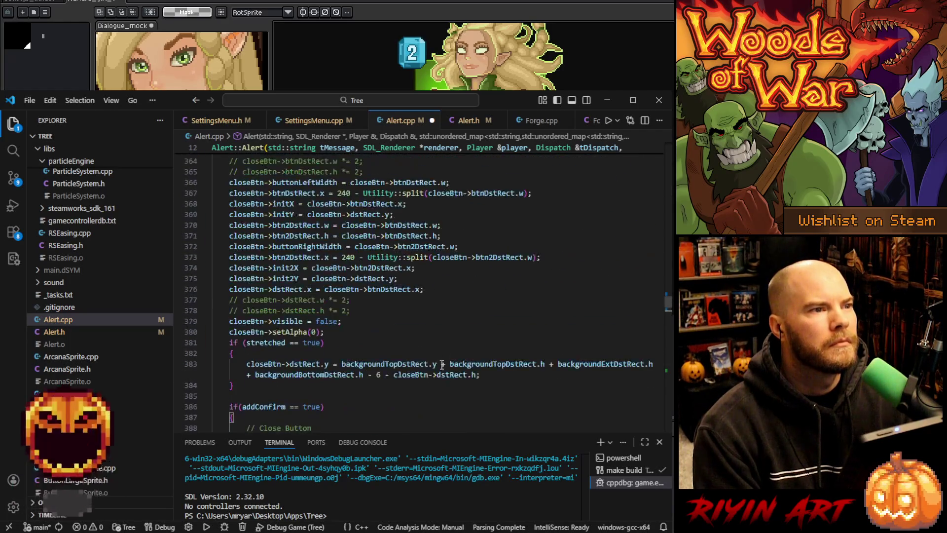
{"action": "left_click", "coordinate": [345, 258]}
{"action": "key", "text": "BackSpace"}
{"action": "type", "text": "5"}
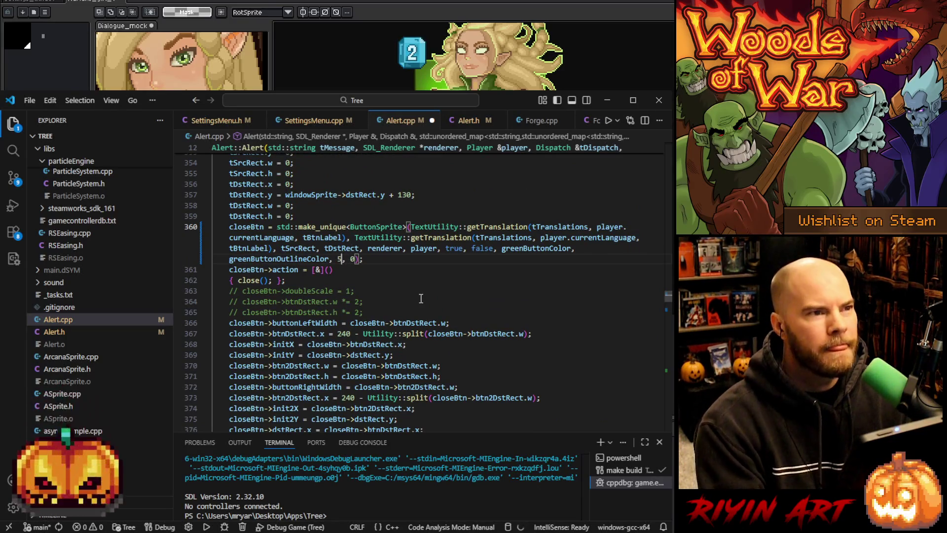
{"action": "key", "text": "ctrl+s"}
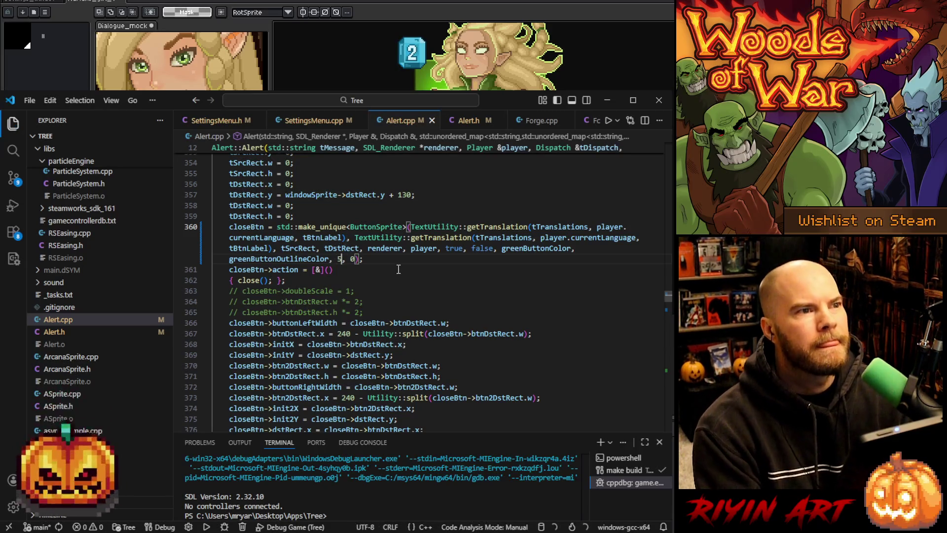
Delete the commented-out doubleScale, *= 2 and size lines below the close button.
{"action": "left_click", "coordinate": [328, 283]}
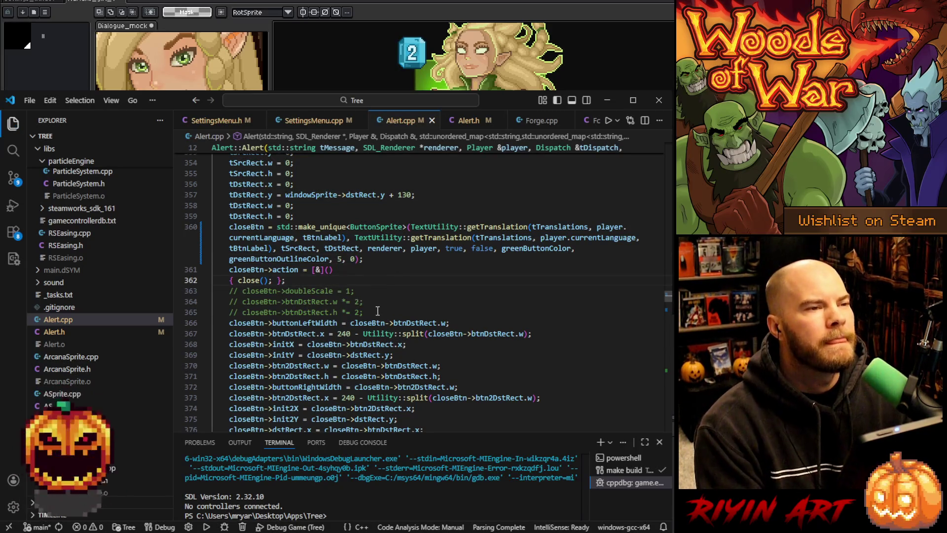
{"action": "left_click", "coordinate": [377, 311], "text": "shift"}
{"action": "key", "text": "BackSpace"}
{"action": "scroll", "coordinate": [360, 291], "scroll_direction": "down", "scroll_amount": 3}
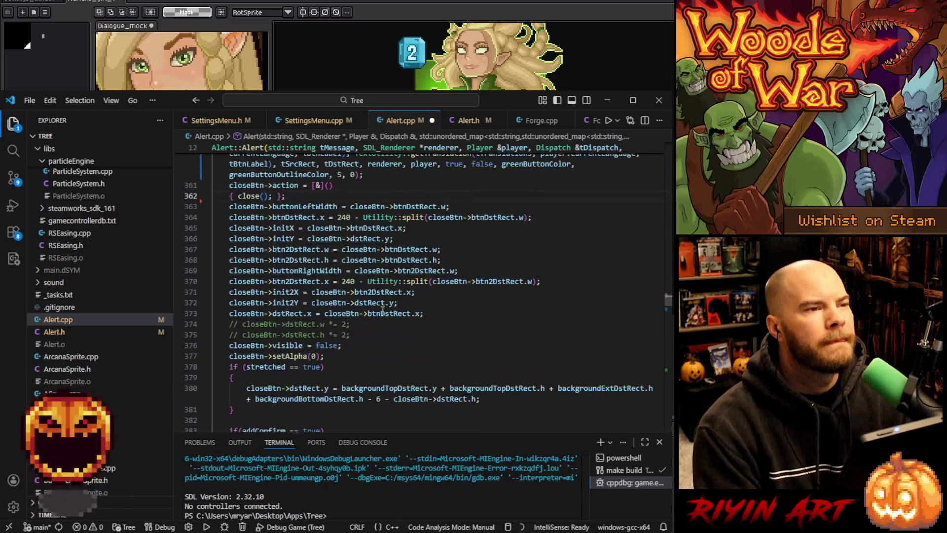
{"action": "left_click", "coordinate": [425, 316]}
{"action": "left_click", "coordinate": [382, 340], "text": "shift"}
{"action": "key", "text": "BackSpace"}
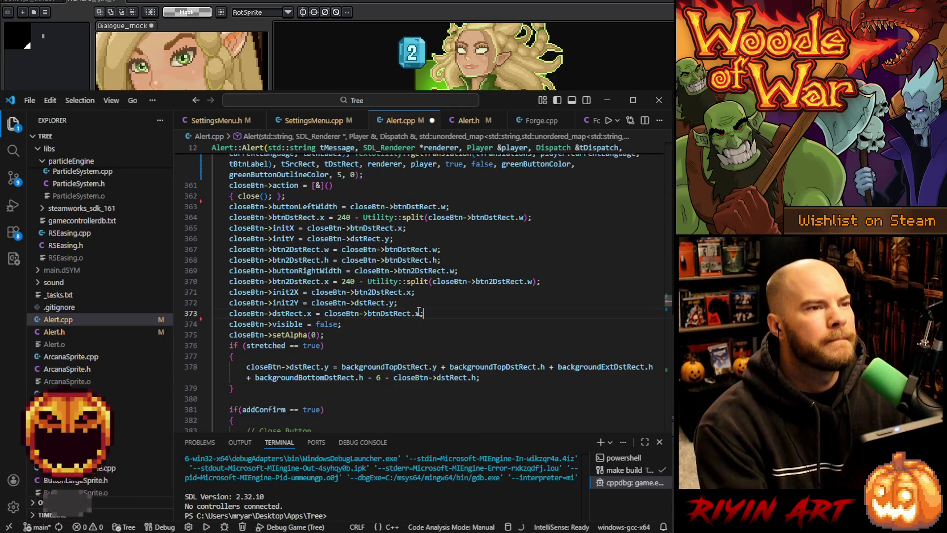
{"action": "scroll", "coordinate": [421, 306], "scroll_direction": "up", "scroll_amount": 4}
{"action": "left_click", "coordinate": [388, 316]}
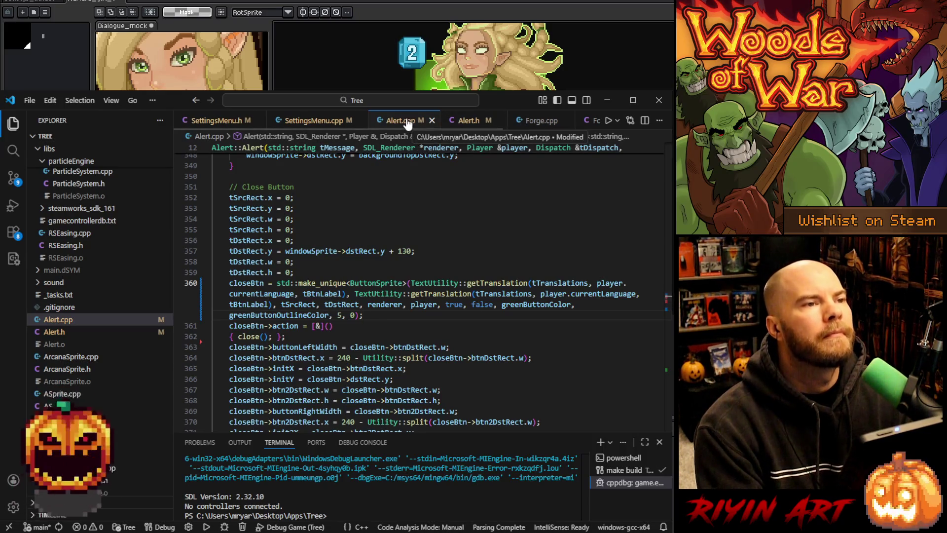
{"action": "left_click", "coordinate": [447, 242]}
{"action": "key", "text": "ctrl+f"}
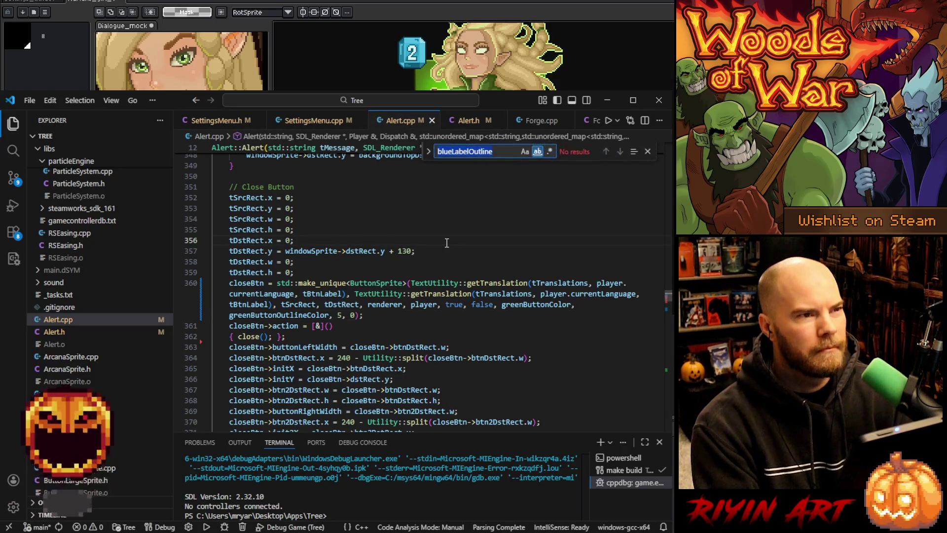
{"action": "type", "text": "set"}
{"action": "key", "text": "BackSpace"}
{"action": "key", "text": "BackSpace"}
{"action": "key", "text": "BackSpace"}
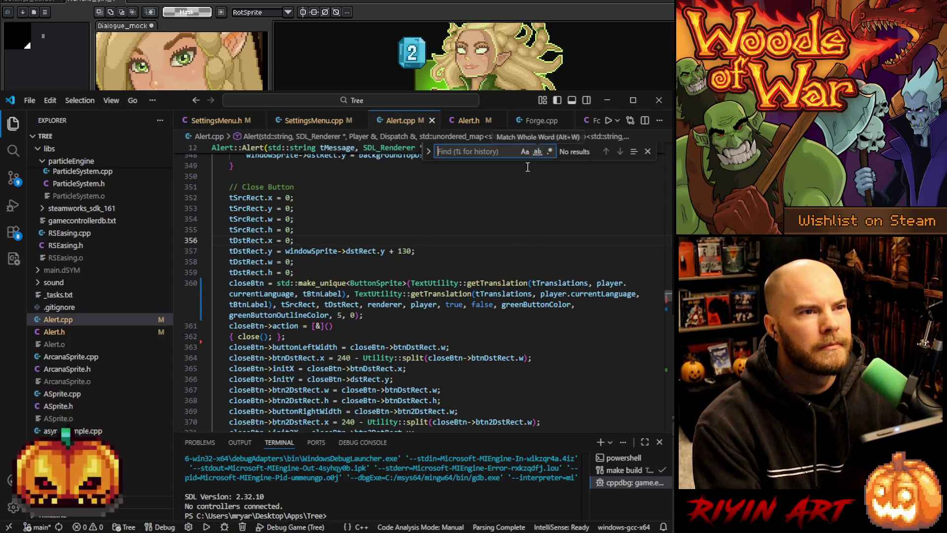
{"action": "type", "text": "alpha"}
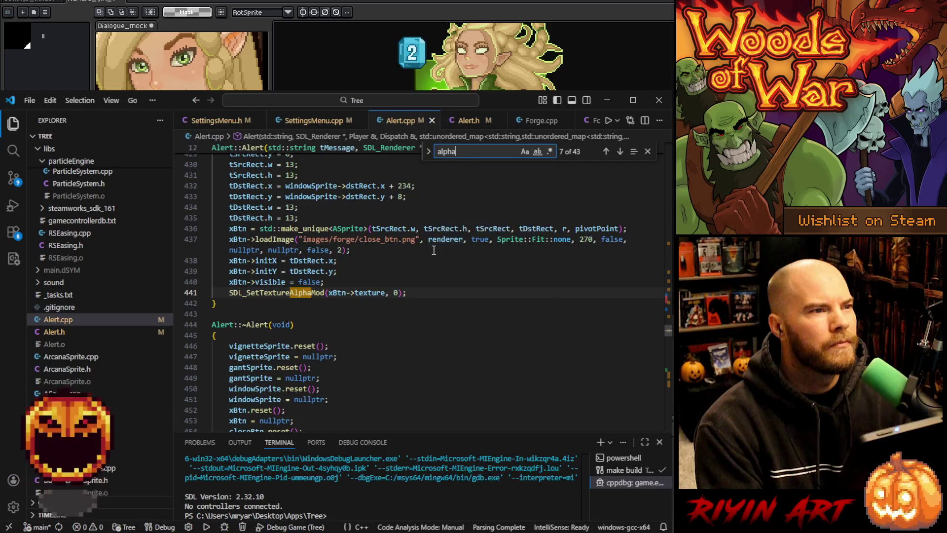
{"action": "key", "text": "Return"}
{"action": "scroll", "coordinate": [434, 250], "scroll_direction": "down", "scroll_amount": 3}
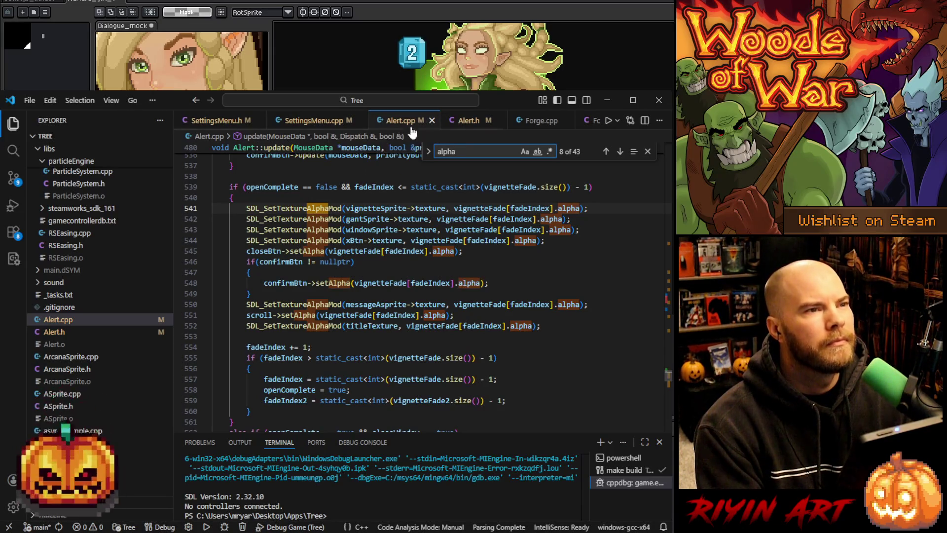
{"action": "left_click", "coordinate": [470, 126]}
{"action": "key", "text": "ctrl+f"}
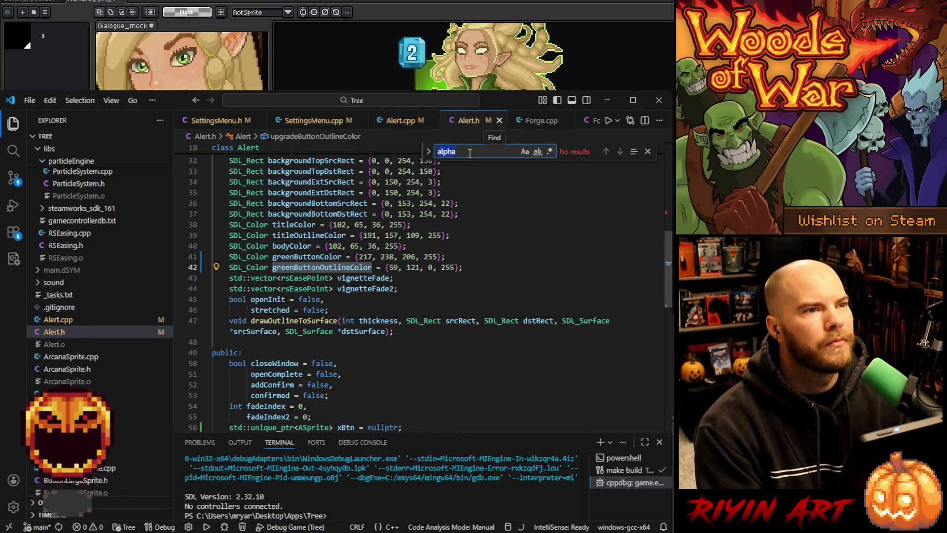
{"action": "type", "text": "glove"}
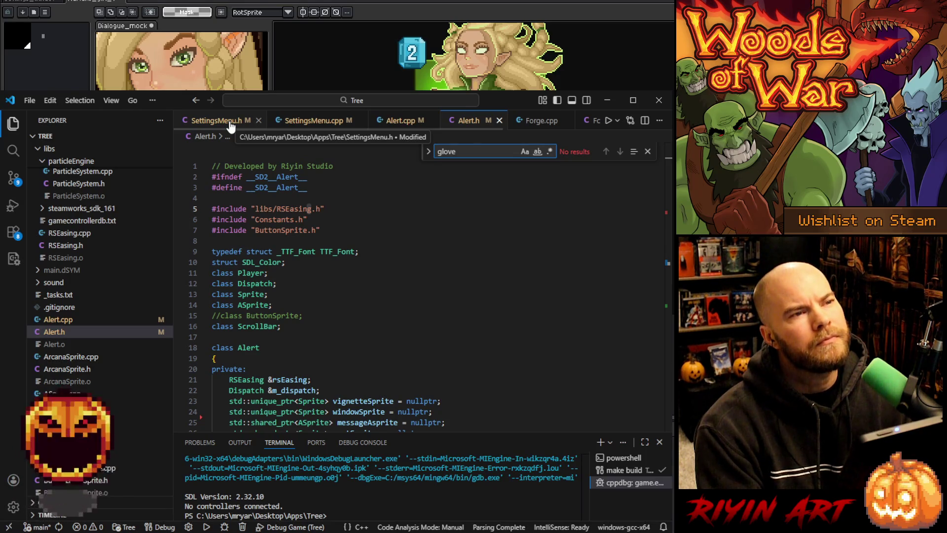
{"action": "left_click", "coordinate": [398, 121]}
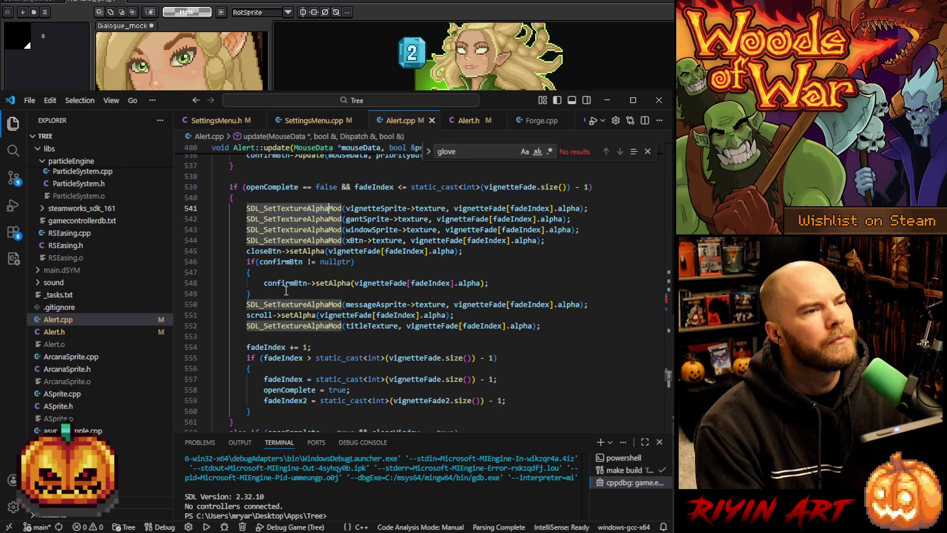
{"action": "scroll", "coordinate": [334, 301], "scroll_direction": "down", "scroll_amount": 5}
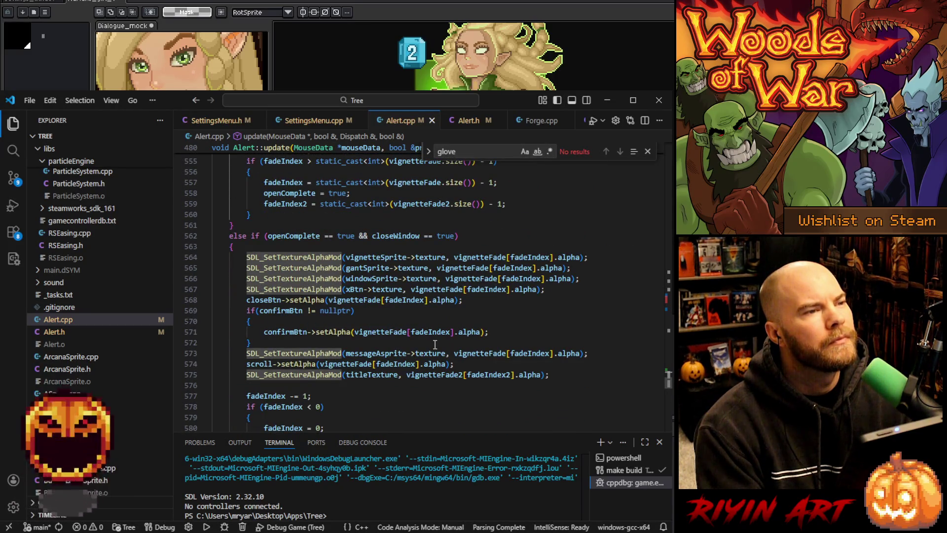
{"action": "scroll", "coordinate": [435, 344], "scroll_direction": "down", "scroll_amount": 2}
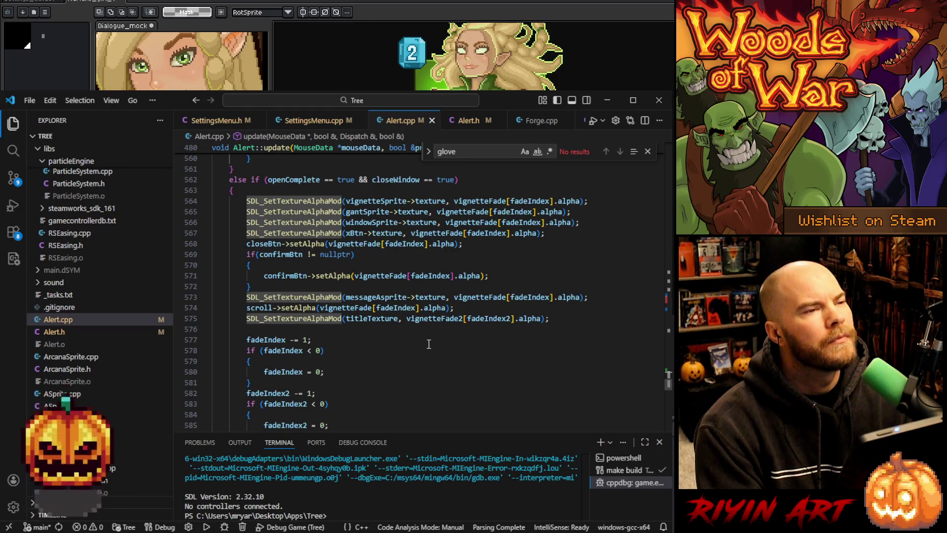
{"action": "left_click", "coordinate": [467, 121]}
{"action": "scroll", "coordinate": [394, 310], "scroll_direction": "down", "scroll_amount": 5}
{"action": "scroll", "coordinate": [375, 314], "scroll_direction": "up", "scroll_amount": 3}
{"action": "scroll", "coordinate": [352, 317], "scroll_direction": "down", "scroll_amount": 5}
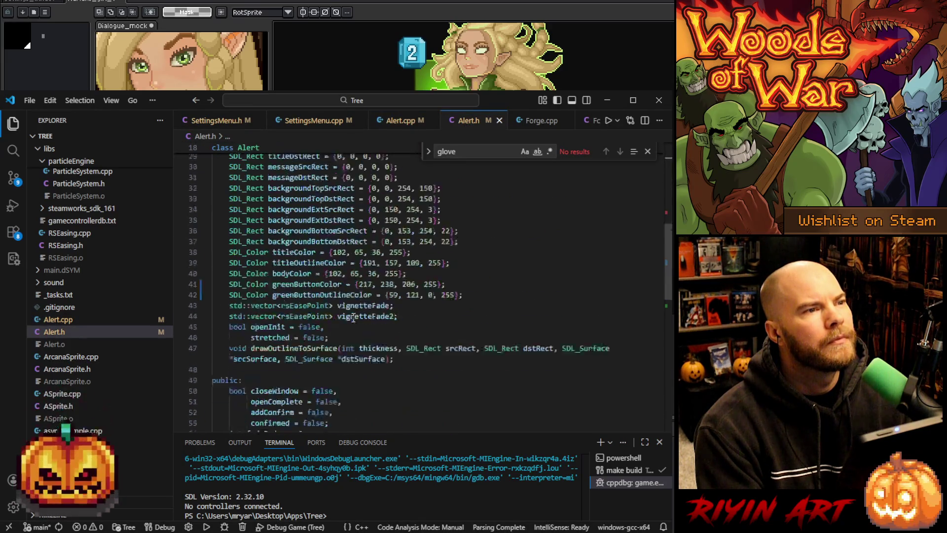
{"action": "scroll", "coordinate": [352, 317], "scroll_direction": "down", "scroll_amount": 4}
Extend Alert.h's fadeIndex2 declaration with a new 'alpha = 0' member, then switch to Alert.cpp.
{"action": "left_click", "coordinate": [332, 306]}
{"action": "key", "text": "BackSpace"}
{"action": "type", "text": ","}
{"action": "key", "text": "Return"}
{"action": "type", "text": "al"}
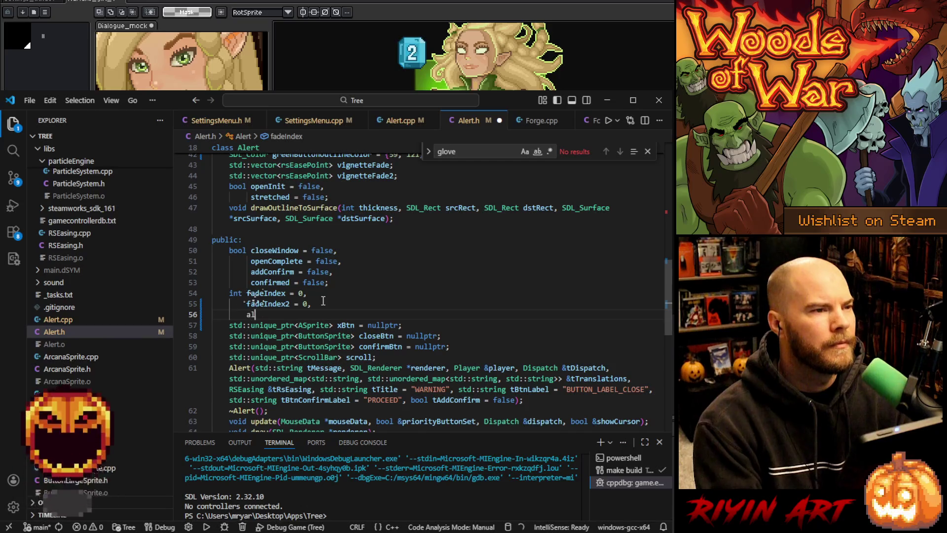
{"action": "type", "text": "pha = 0"}
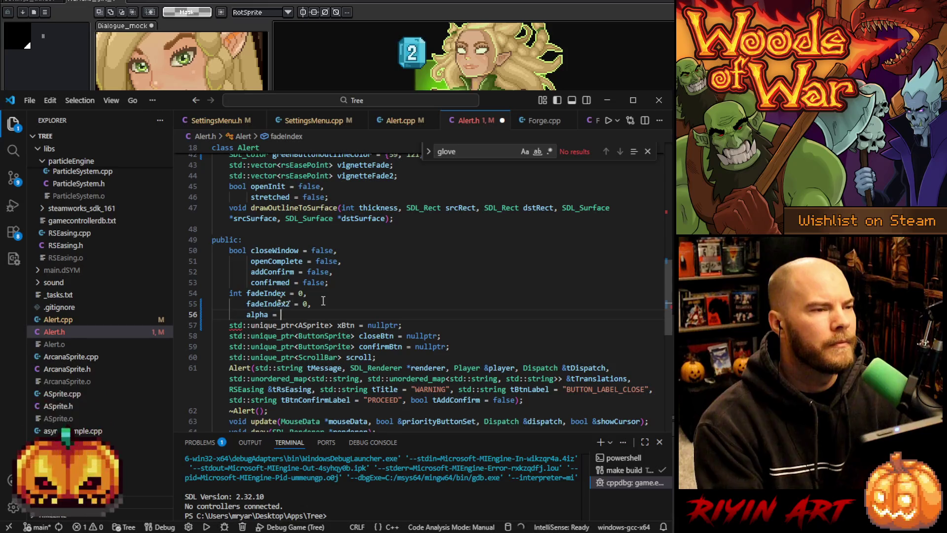
{"action": "type", "text": "0;"}
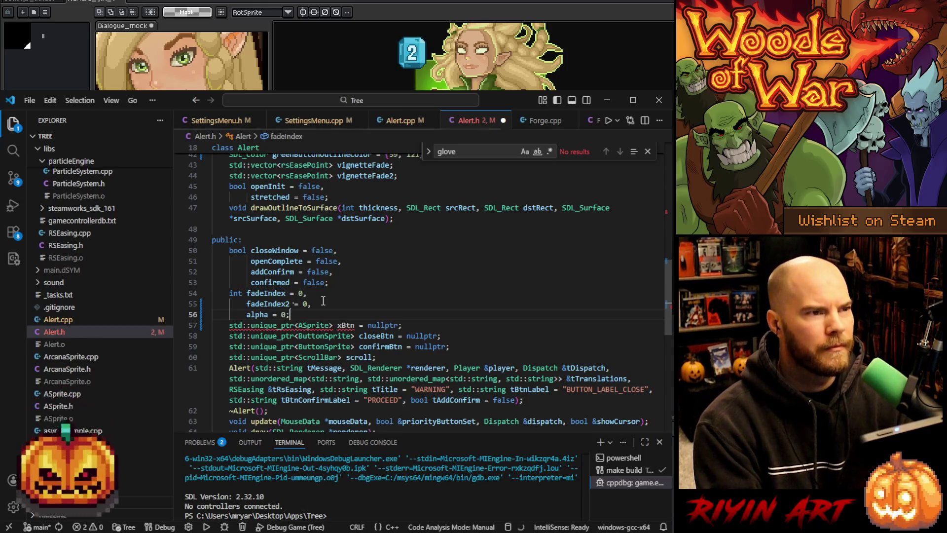
{"action": "double_click", "coordinate": [254, 315]}
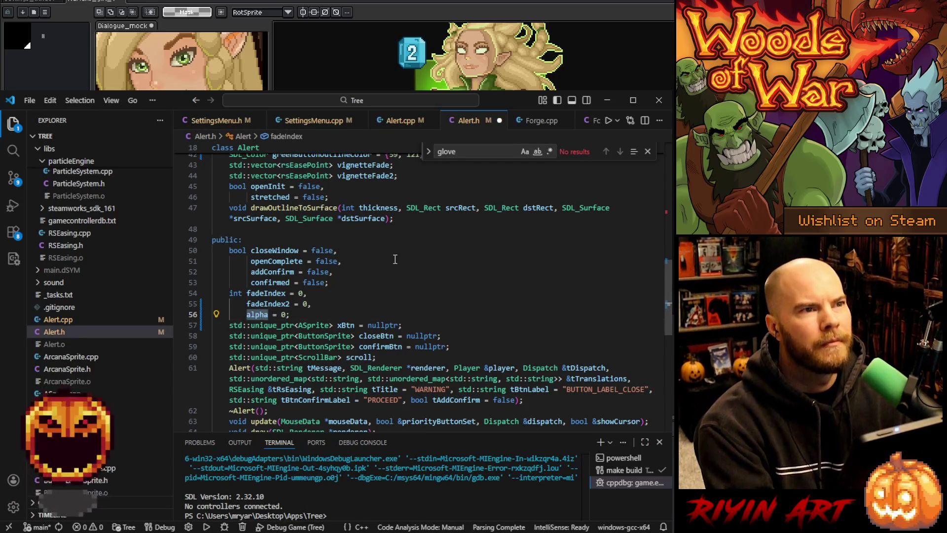
{"action": "left_click", "coordinate": [402, 121]}
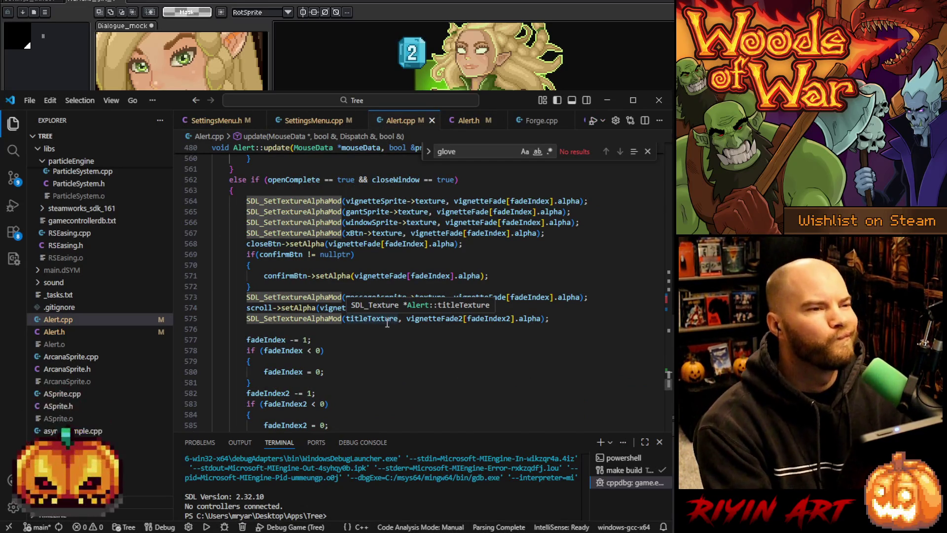
Duplicate the closeBtn alpha line and turn the copy into 'alpha = vignetteFade[fadeIndex].alpha;'.
{"action": "scroll", "coordinate": [369, 331], "scroll_direction": "down", "scroll_amount": 2}
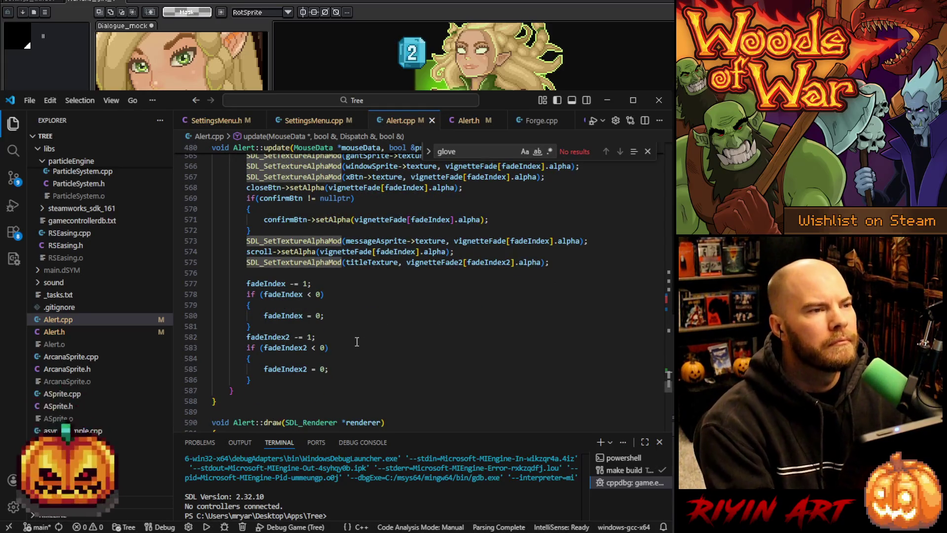
{"action": "scroll", "coordinate": [357, 341], "scroll_direction": "down", "scroll_amount": 1}
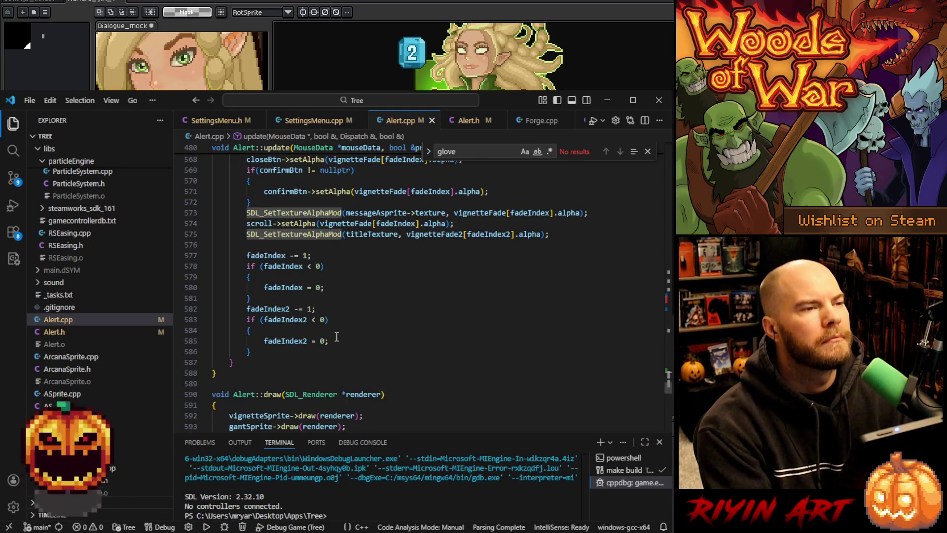
{"action": "scroll", "coordinate": [337, 337], "scroll_direction": "up", "scroll_amount": 4}
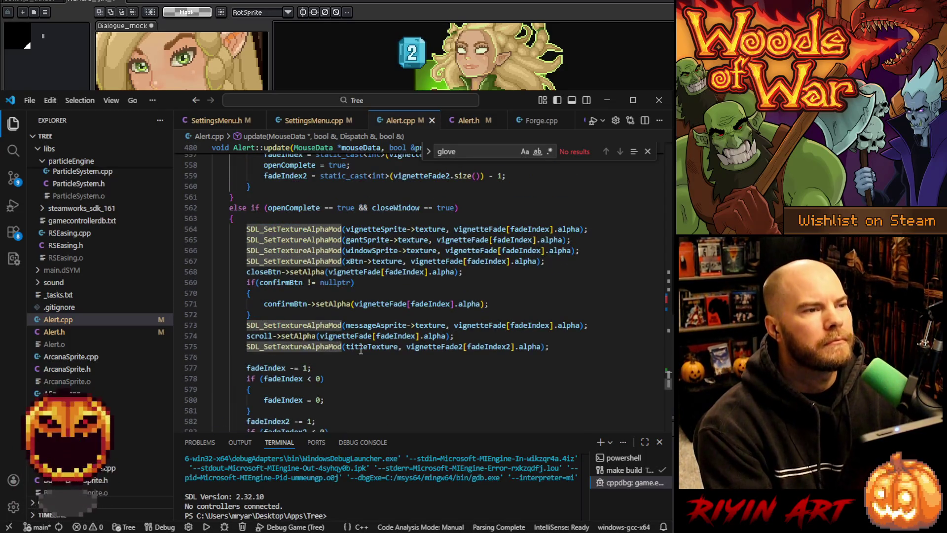
{"action": "left_click", "coordinate": [567, 350]}
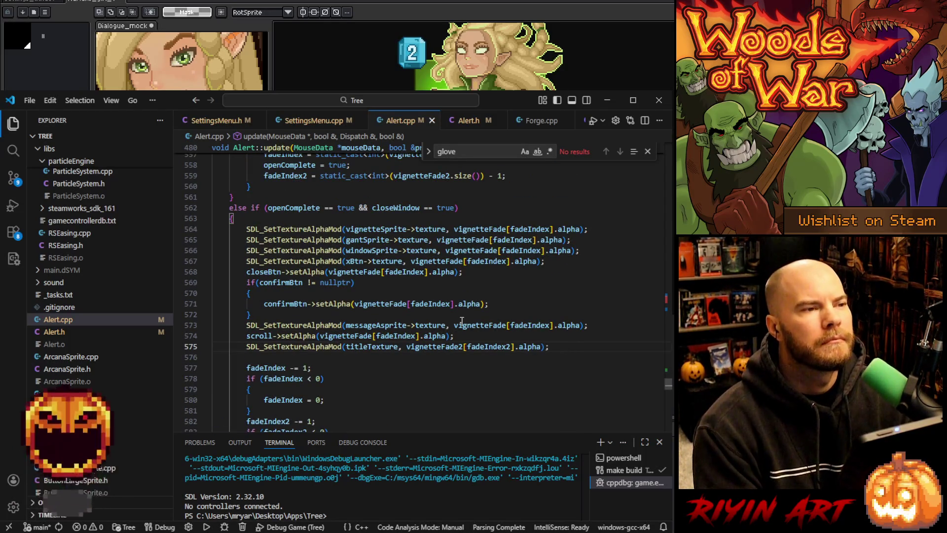
{"action": "left_click", "coordinate": [490, 269]}
{"action": "key", "text": "shift+alt+Down"}
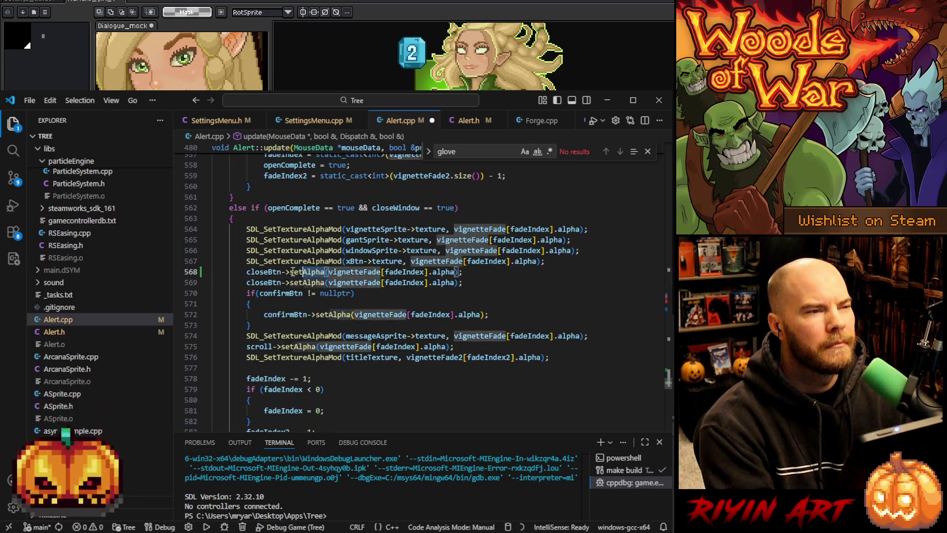
{"action": "left_click_drag", "start_coordinate": [328, 271], "coordinate": [246, 272]}
{"action": "type", "text": "alpha"}
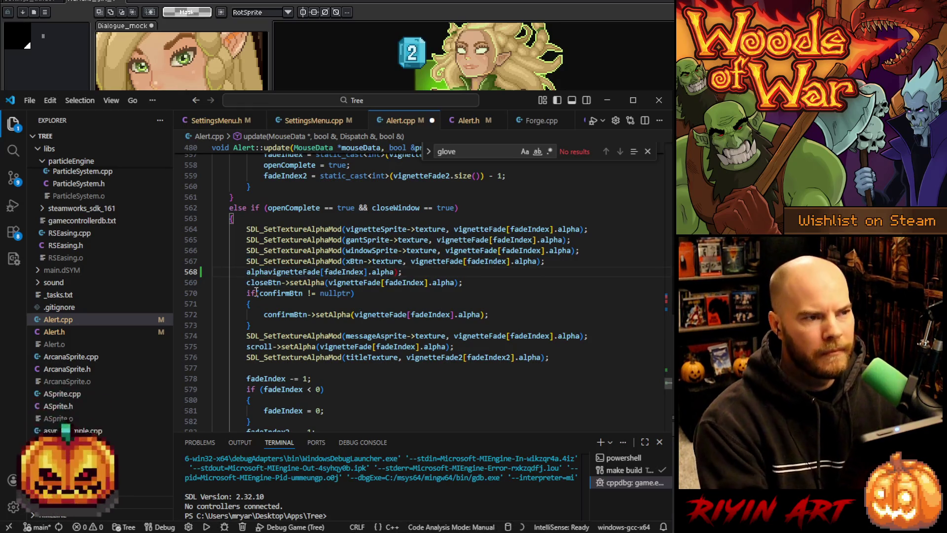
{"action": "type", "text": " ="}
{"action": "left_click", "coordinate": [429, 270]}
{"action": "key", "text": "BackSpace"}
{"action": "key", "text": "BackSpace"}
{"action": "type", "text": ";"}
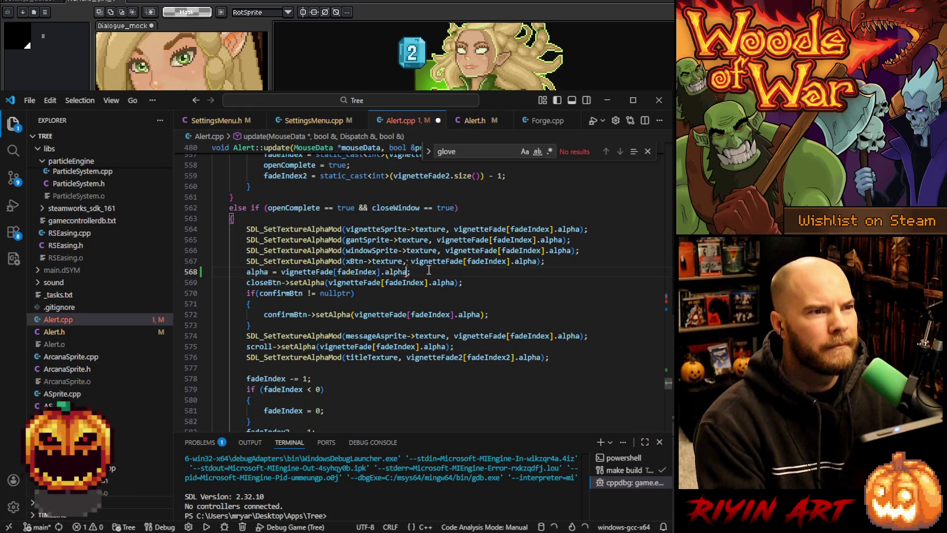
Add 'alpha = vignetteFade[fadeIndex].alpha;' to the fade-in block of Alert.cpp and save.
{"action": "left_click", "coordinate": [563, 262], "text": "shift"}
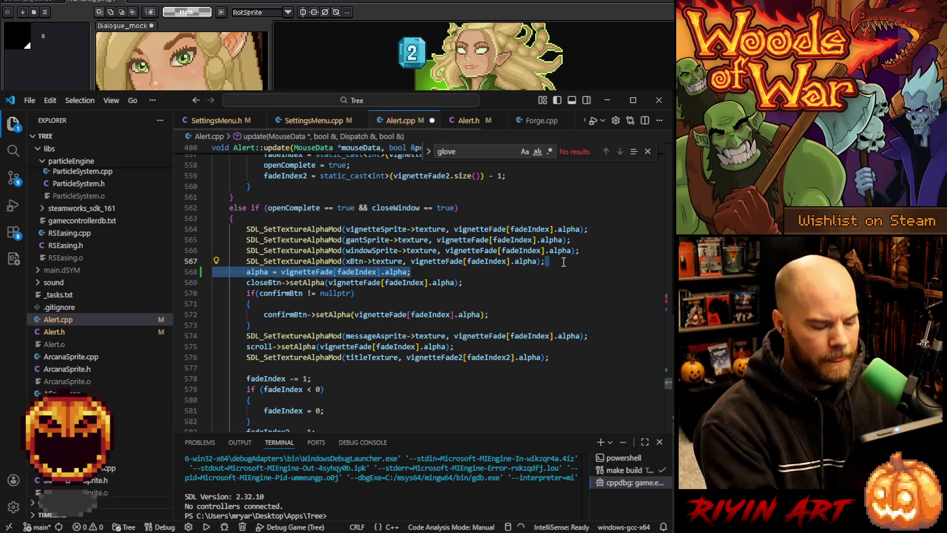
{"action": "scroll", "coordinate": [385, 325], "scroll_direction": "up", "scroll_amount": 5}
{"action": "scroll", "coordinate": [369, 294], "scroll_direction": "up", "scroll_amount": 2}
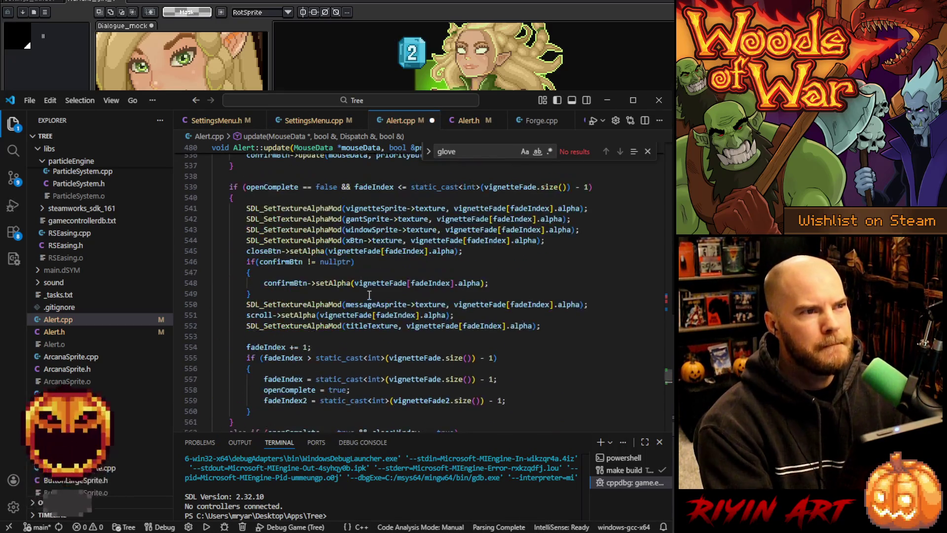
{"action": "left_click", "coordinate": [560, 240]}
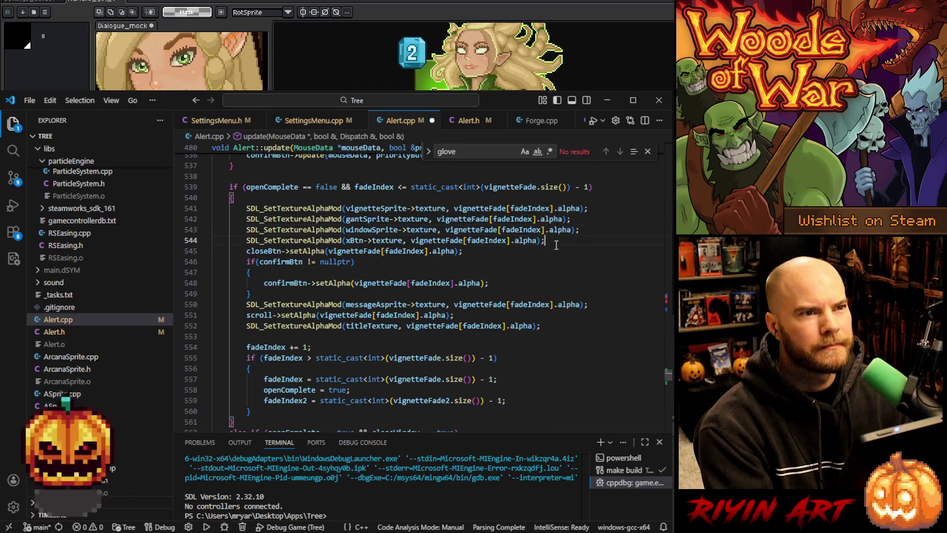
{"action": "scroll", "coordinate": [557, 262], "scroll_direction": "down", "scroll_amount": 6}
{"action": "scroll", "coordinate": [556, 285], "scroll_direction": "up", "scroll_amount": 7}
{"action": "key", "text": "Return"}
{"action": "type", "text": "alpha = vignetteFade[fadeIndex].alpha;"}
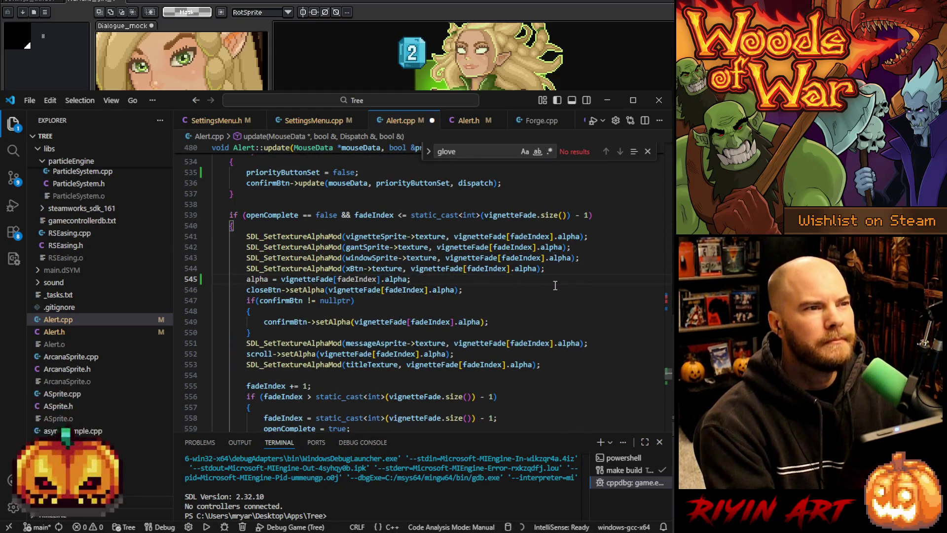
{"action": "key", "text": "ctrl+s"}
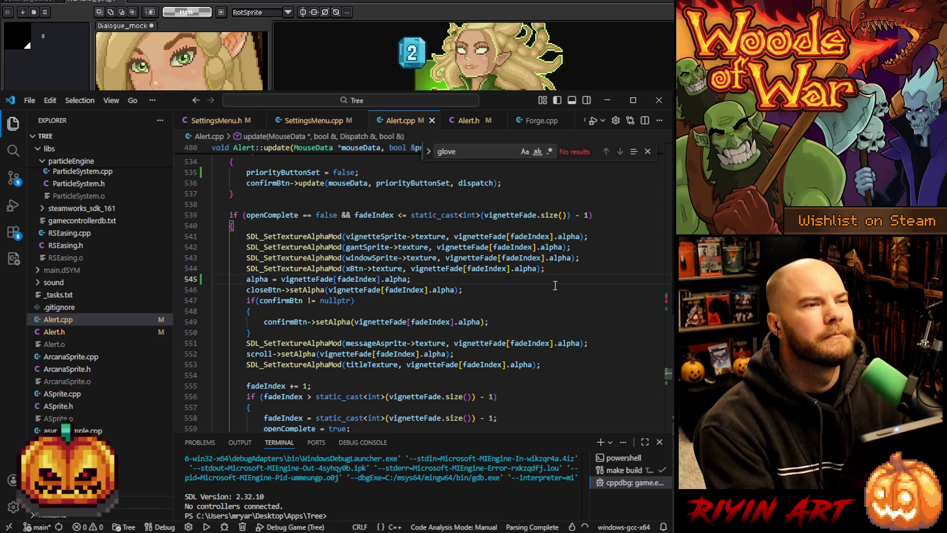
Move the alpha assignment to the top of both fade blocks, remove the duplicate, and save Alert.cpp.
{"action": "left_click_drag", "start_coordinate": [555, 273], "coordinate": [554, 276]}
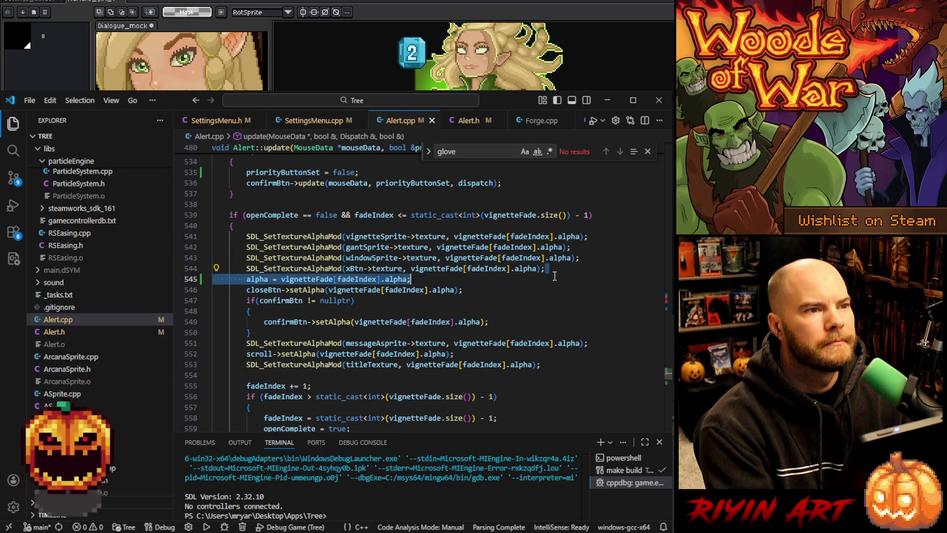
{"action": "key", "text": "ctrl+x"}
{"action": "left_click", "coordinate": [407, 226]}
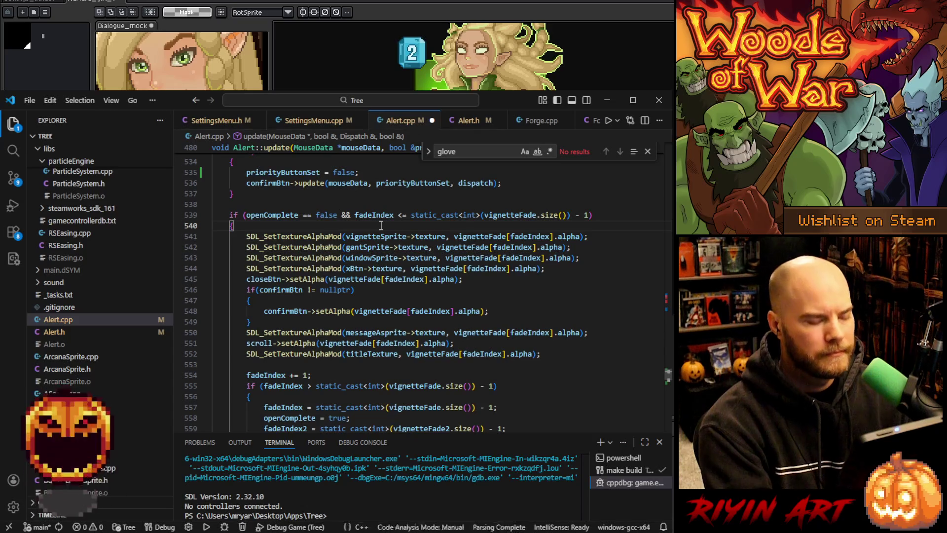
{"action": "key", "text": "ctrl+v"}
{"action": "scroll", "coordinate": [407, 249], "scroll_direction": "down", "scroll_amount": 5}
{"action": "left_click", "coordinate": [394, 314]}
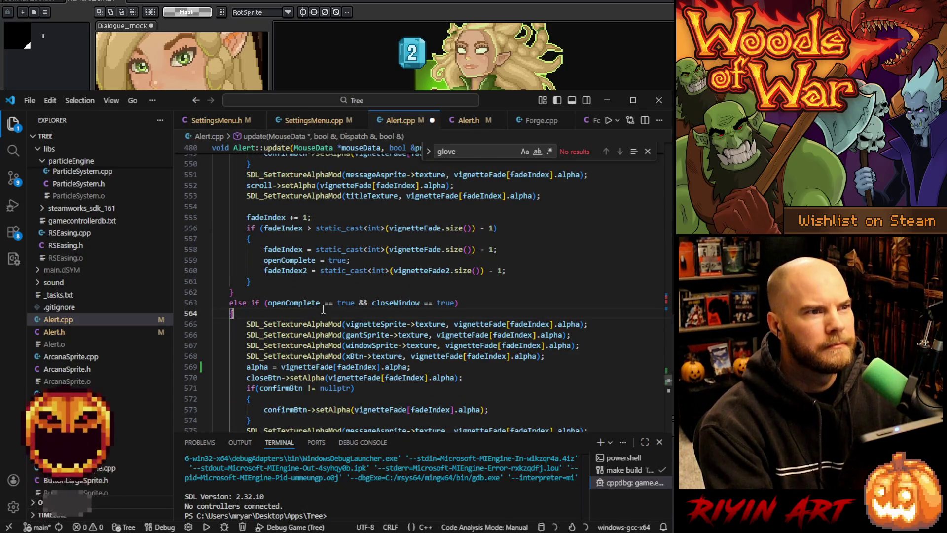
{"action": "key", "text": "ctrl+v"}
{"action": "left_click_drag", "start_coordinate": [567, 368], "coordinate": [565, 374]}
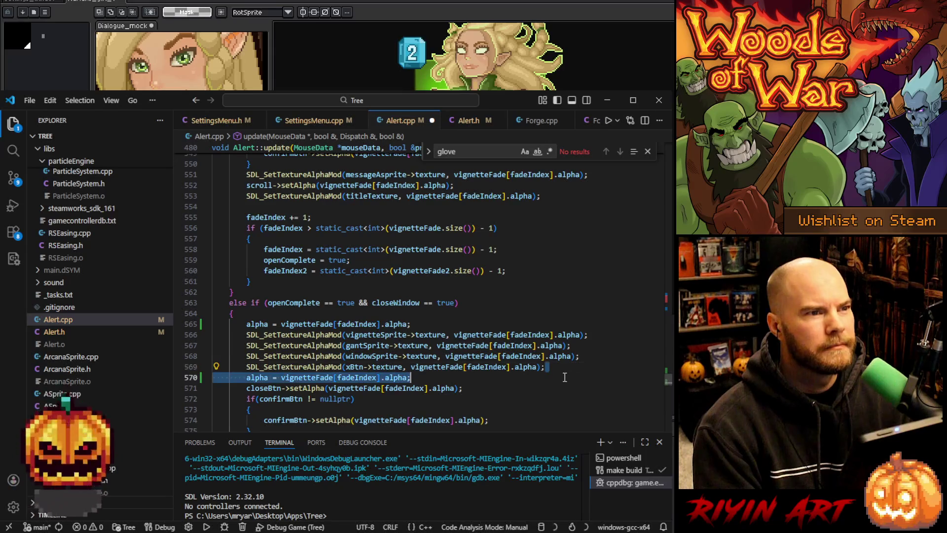
{"action": "key", "text": "BackSpace"}
{"action": "scroll", "coordinate": [503, 349], "scroll_direction": "down", "scroll_amount": 3}
{"action": "key", "text": "ctrl+s"}
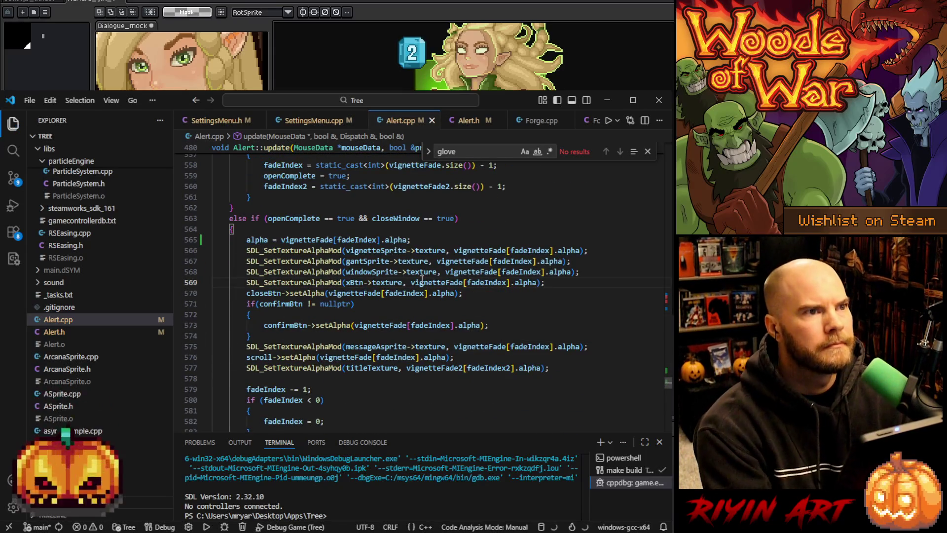
In SettingsMenu.cpp, below the alert cleanup block, write 'else if(alert != nullptr && alert->closeWindow'.
{"action": "left_click", "coordinate": [308, 122]}
{"action": "left_click", "coordinate": [389, 259]}
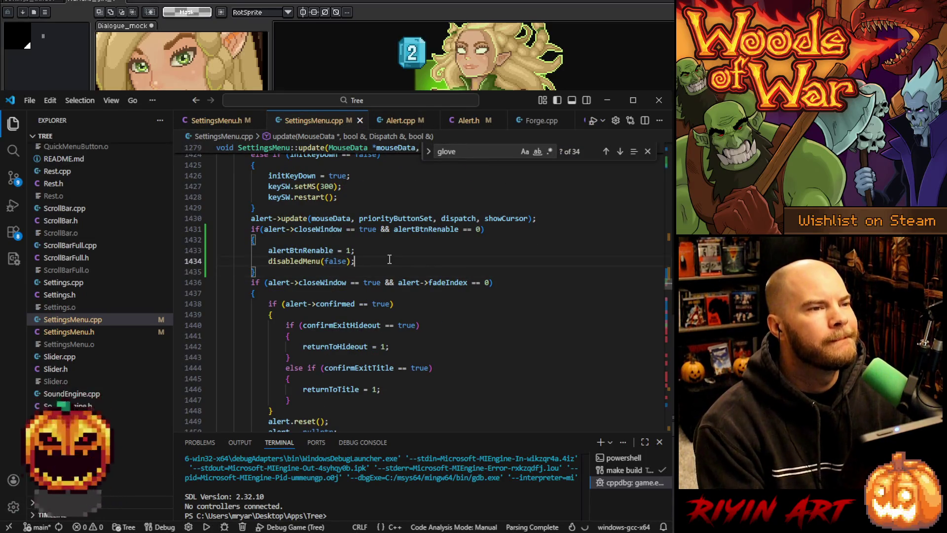
{"action": "scroll", "coordinate": [384, 260], "scroll_direction": "down", "scroll_amount": 2}
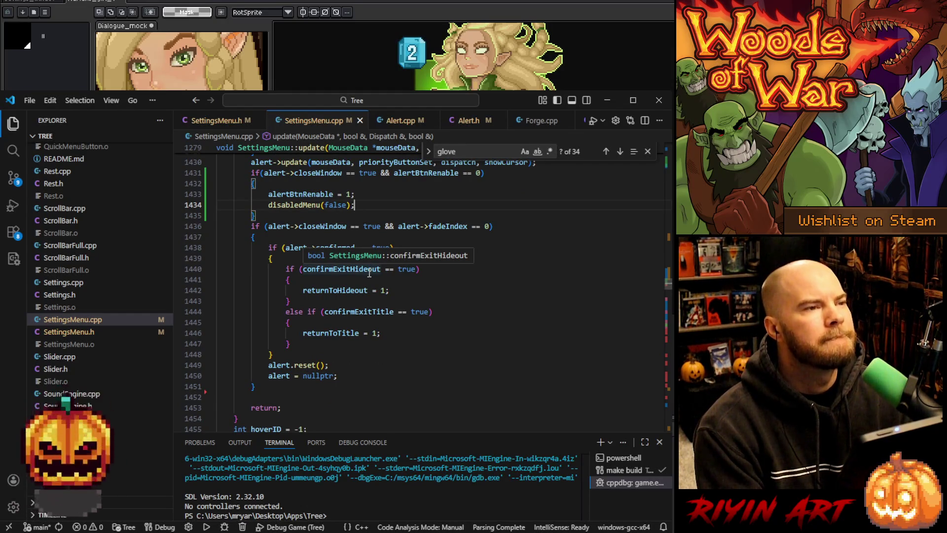
{"action": "scroll", "coordinate": [344, 306], "scroll_direction": "up", "scroll_amount": 1}
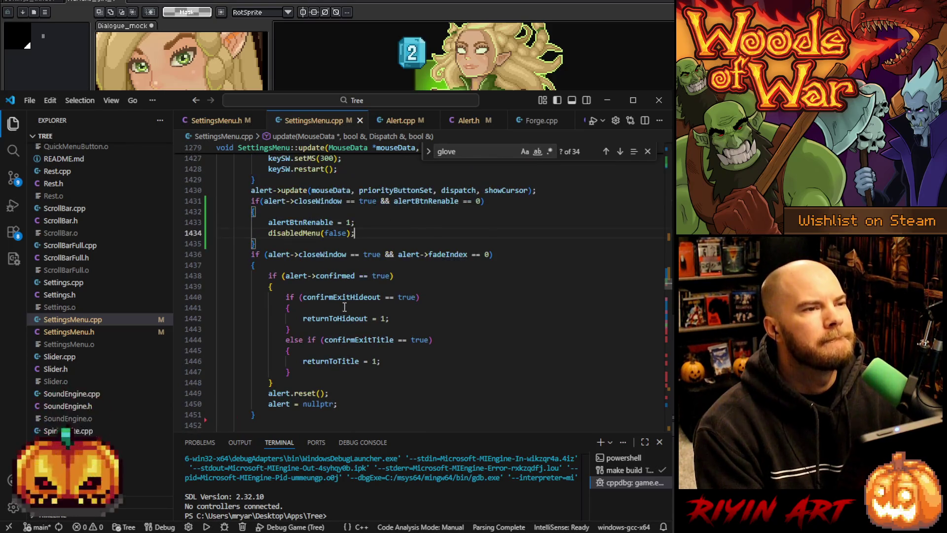
{"action": "left_click", "coordinate": [271, 417]}
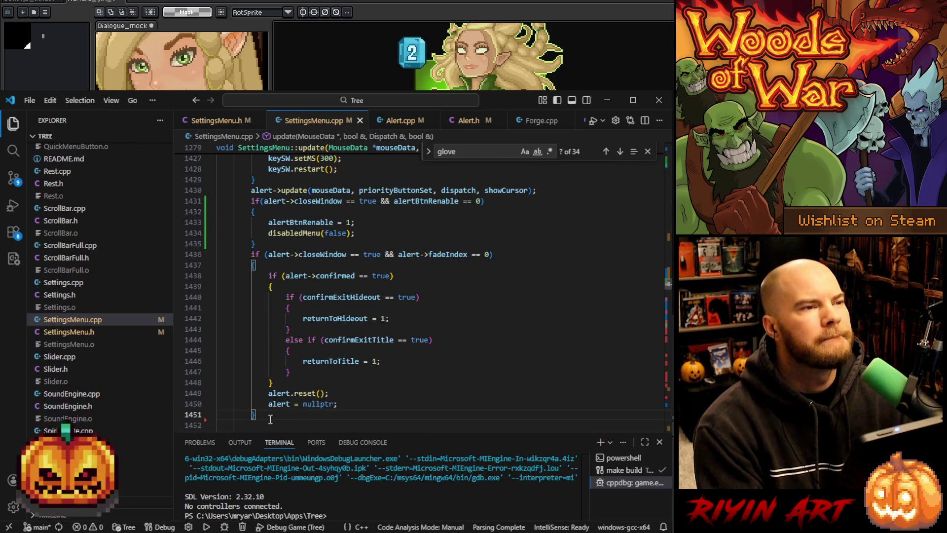
{"action": "key", "text": "Return"}
{"action": "type", "text": "else if(al"}
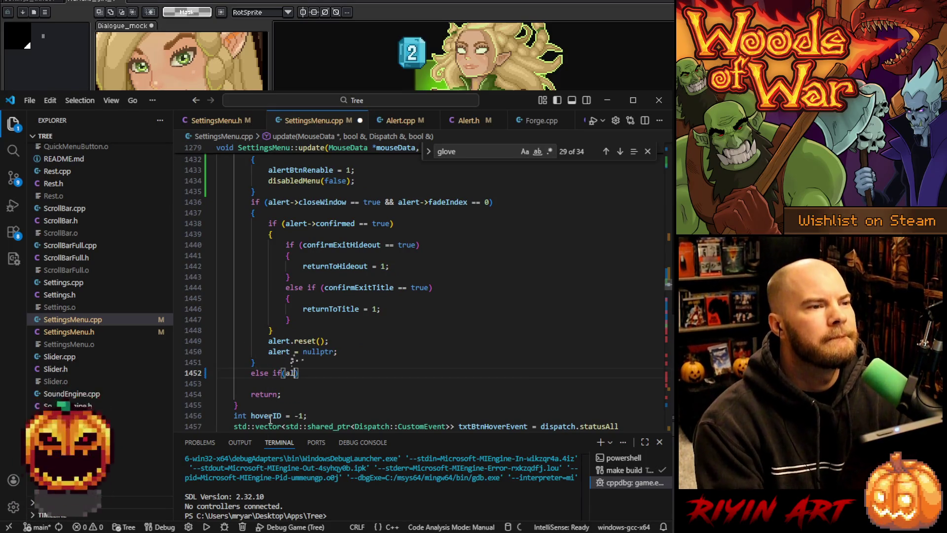
{"action": "type", "text": "ert-"}
{"action": "key", "text": "BackSpace"}
{"action": "type", "text": "!= nullptr"}
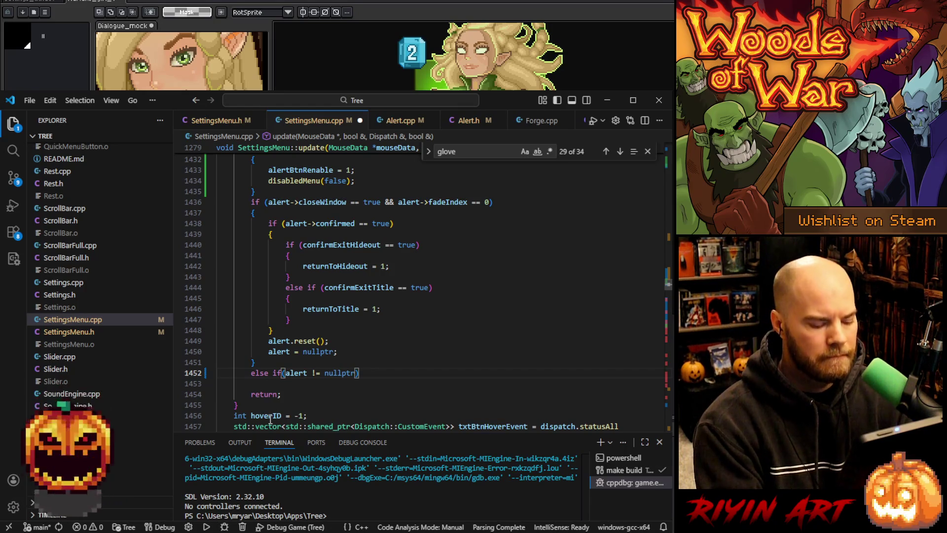
{"action": "type", "text": "&& aler"}
{"action": "type", "text": "t->"}
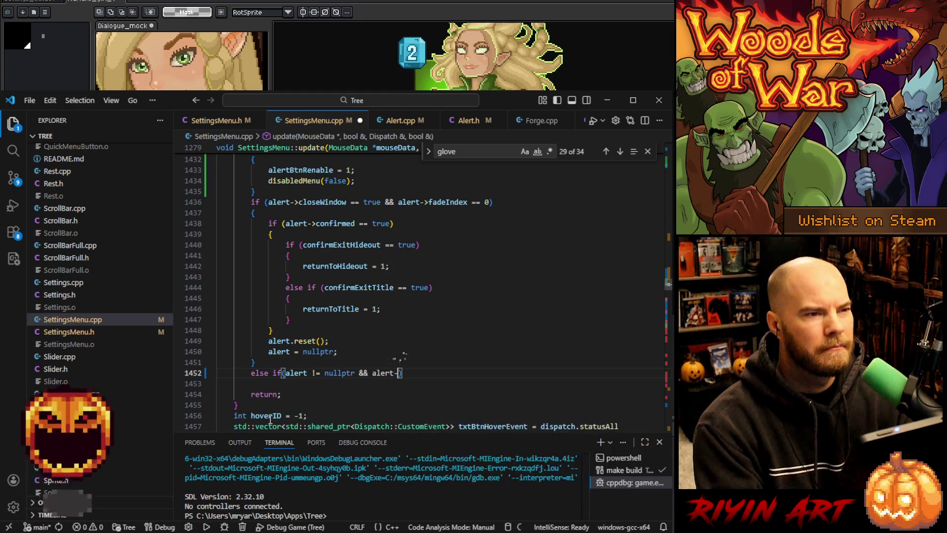
{"action": "type", "text": "closeWindow"}
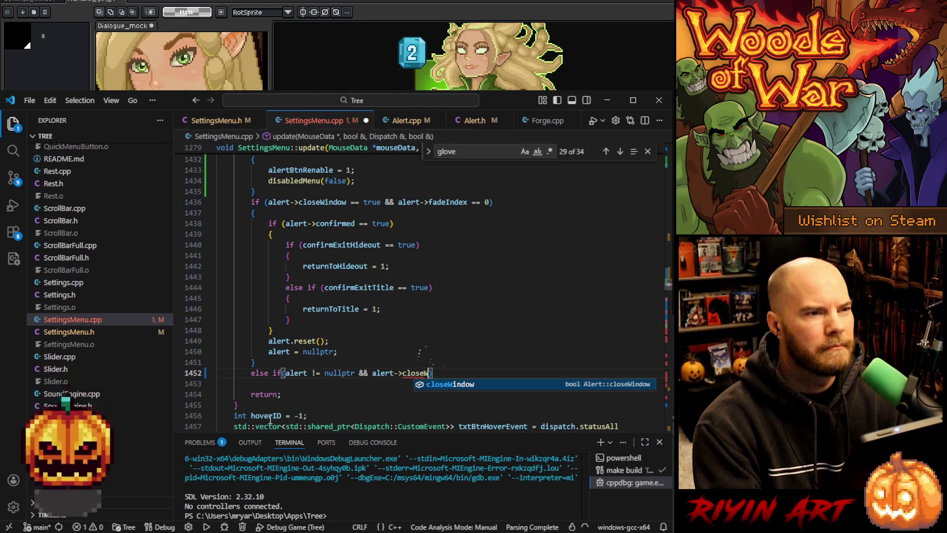
{"action": "key", "text": "Tab"}
Complete the else-if condition with '== true' and open a braces block.
{"action": "type", "text": "== true"}
{"action": "key", "text": "Tab"}
{"action": "key", "text": "End"}
{"action": "key", "text": "Return"}
{"action": "type", "text": "{"}
{"action": "key", "text": "Return"}
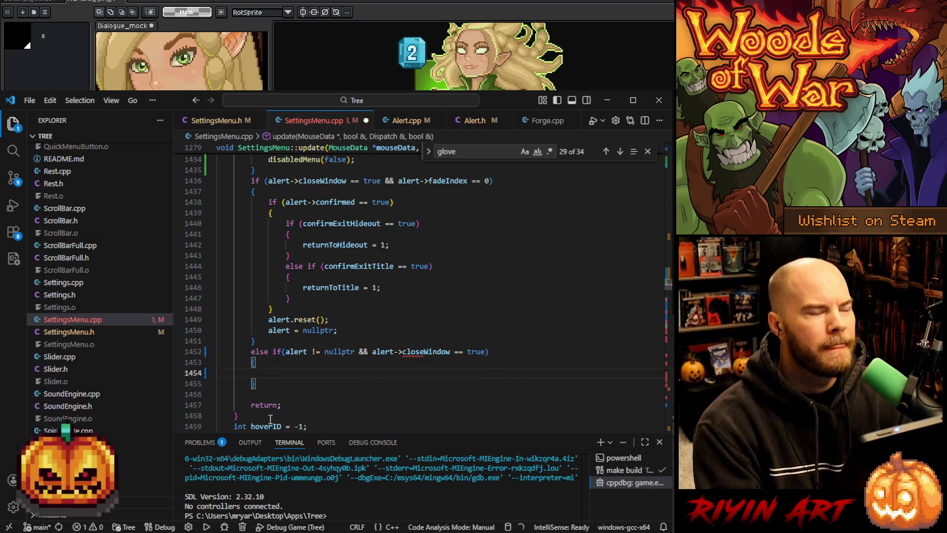
Inside the block, set gloveCursor->alpha to alert->alpha.
{"action": "type", "text": "gloveCu"}
{"action": "key", "text": "Tab"}
{"action": "type", "text": "->"}
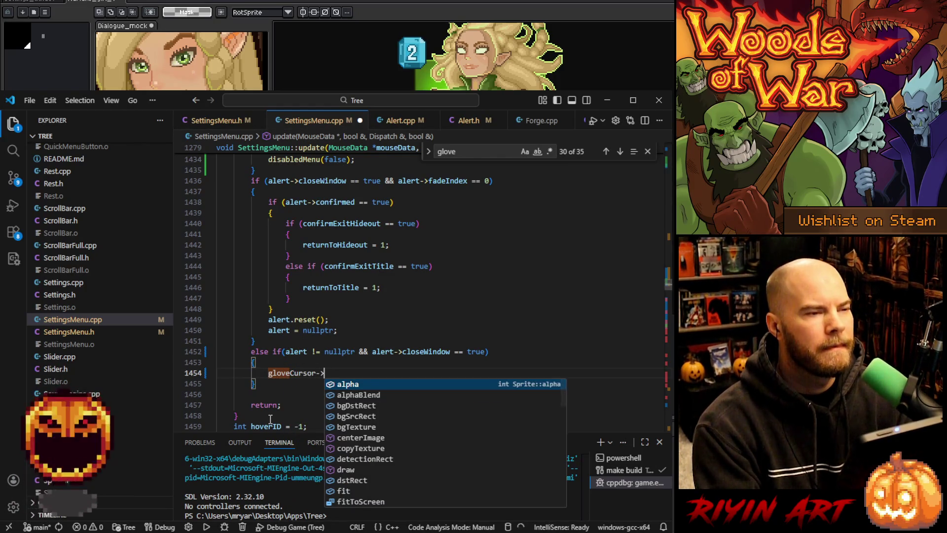
{"action": "type", "text": "set"}
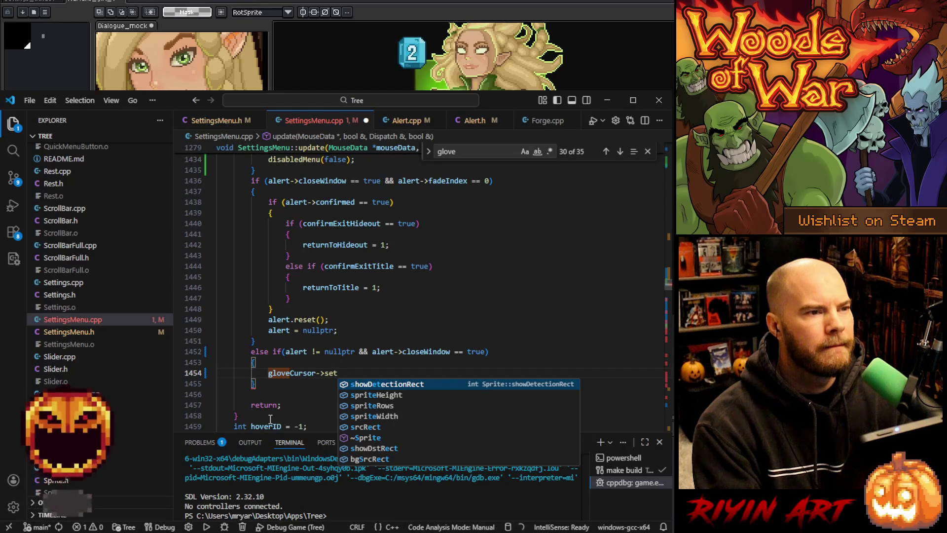
{"action": "key", "text": "BackSpace"}
{"action": "key", "text": "BackSpace"}
{"action": "key", "text": "BackSpace"}
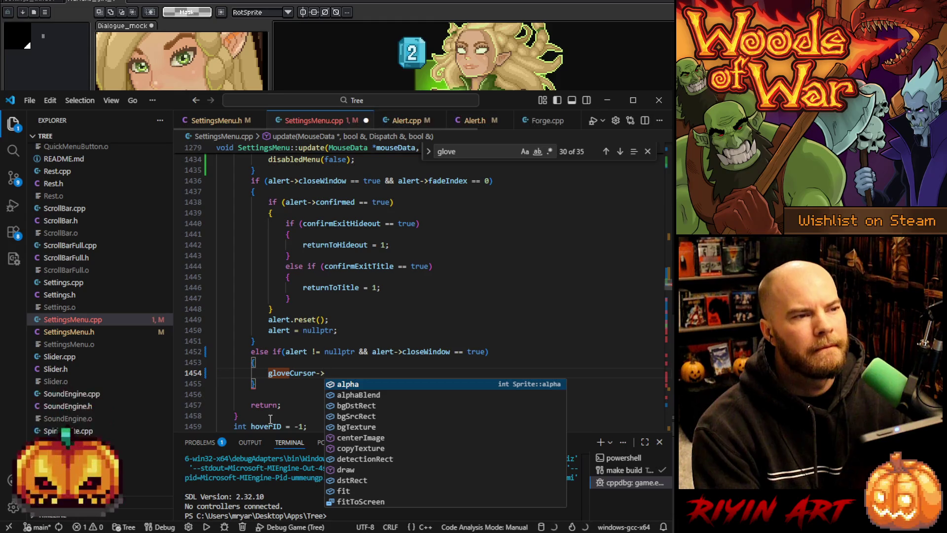
{"action": "key", "text": "Return"}
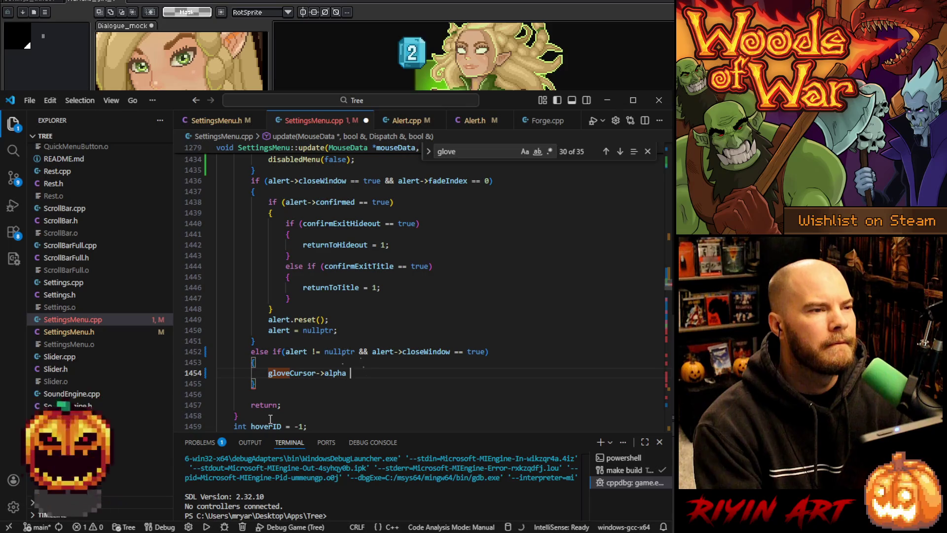
{"action": "type", "text": "= alert-"}
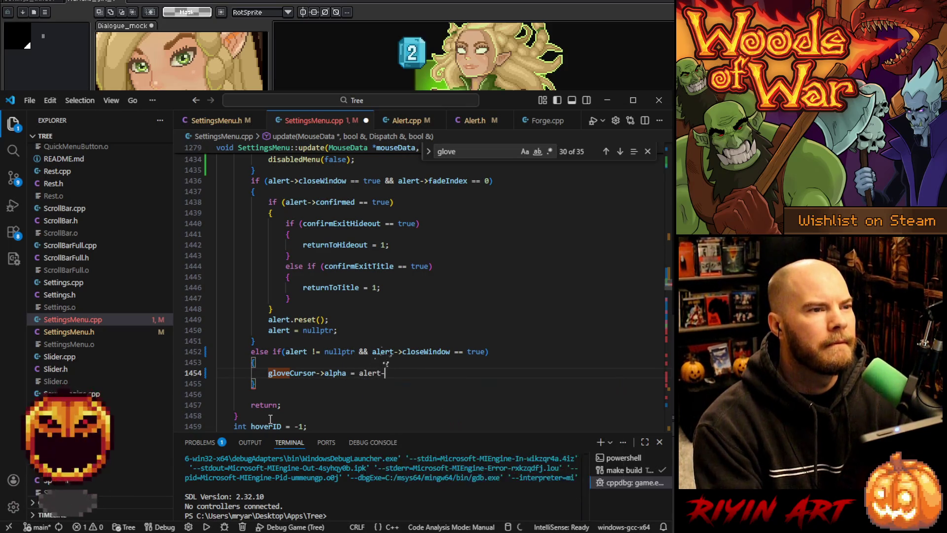
{"action": "type", "text": ">alpha;"}
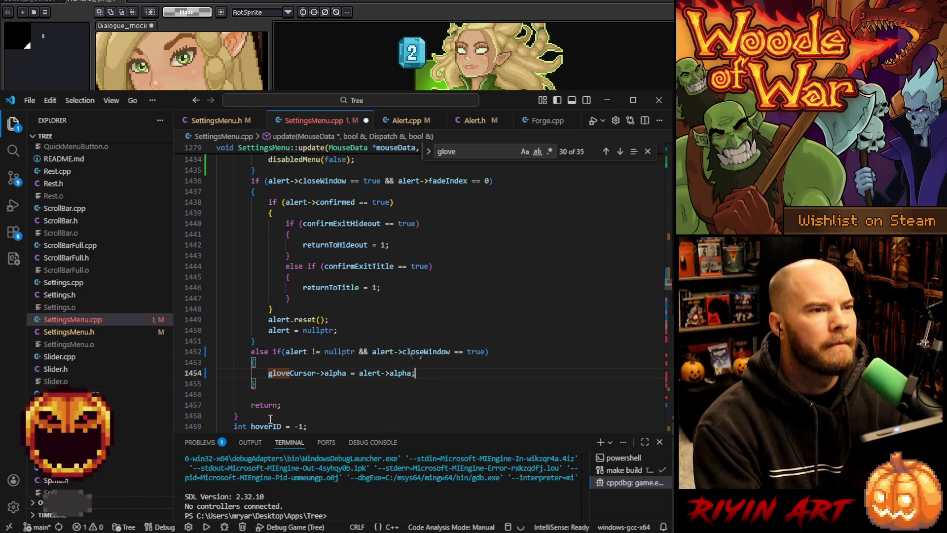
{"action": "key", "text": "Return"}
Add 'SDL_SetTextureAlphaMod(gloveCursor->texture, alert->alpha);' and save SettingsMenu.cpp.
{"action": "type", "text": "SDL_"}
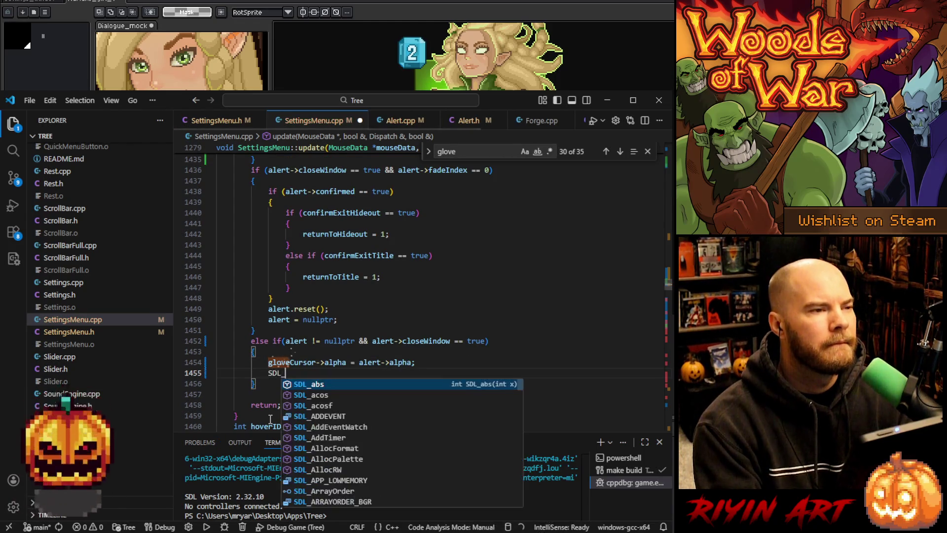
{"action": "type", "text": "SetAl"}
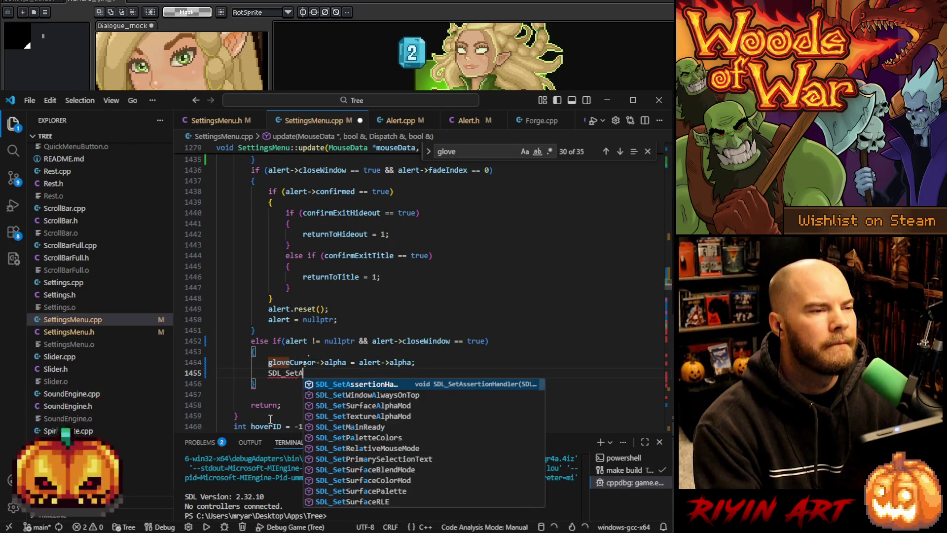
{"action": "key", "text": "Down"}
{"action": "key", "text": "Down"}
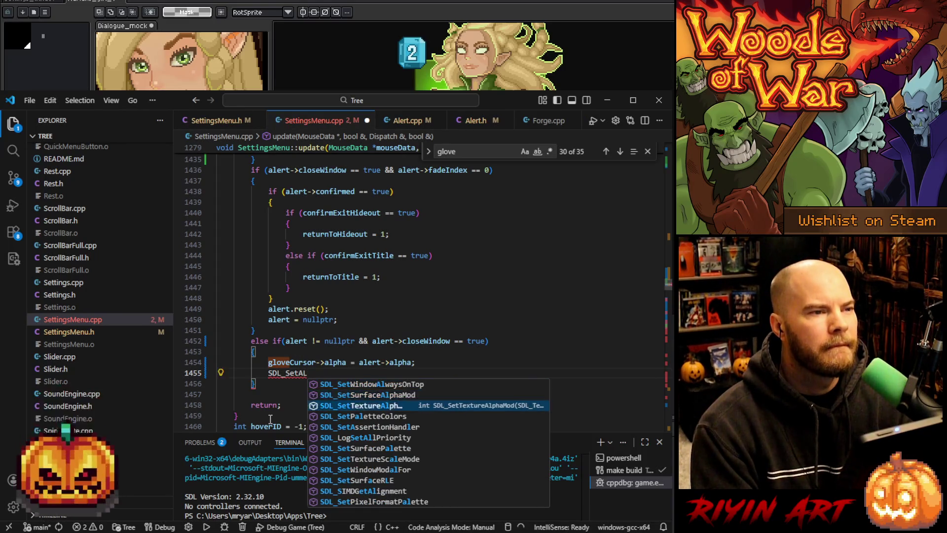
{"action": "key", "text": "Tab"}
{"action": "type", "text": "("}
{"action": "type", "text": "gloveC"}
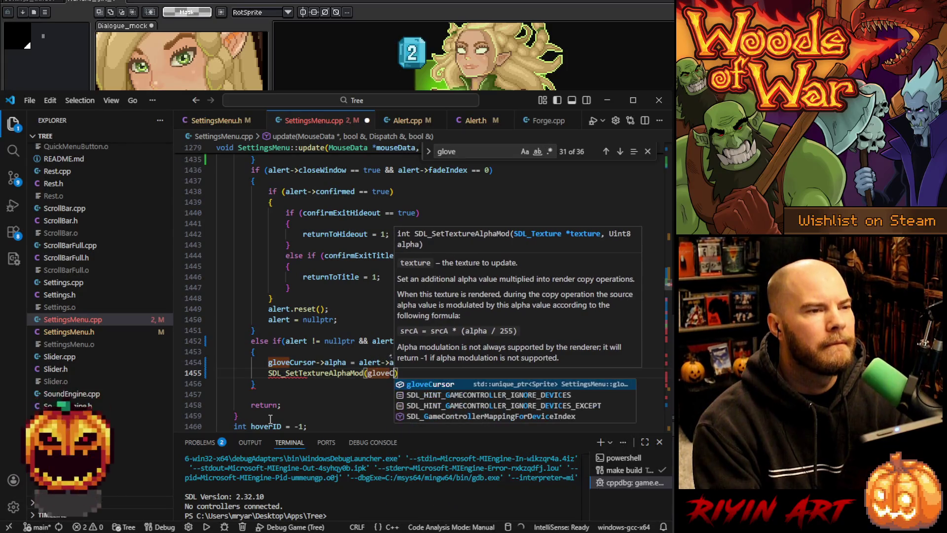
{"action": "key", "text": "Tab"}
{"action": "type", "text": "->t"}
{"action": "key", "text": "Tab"}
{"action": "type", "text": ", a"}
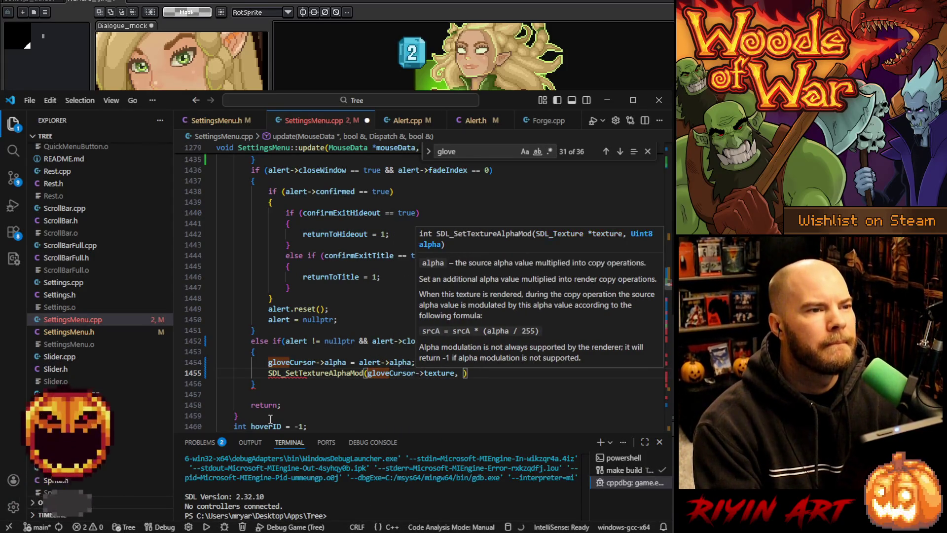
{"action": "type", "text": "lert->alp"}
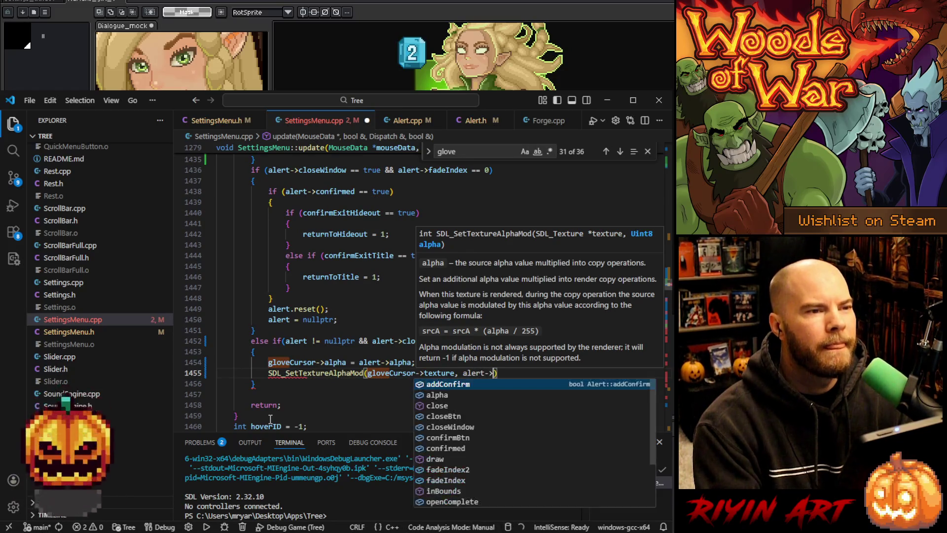
{"action": "key", "text": "Tab"}
{"action": "key", "text": "Escape"}
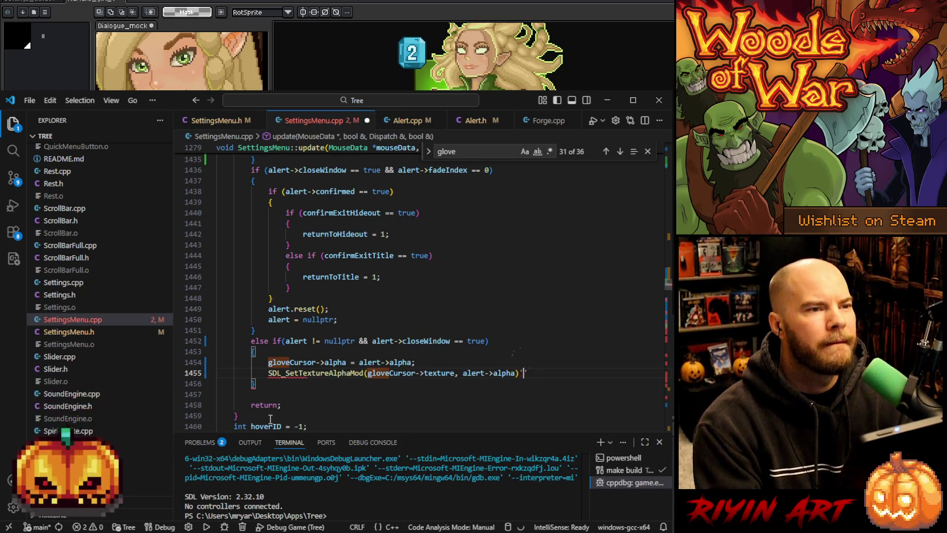
{"action": "type", "text": ";"}
{"action": "key", "text": "ctrl+s"}
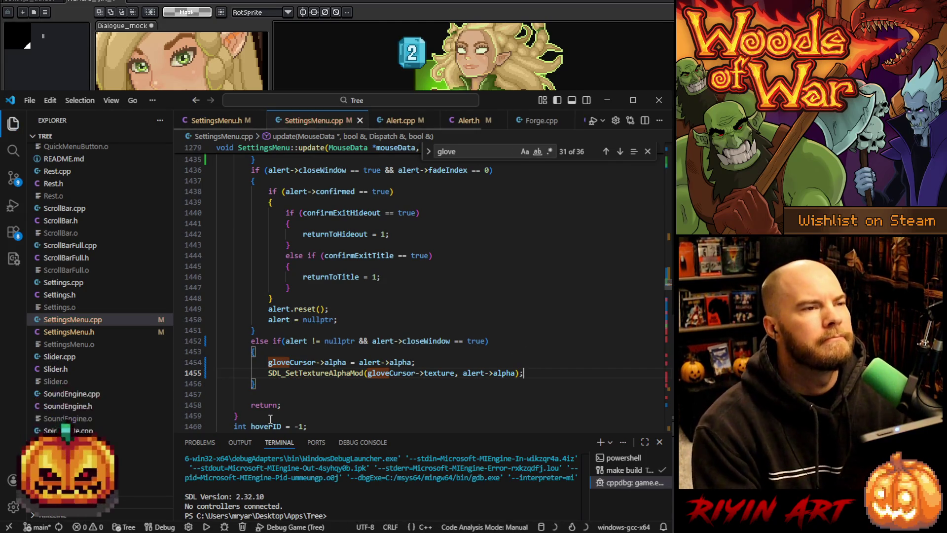
{"action": "left_click", "coordinate": [327, 382]}
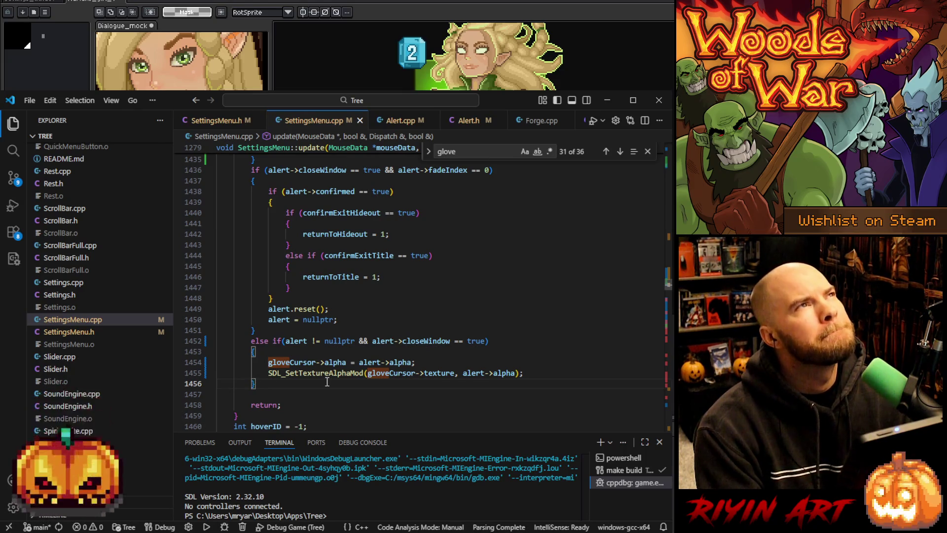
{"action": "left_click", "coordinate": [335, 506]}
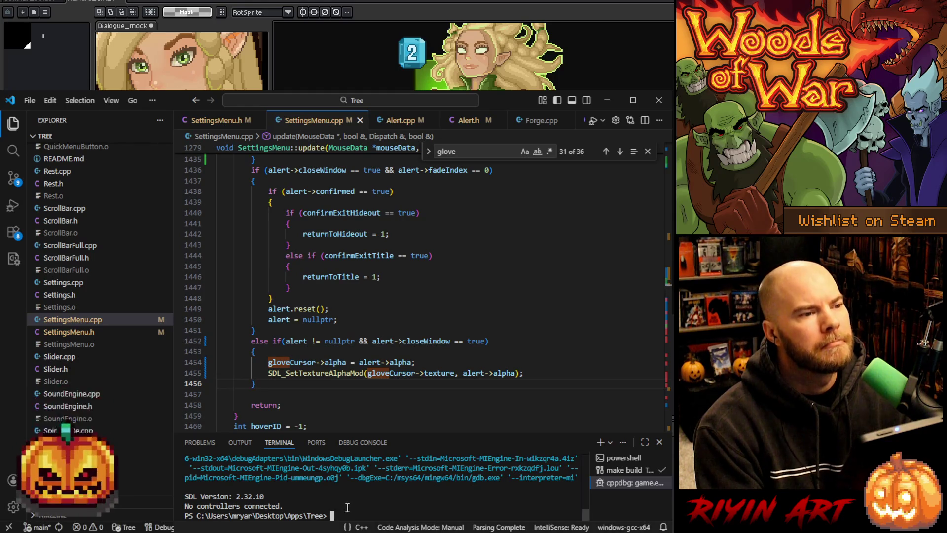
Run 'del *.o' in the terminal to remove the project's object files.
{"action": "type", "text": "del *.o"}
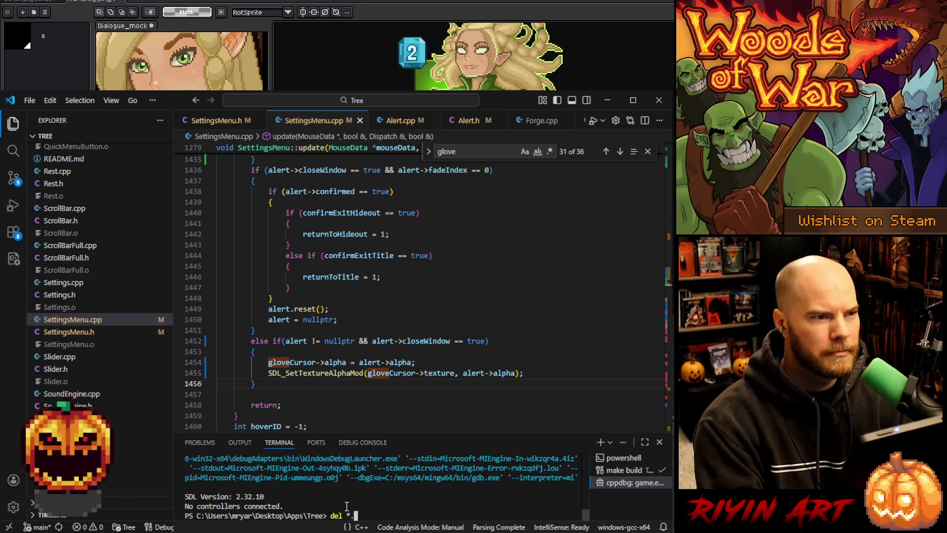
{"action": "key", "text": "Return"}
{"action": "scroll", "coordinate": [148, 364], "scroll_direction": "up", "scroll_amount": 15}
{"action": "scroll", "coordinate": [148, 364], "scroll_direction": "up", "scroll_amount": 15}
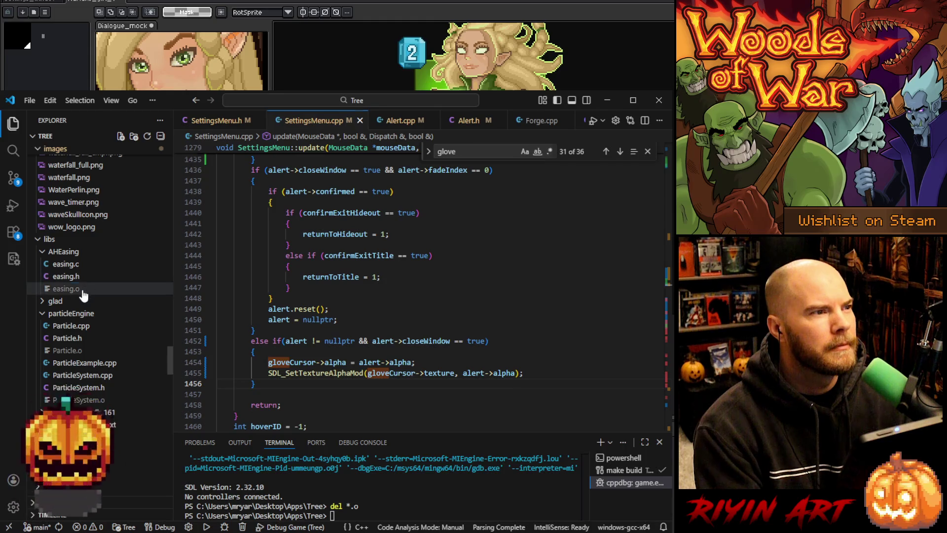
Delete easing.o, Particle.o, ParticleSystem.o and RSEasing.o under libs, then start the build.
{"action": "left_click", "coordinate": [89, 289]}
{"action": "scroll", "coordinate": [91, 286], "scroll_direction": "down", "scroll_amount": 2}
{"action": "left_click", "coordinate": [93, 294], "text": "ctrl"}
{"action": "left_click", "coordinate": [102, 343], "text": "ctrl"}
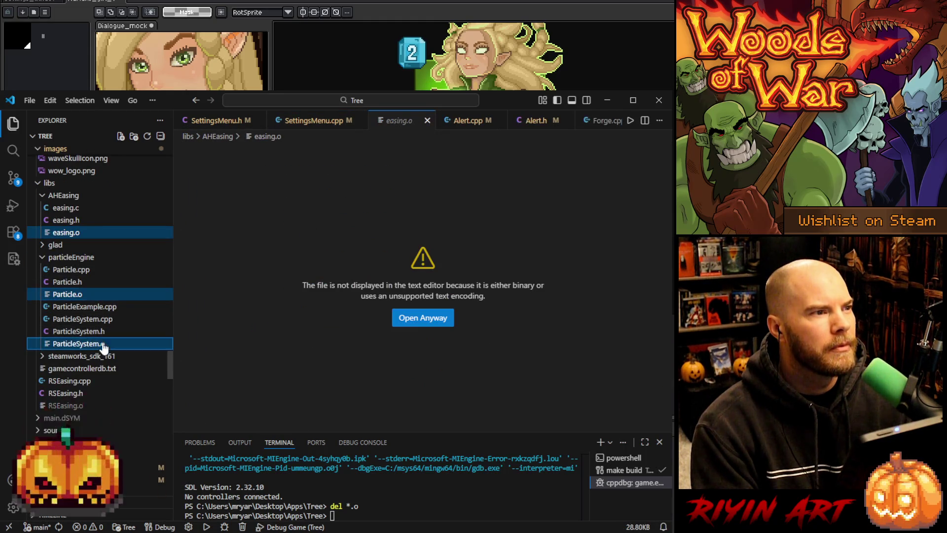
{"action": "left_click", "coordinate": [82, 406], "text": "ctrl"}
{"action": "right_click", "coordinate": [82, 407]}
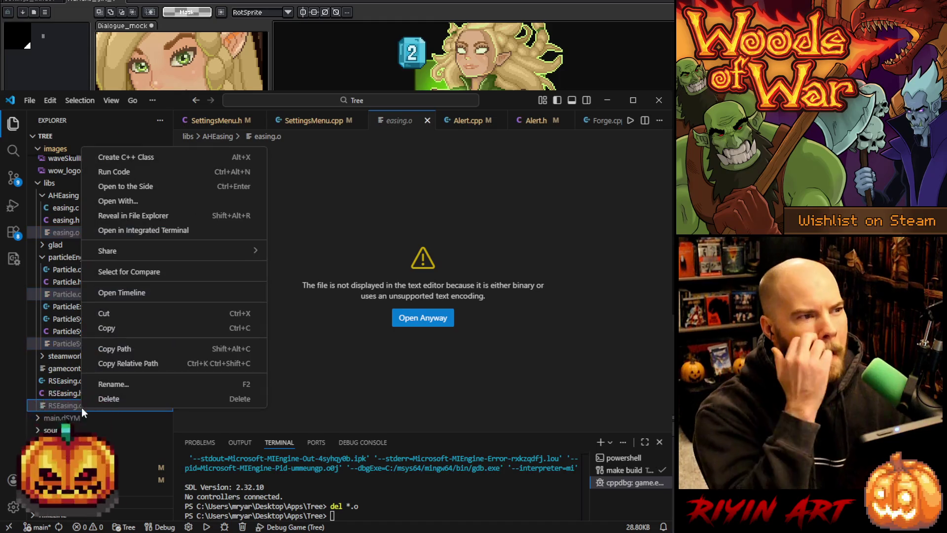
{"action": "left_click", "coordinate": [116, 396]}
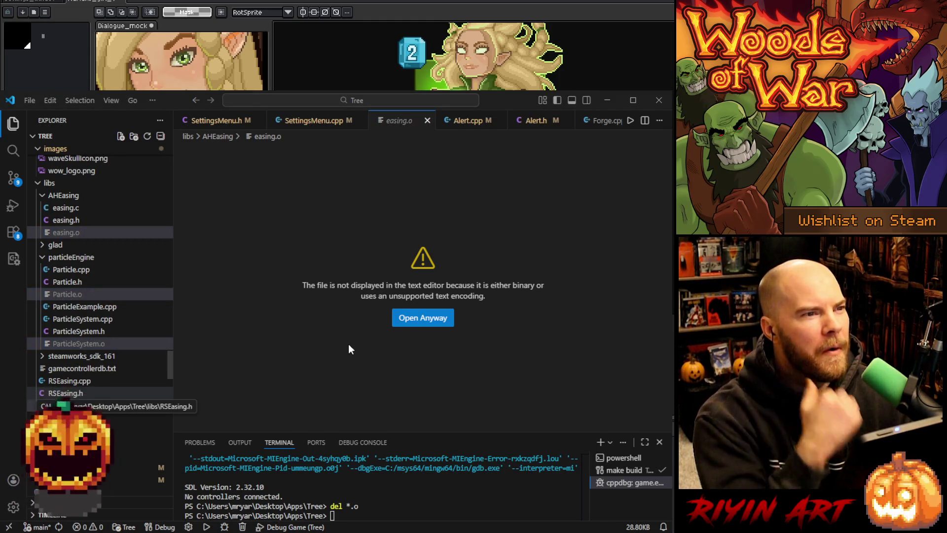
{"action": "key", "text": "ctrl+shift+b"}
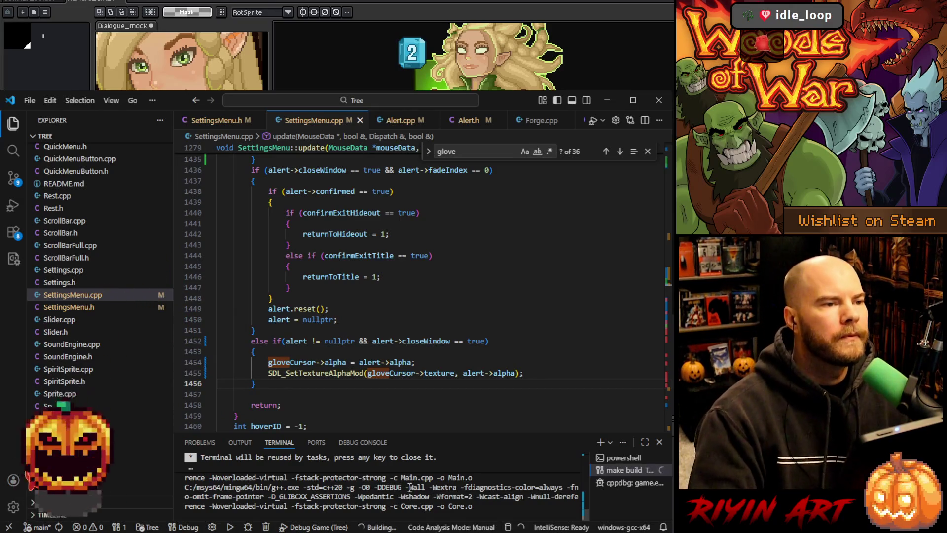
Close the Find widget searching for 'glove' while the make build keeps compiling.
{"action": "left_click", "coordinate": [474, 331]}
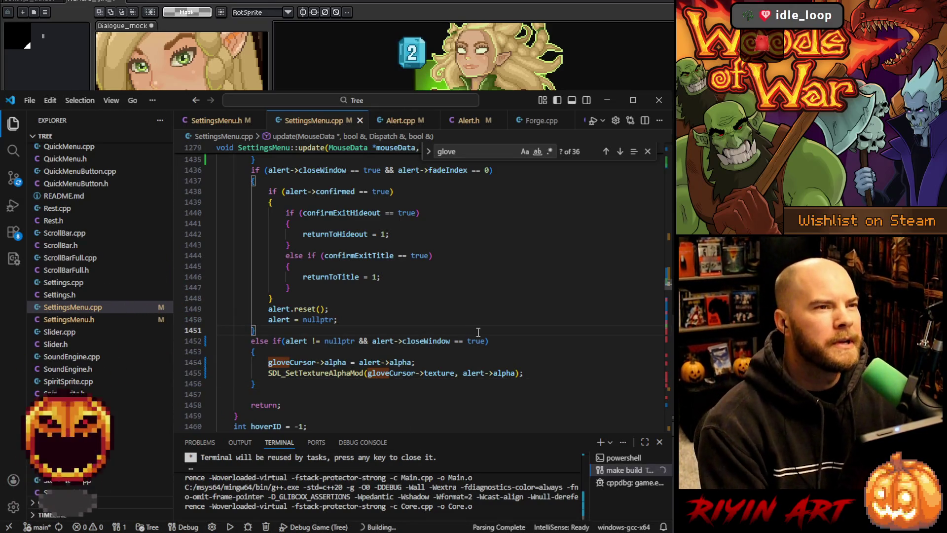
{"action": "left_click", "coordinate": [648, 151]}
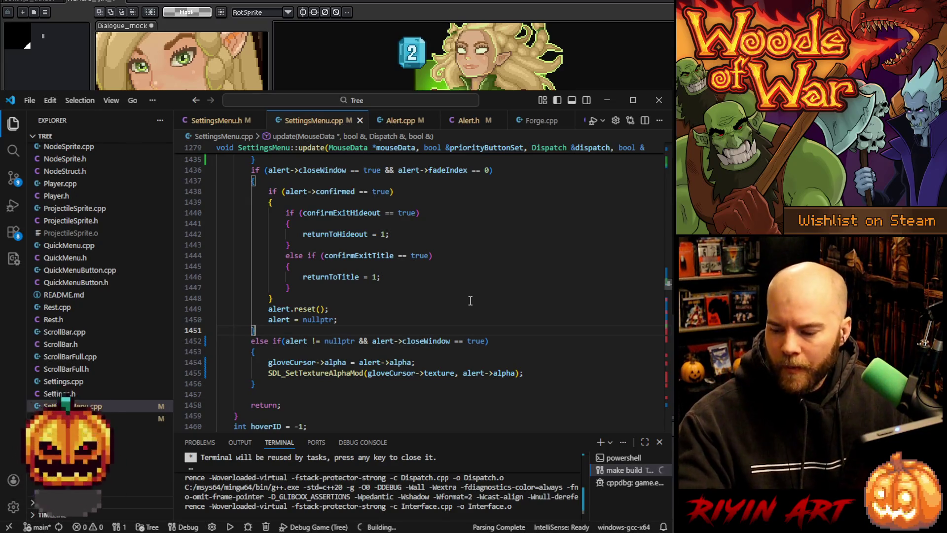
{"action": "left_click", "coordinate": [393, 309]}
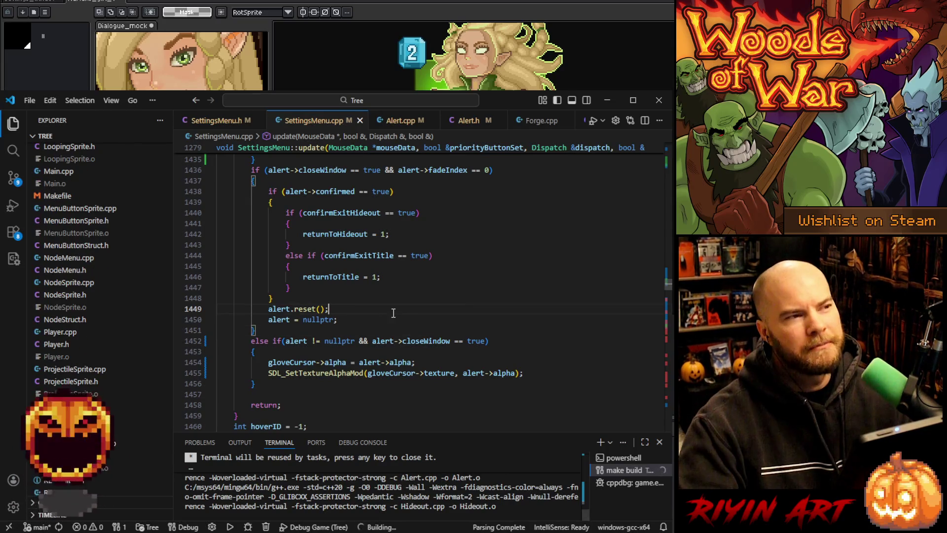